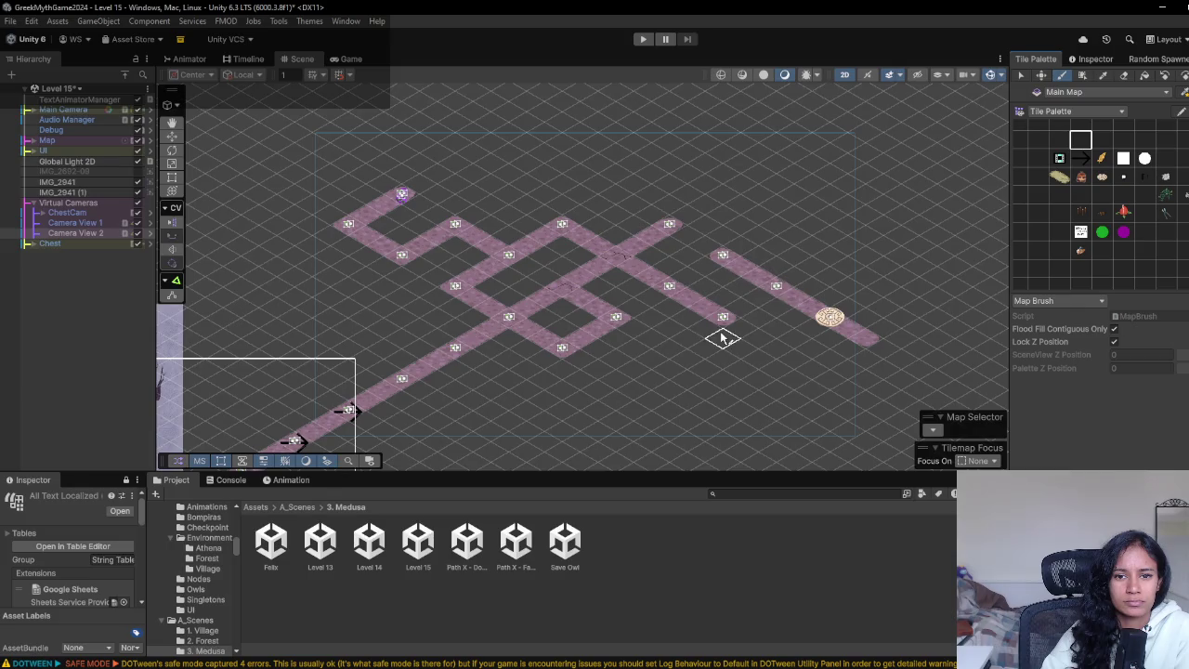
- Extend the left branch with a plain path tile capped by a purple marker node
{"action": "left_click", "coordinate": [1102, 139]}
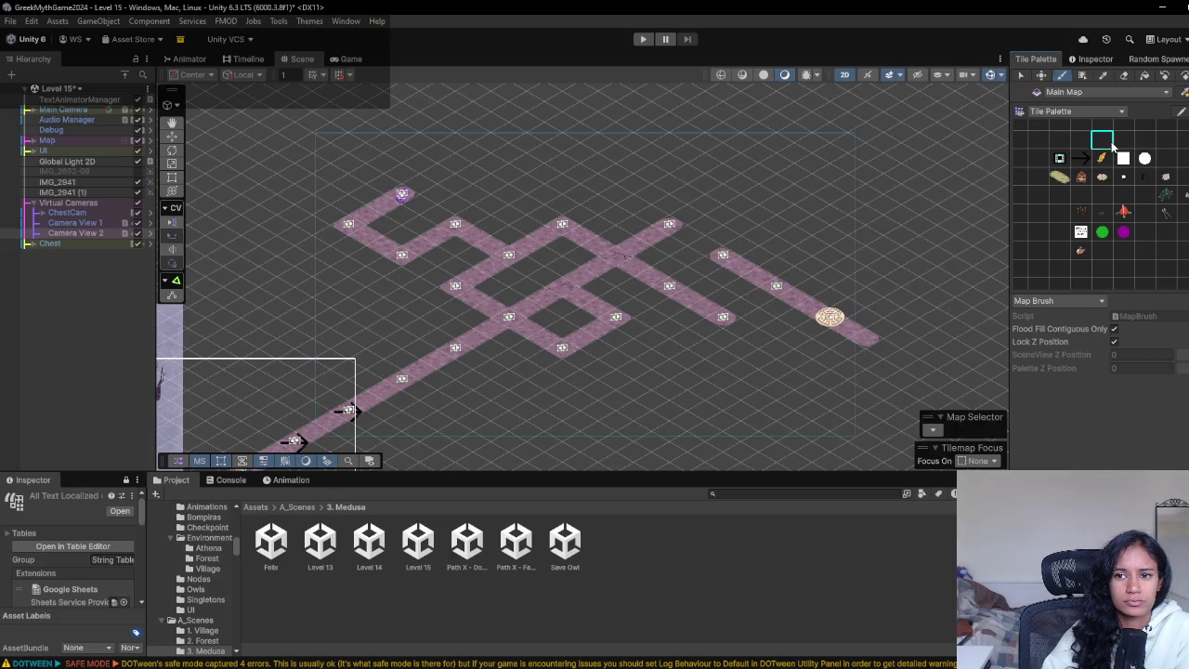
{"action": "left_click", "coordinate": [421, 311]}
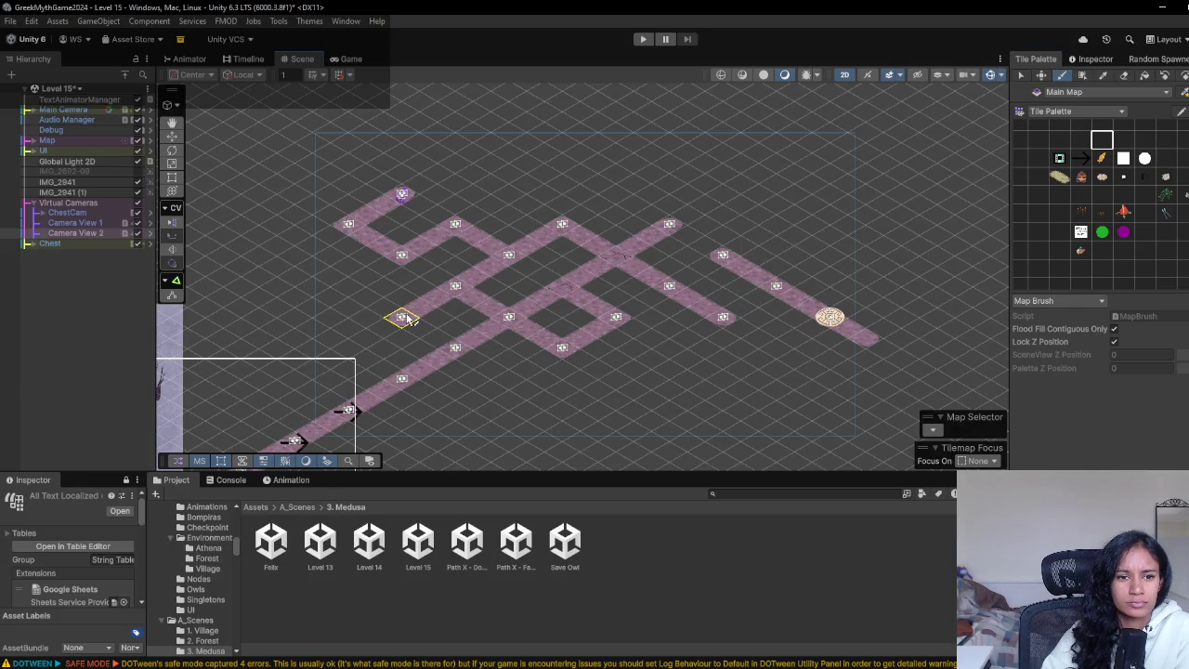
{"action": "left_click", "coordinate": [1179, 192]}
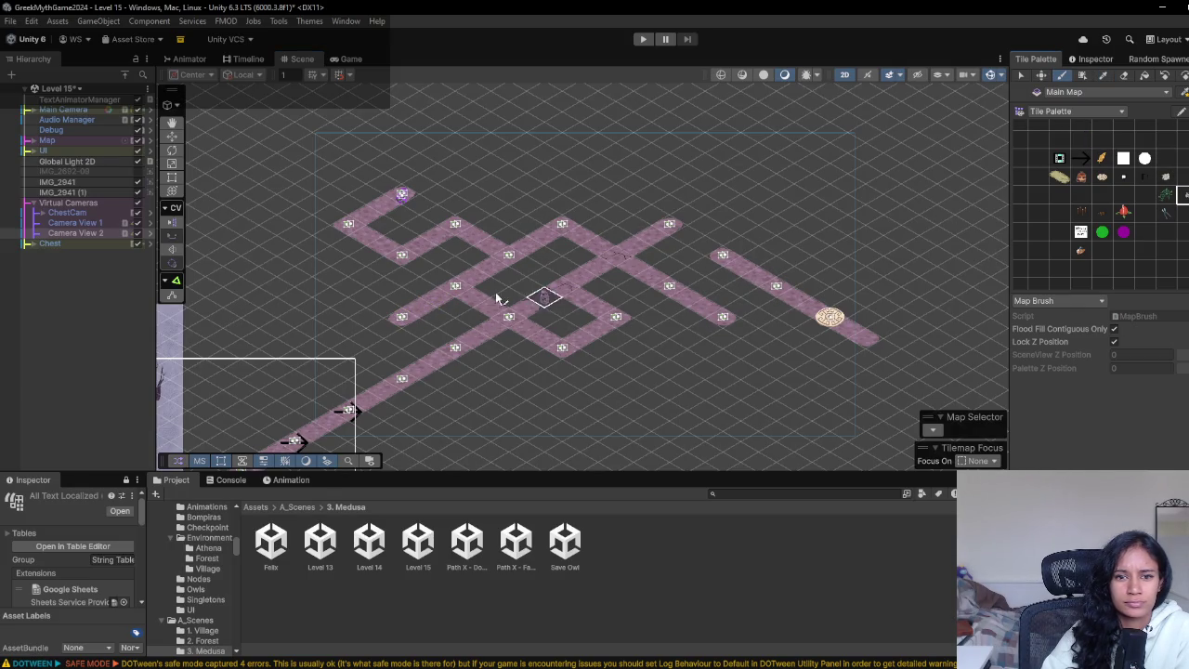
{"action": "left_click", "coordinate": [401, 318]}
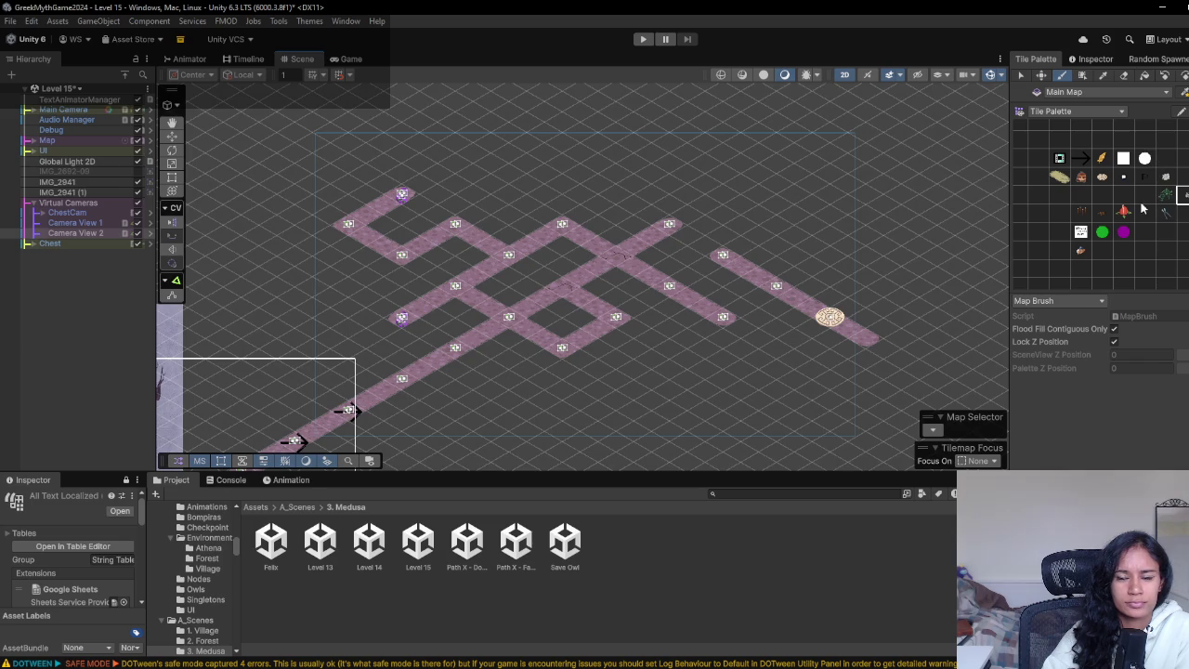
- Paint a purple marker tile at the end of the lower branch and start a playtest
{"action": "left_click", "coordinate": [1144, 197]}
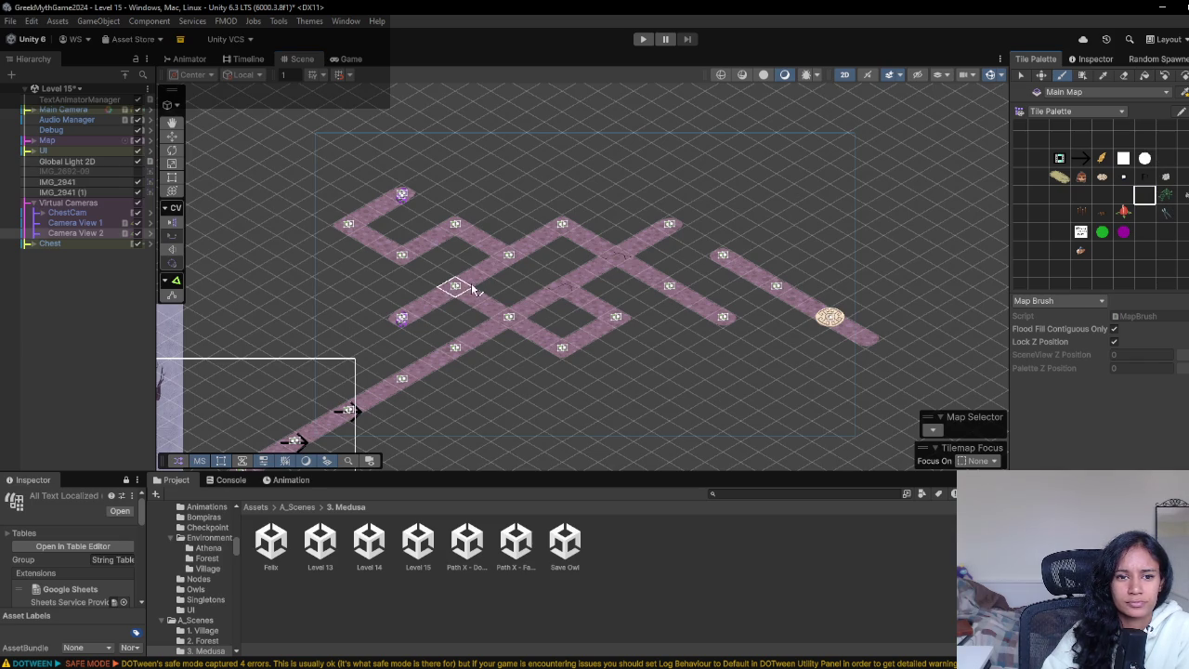
{"action": "left_click", "coordinate": [1124, 75]}
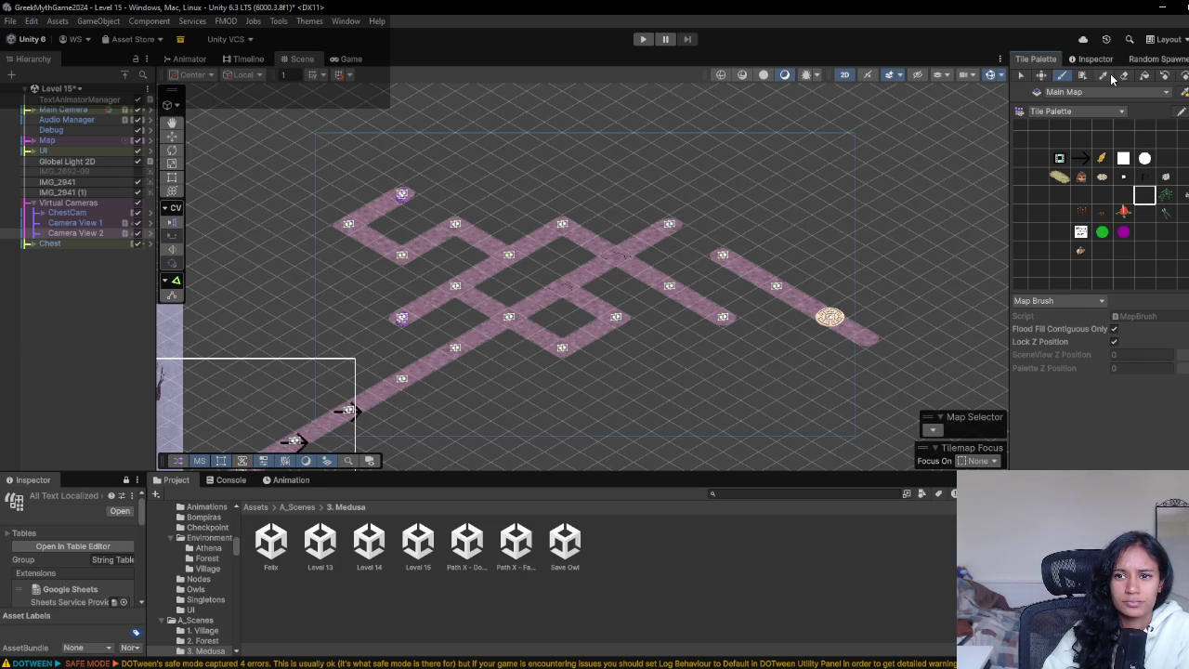
{"action": "scroll", "coordinate": [503, 270], "scroll_direction": "up", "scroll_amount": 2}
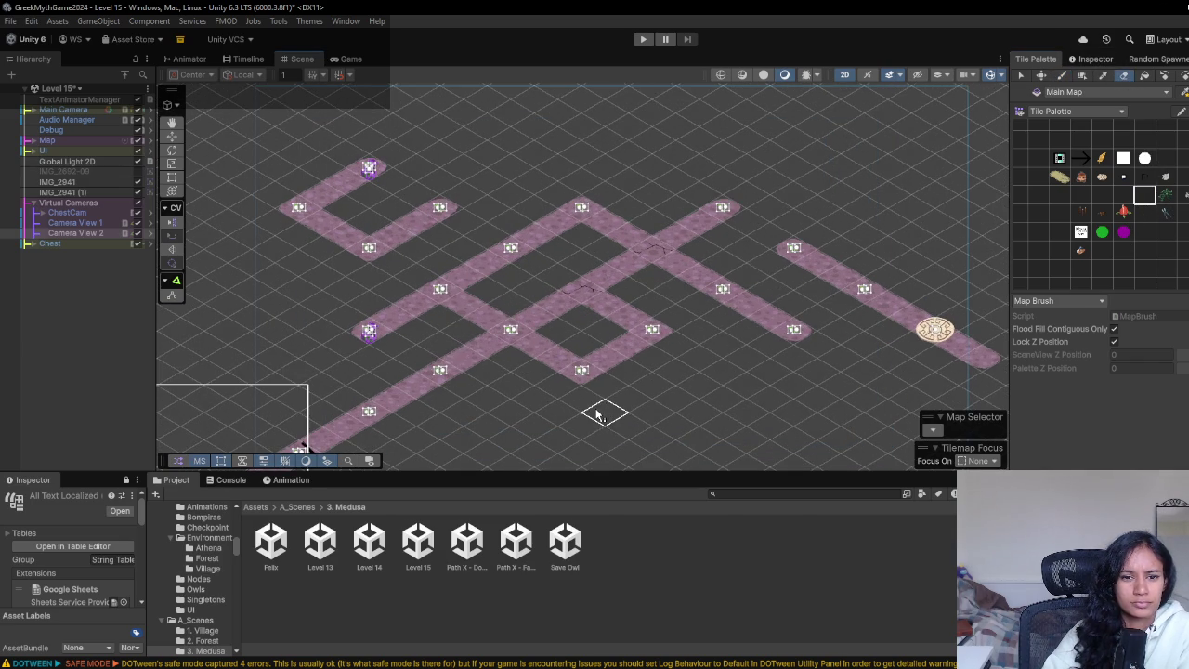
{"action": "left_click_drag", "start_coordinate": [597, 415], "coordinate": [612, 388]}
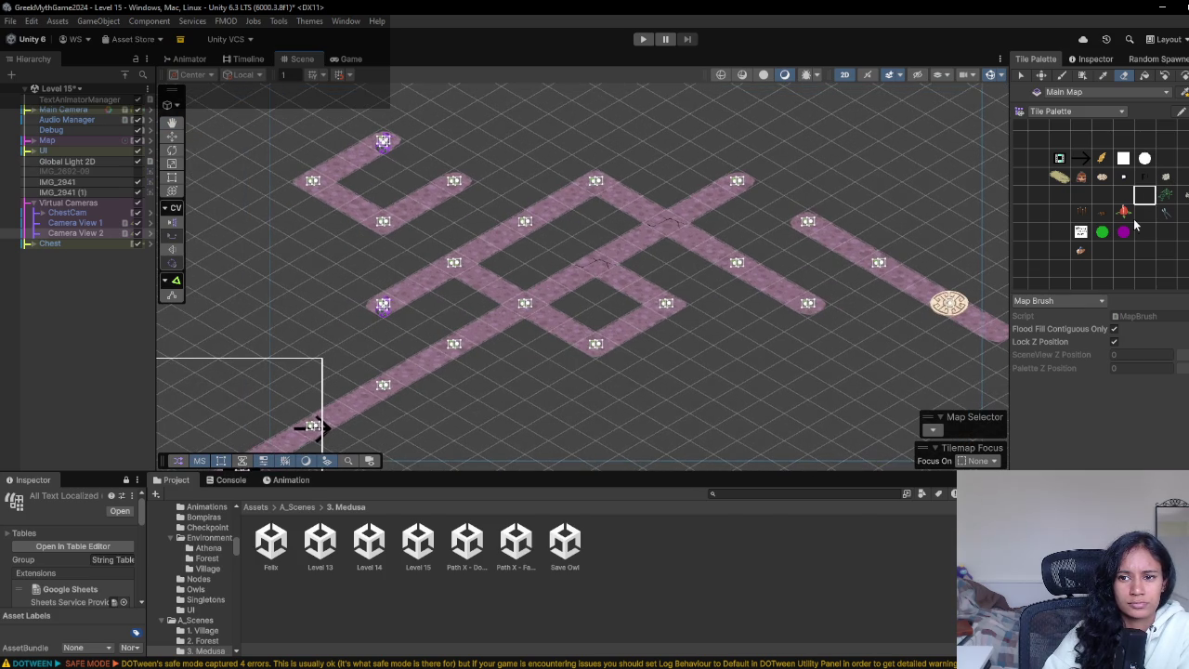
{"action": "left_click", "coordinate": [1180, 192]}
{"action": "left_click", "coordinate": [661, 385]}
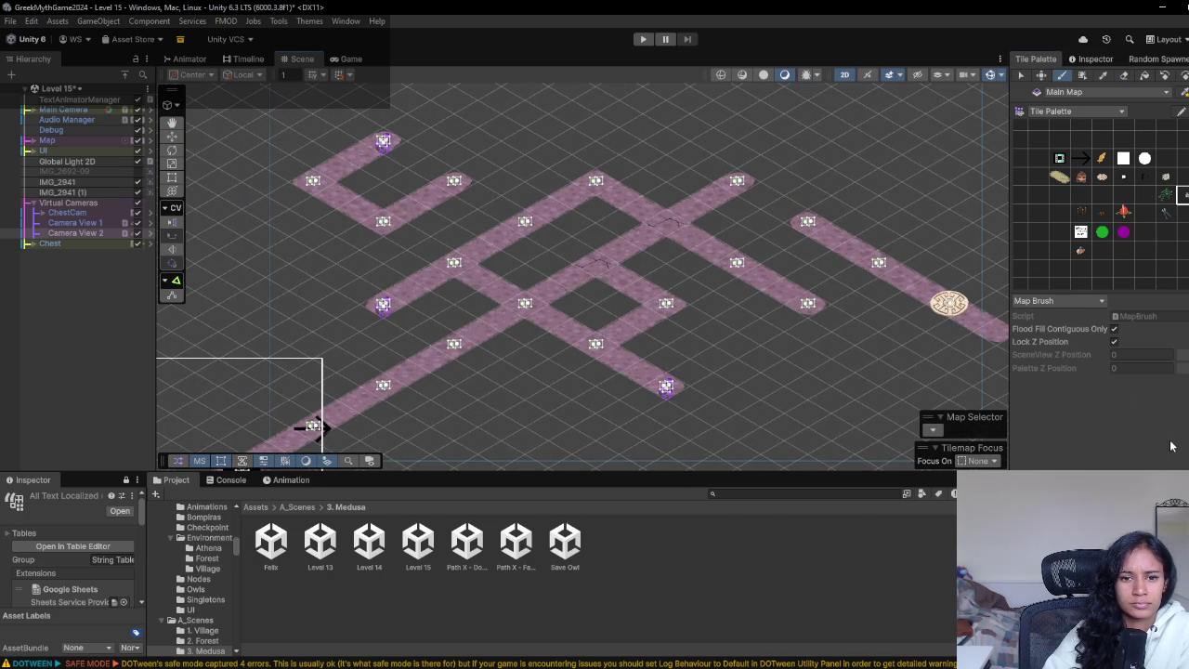
{"action": "scroll", "coordinate": [809, 300], "scroll_direction": "down", "scroll_amount": 2}
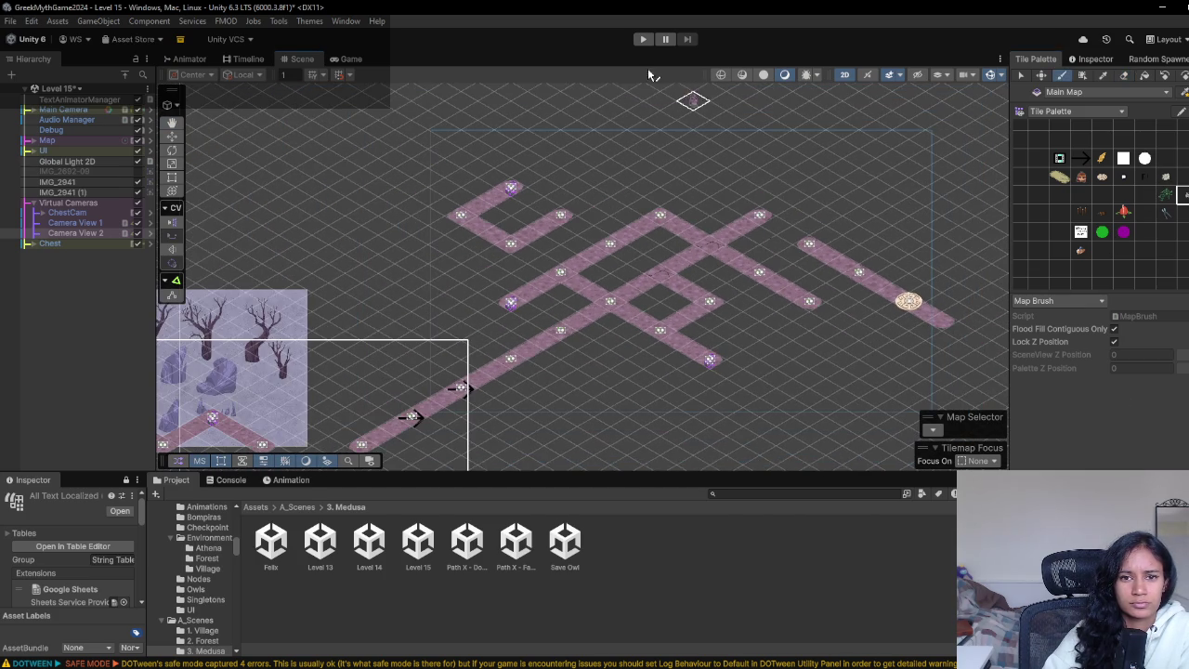
{"action": "left_click", "coordinate": [642, 39]}
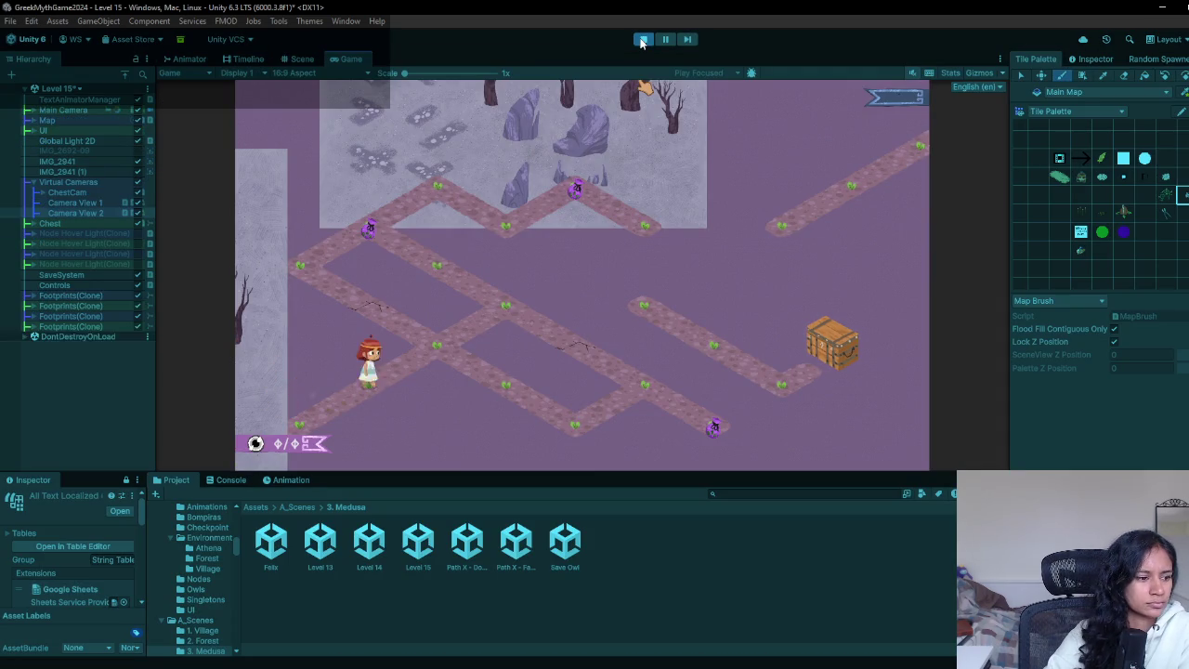
{"action": "key", "text": "r"}
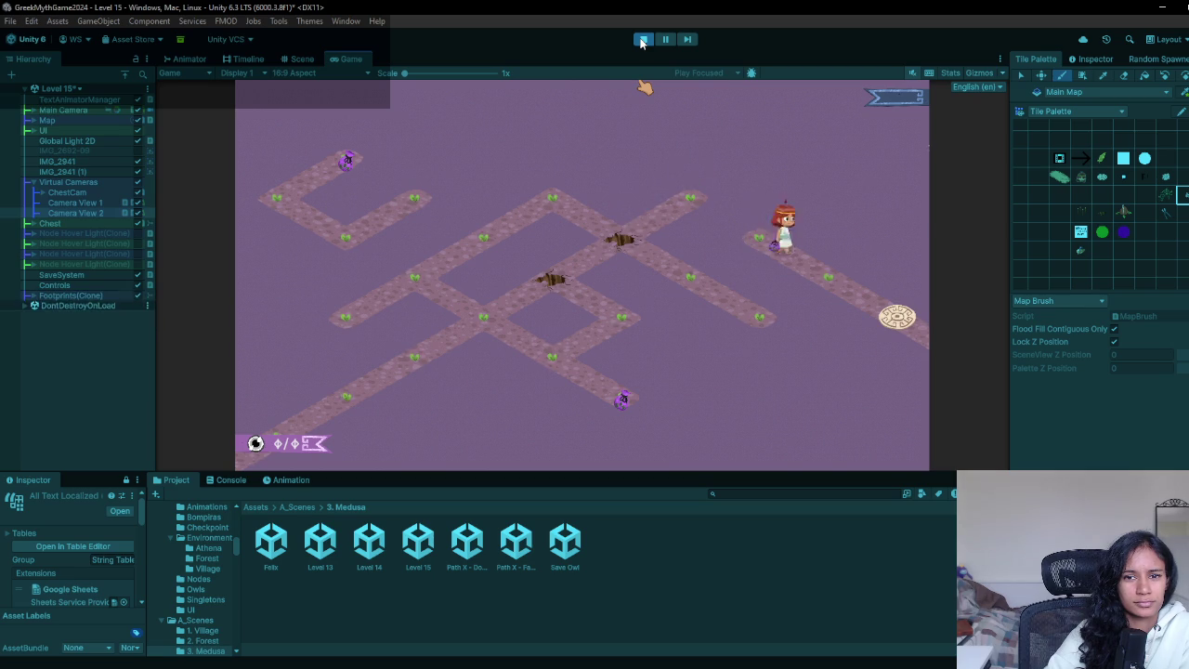
{"action": "left_click", "coordinate": [642, 40]}
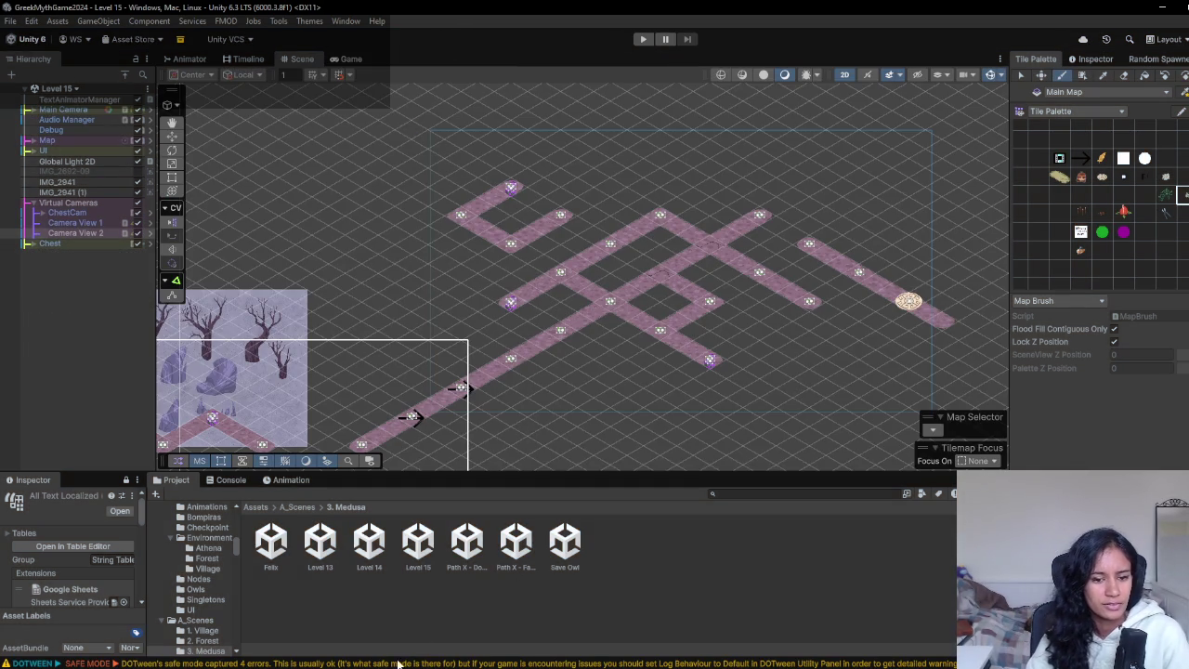
{"action": "left_click", "coordinate": [439, 631]}
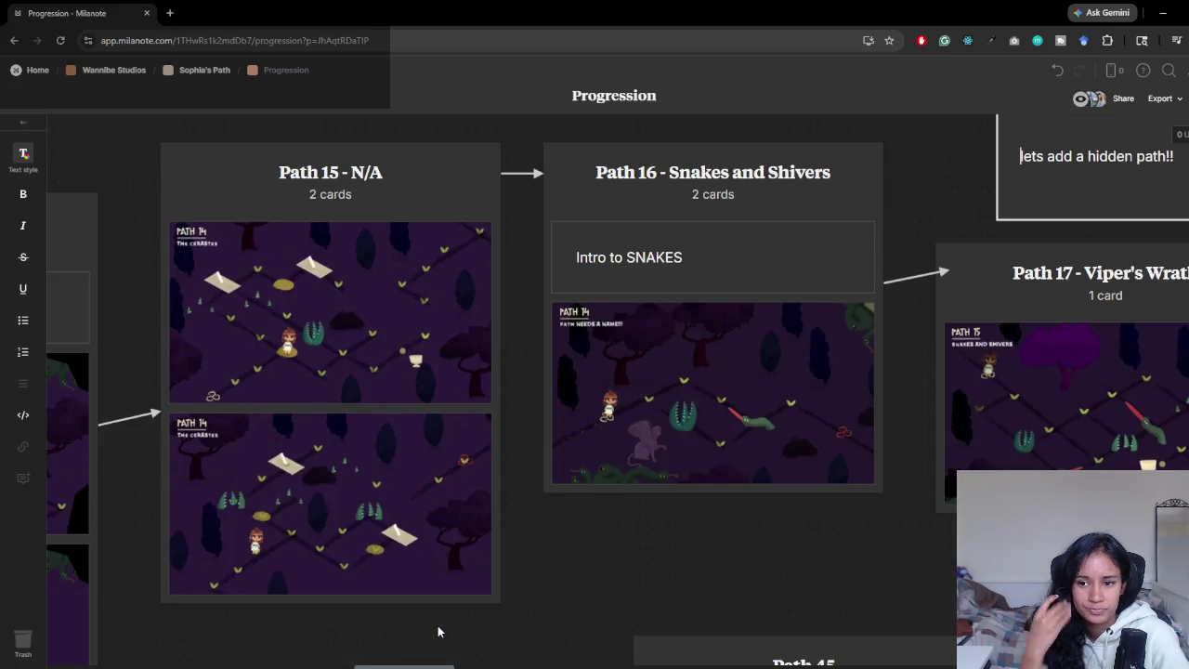
- Pan the Milanote board past Paths 17–18 to bring the Path 19 card into view
{"action": "left_click_drag", "start_coordinate": [857, 553], "coordinate": [509, 534]}
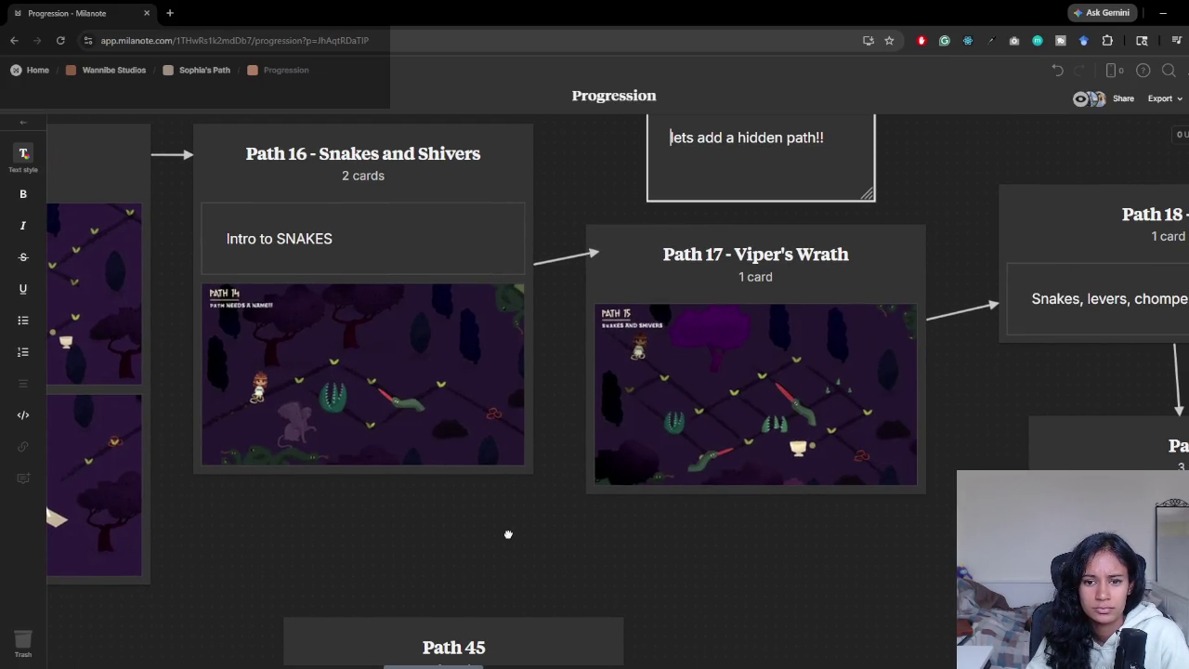
{"action": "mouse_move", "coordinate": [761, 536]}
{"action": "left_mouse_down"}
{"action": "mouse_move", "coordinate": [608, 552]}
{"action": "mouse_move", "coordinate": [677, 548]}
{"action": "mouse_move", "coordinate": [566, 477]}
{"action": "mouse_move", "coordinate": [459, 338]}
{"action": "mouse_move", "coordinate": [549, 375]}
{"action": "mouse_move", "coordinate": [678, 464]}
{"action": "left_mouse_up"}
{"action": "key", "text": "alt+Tab"}
- Rename the Fates scene asset in Unity to 'Path 19 - Fates', then return to Milanote
{"action": "left_click", "coordinate": [470, 548]}
{"action": "left_click", "coordinate": [511, 548]}
{"action": "left_click", "coordinate": [509, 553]}
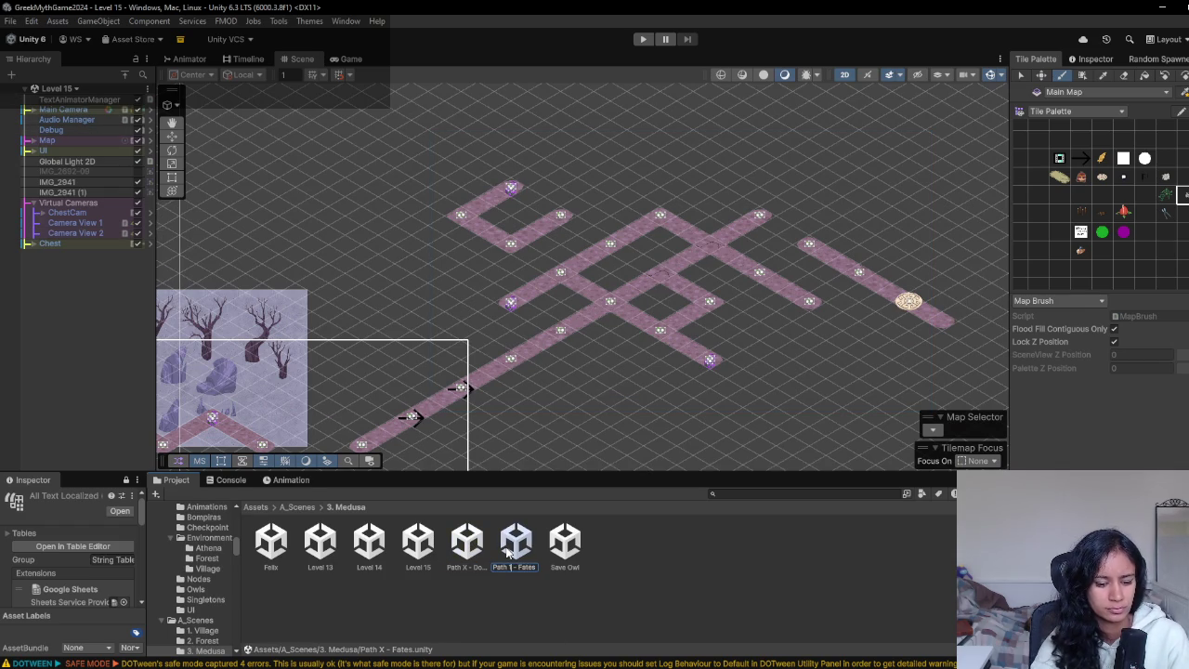
{"action": "type", "text": "9"}
{"action": "key", "text": "Return"}
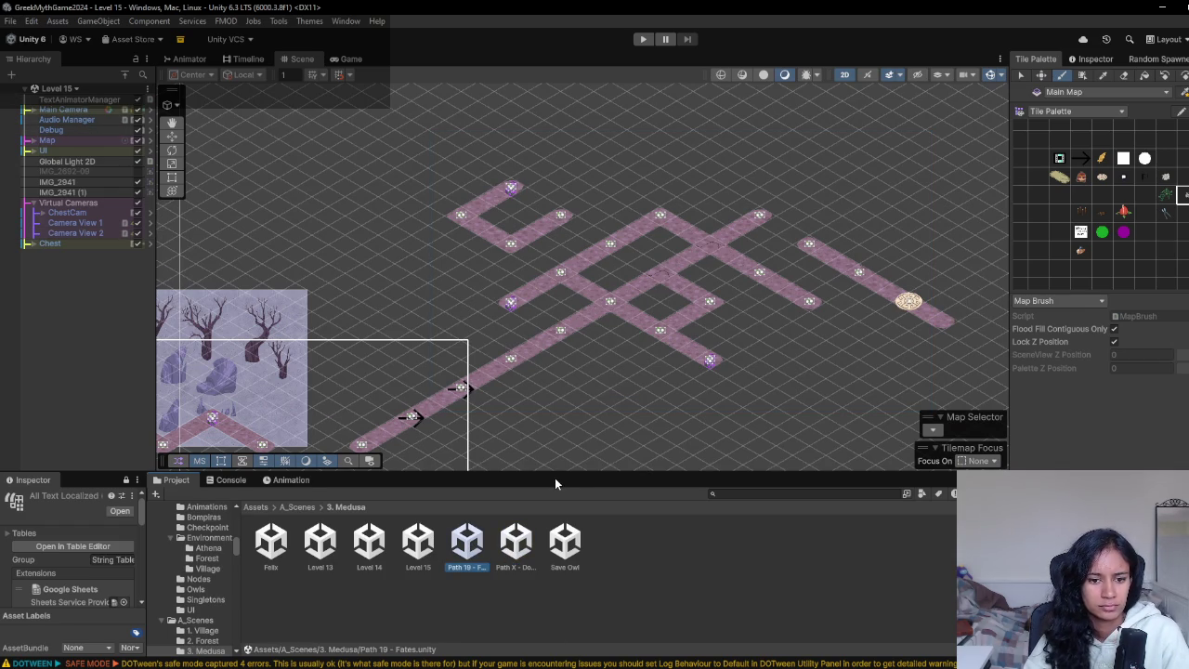
{"action": "key", "text": "alt+Tab"}
{"action": "scroll", "coordinate": [648, 452], "scroll_direction": "right", "scroll_amount": 10}
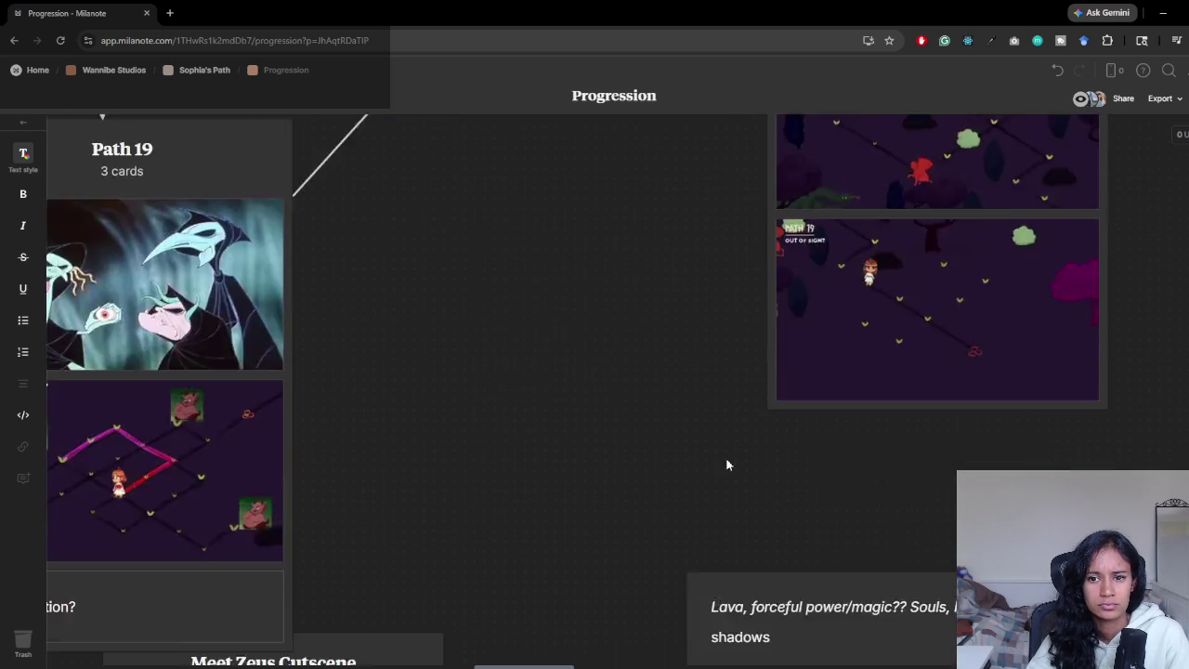
- Zoom and scroll the Milanote board to locate the Path 28 card
{"action": "scroll", "coordinate": [735, 472], "scroll_direction": "down", "scroll_amount": 15}
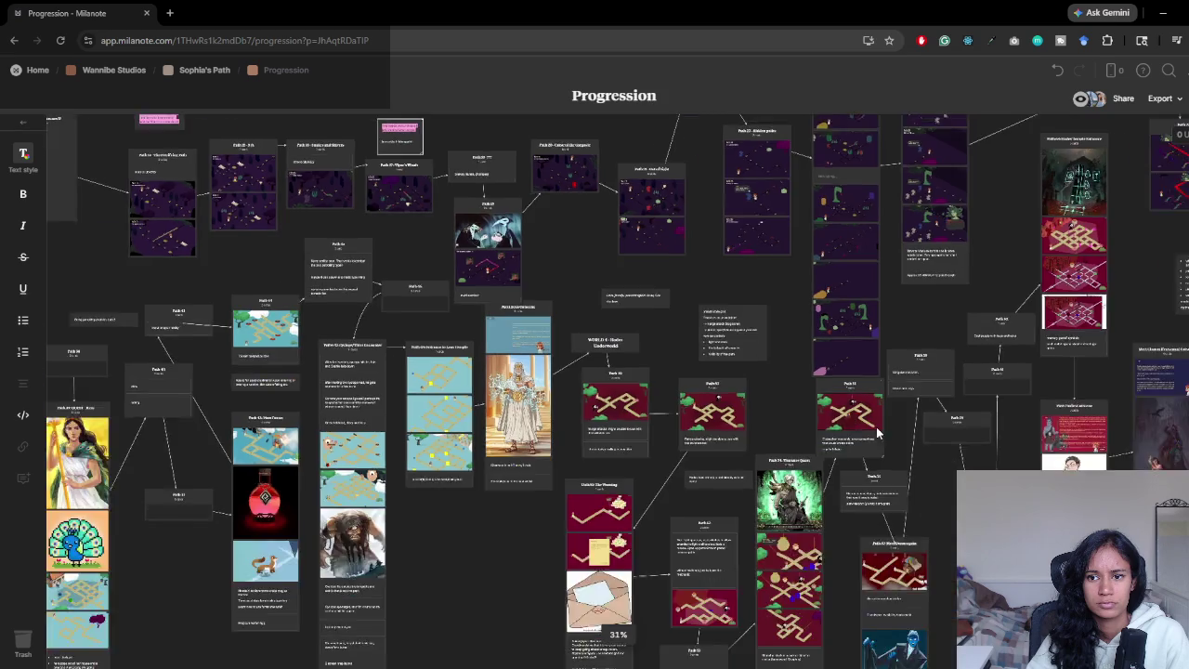
{"action": "scroll", "coordinate": [948, 558], "scroll_direction": "up", "scroll_amount": 5}
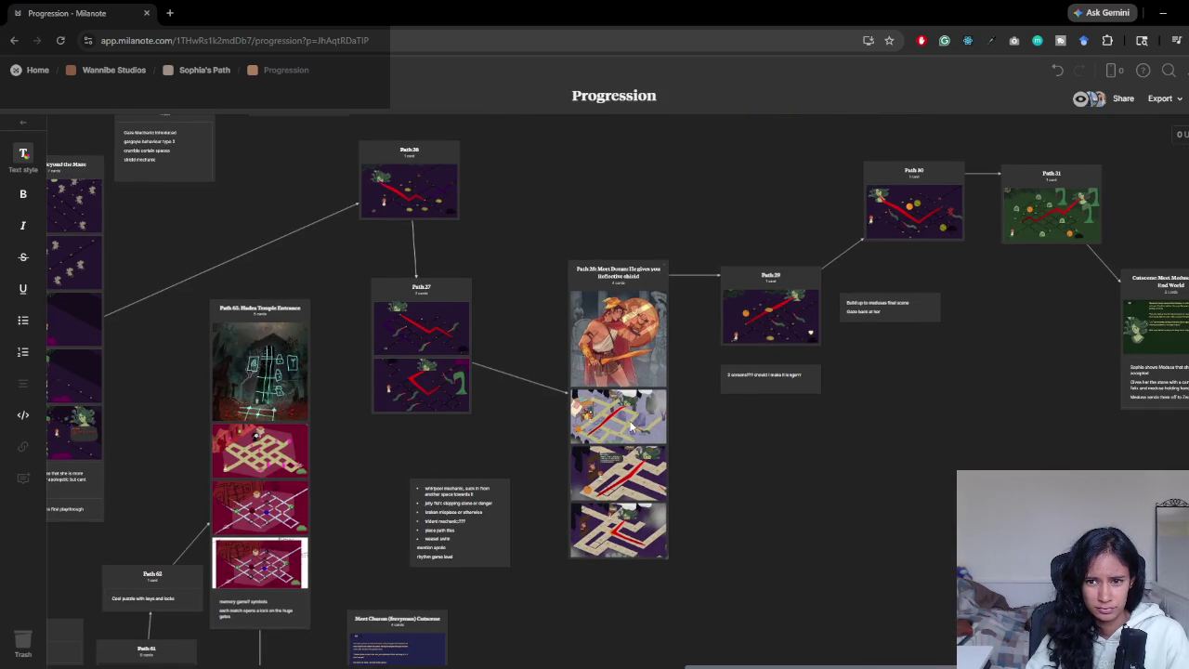
{"action": "scroll", "coordinate": [741, 446], "scroll_direction": "left", "scroll_amount": 5}
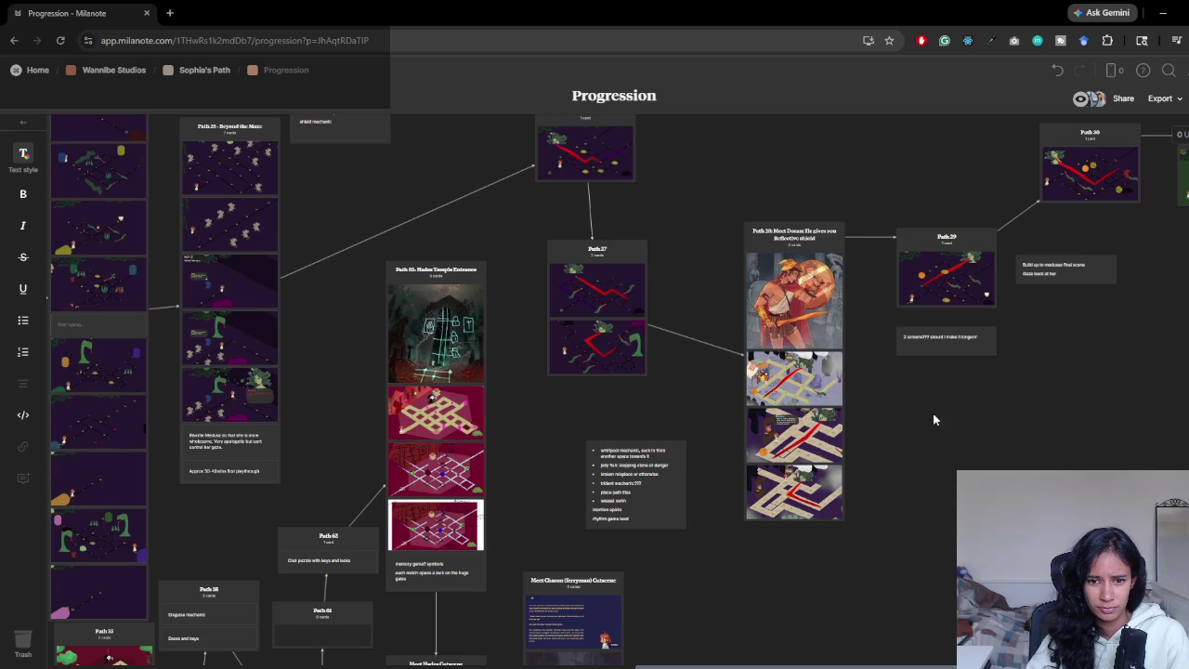
- Rename the Unity scene 'Path X - Doran' to 'Path 28 - Doran', then glance back at Milanote
{"action": "key", "text": "alt+Tab"}
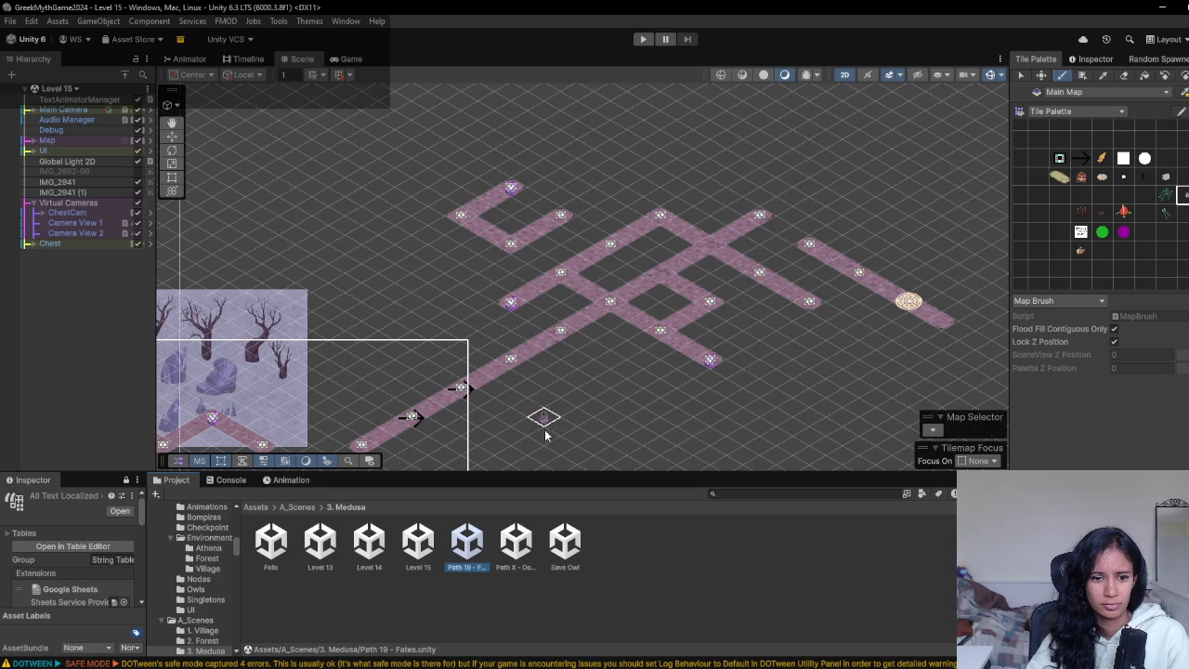
{"action": "left_click", "coordinate": [516, 549]}
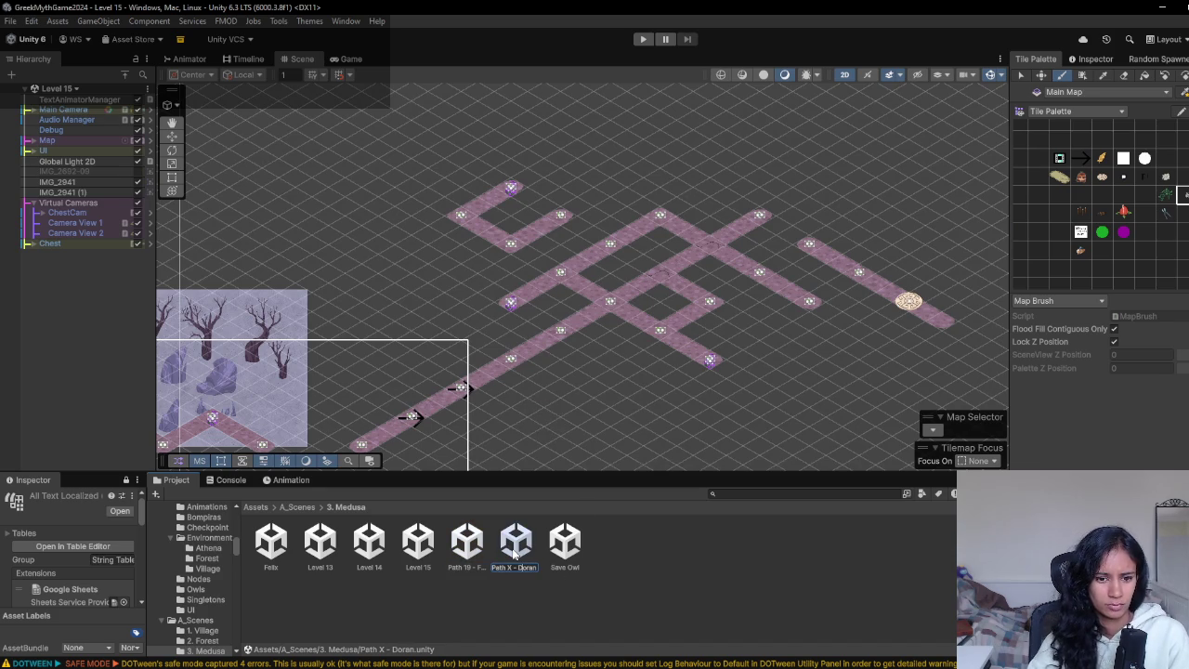
{"action": "key", "text": "BackSpace"}
{"action": "key", "text": "Return"}
{"action": "key", "text": "alt+Tab"}
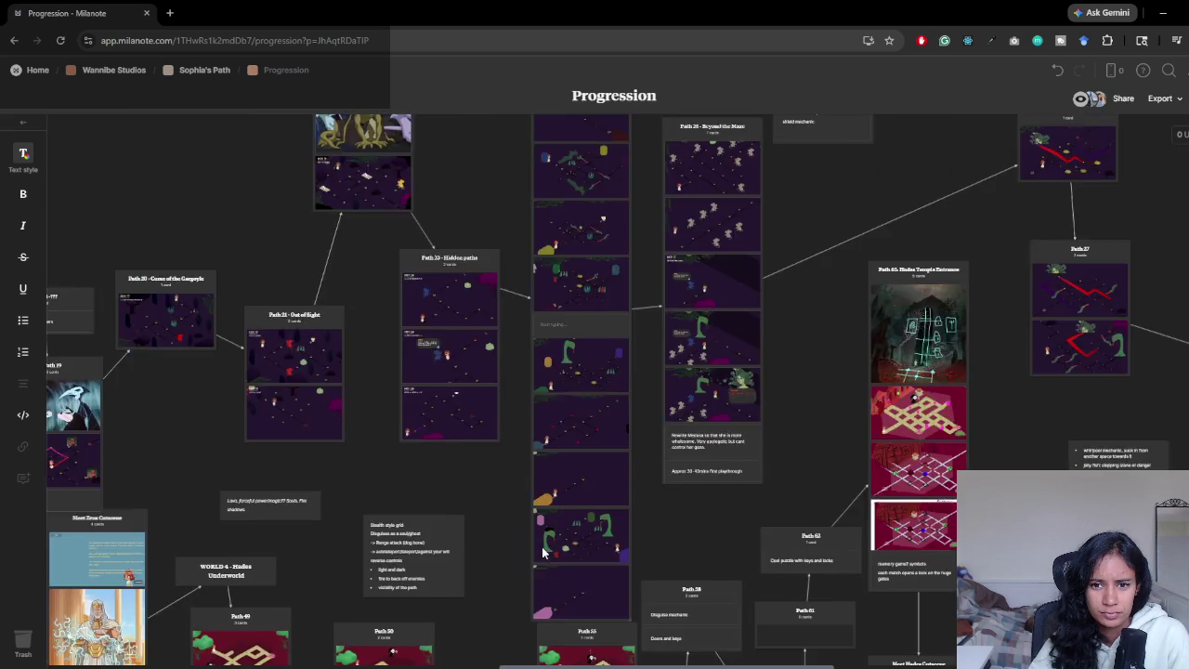
{"action": "scroll", "coordinate": [544, 552], "scroll_direction": "left", "scroll_amount": 3}
{"action": "scroll", "coordinate": [682, 488], "scroll_direction": "left", "scroll_amount": 5}
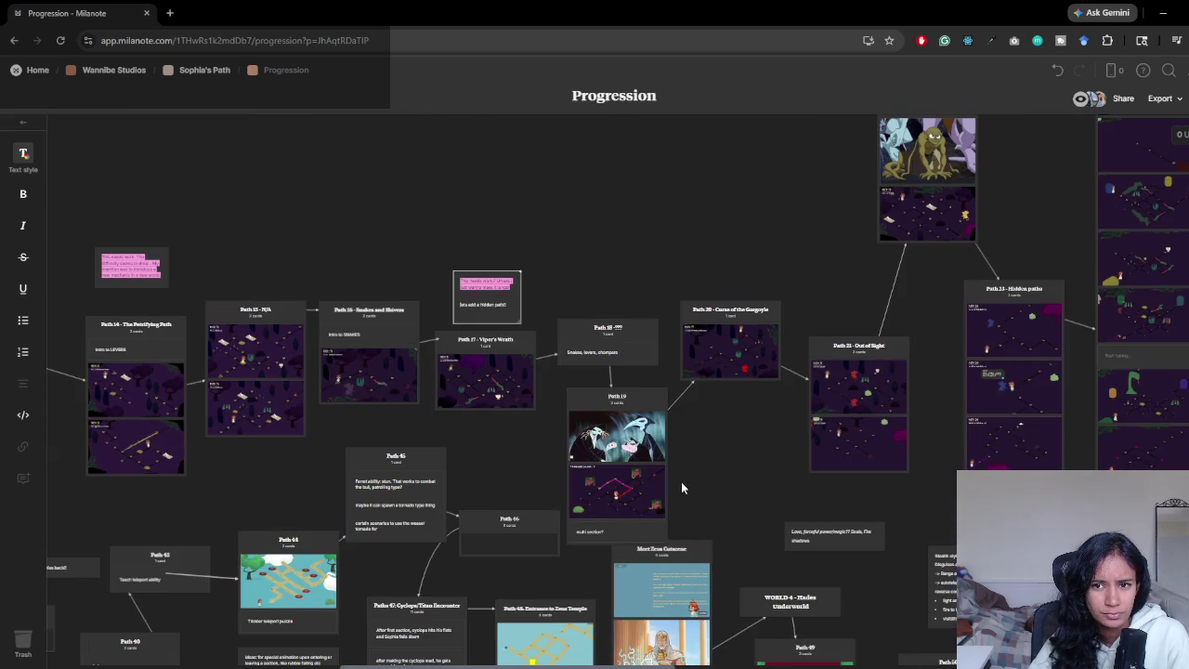
{"action": "key", "text": "alt+Tab"}
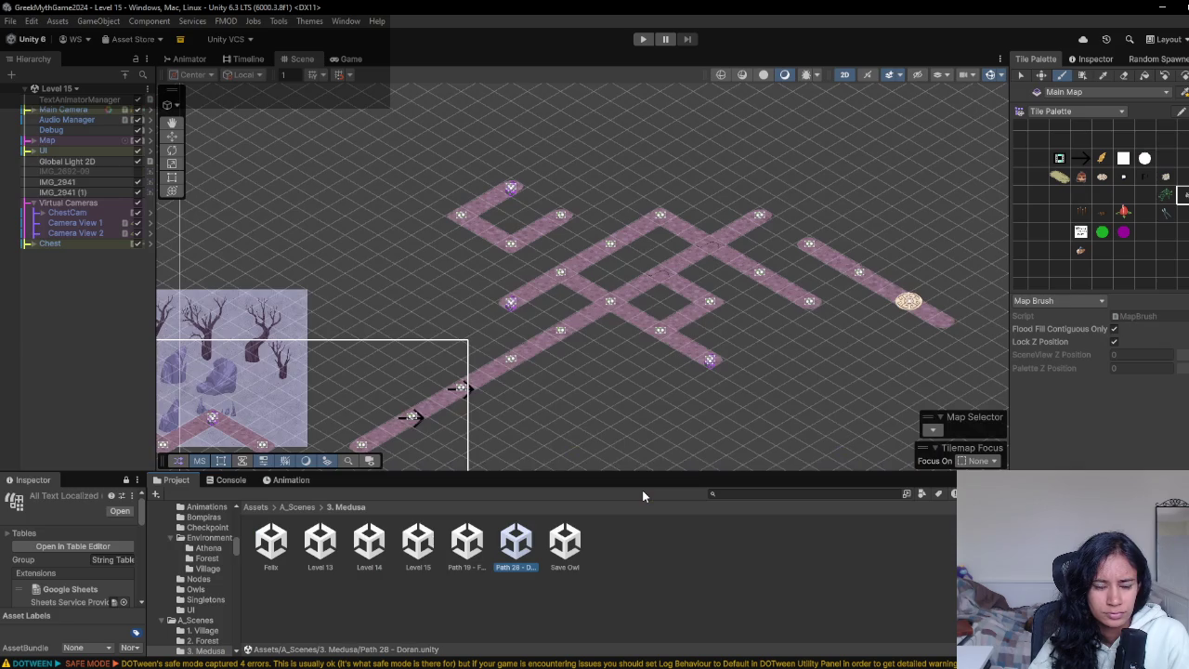
- Take a quick look around the Milanote Progression board
{"action": "key", "text": "alt+Tab"}
{"action": "mouse_move", "coordinate": [742, 426]}
{"action": "left_mouse_down"}
{"action": "mouse_move", "coordinate": [579, 544]}
{"action": "mouse_move", "coordinate": [552, 500]}
{"action": "left_mouse_up"}
{"action": "key", "text": "alt+Tab"}
- Open the Save Owl scene in Unity, then move to the Milanote Progression board and pan it
{"action": "scroll", "coordinate": [573, 338], "scroll_direction": "up", "scroll_amount": 8}
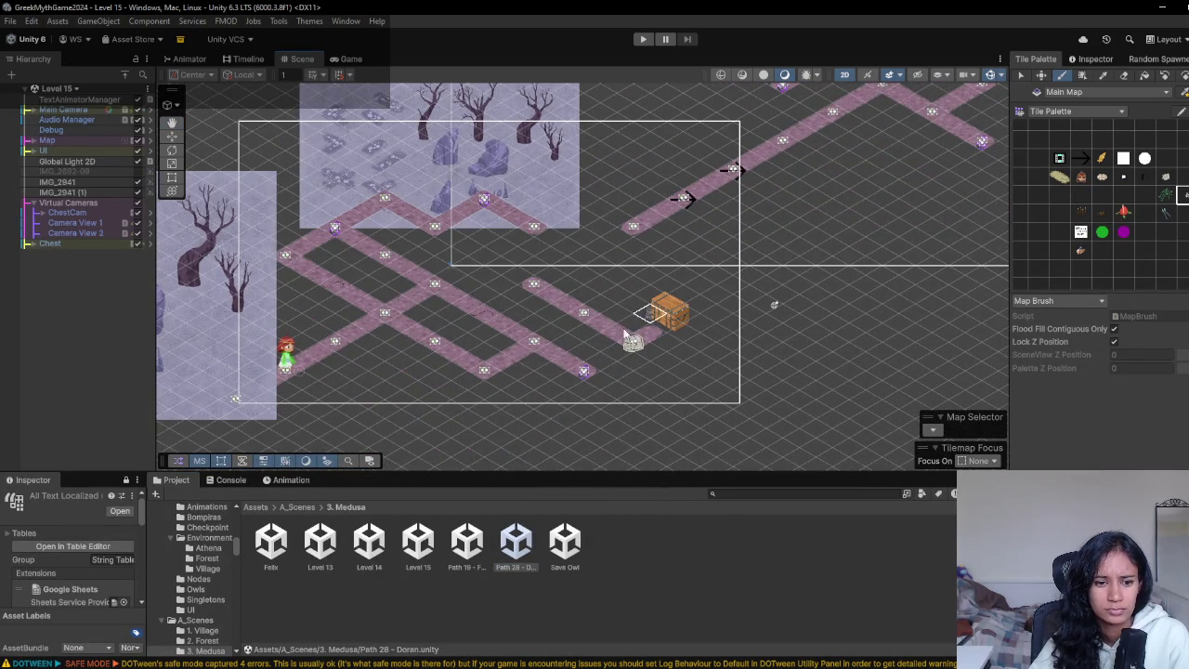
{"action": "double_click", "coordinate": [565, 543]}
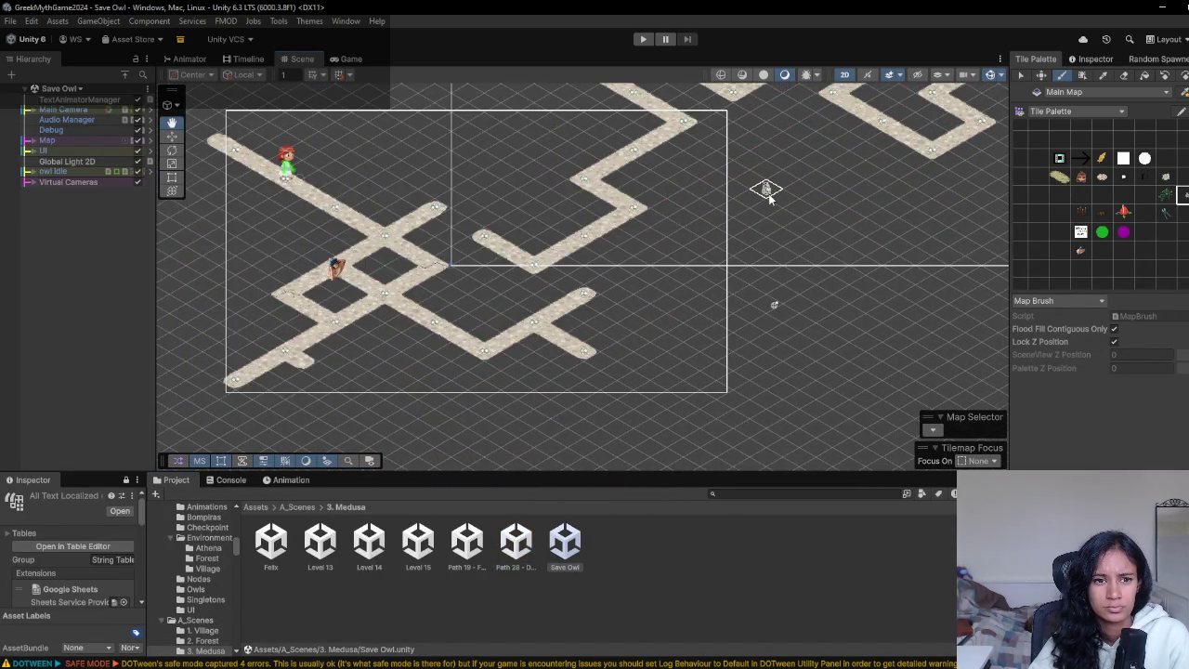
{"action": "scroll", "coordinate": [749, 186], "scroll_direction": "down", "scroll_amount": 3}
{"action": "scroll", "coordinate": [837, 239], "scroll_direction": "up", "scroll_amount": 3}
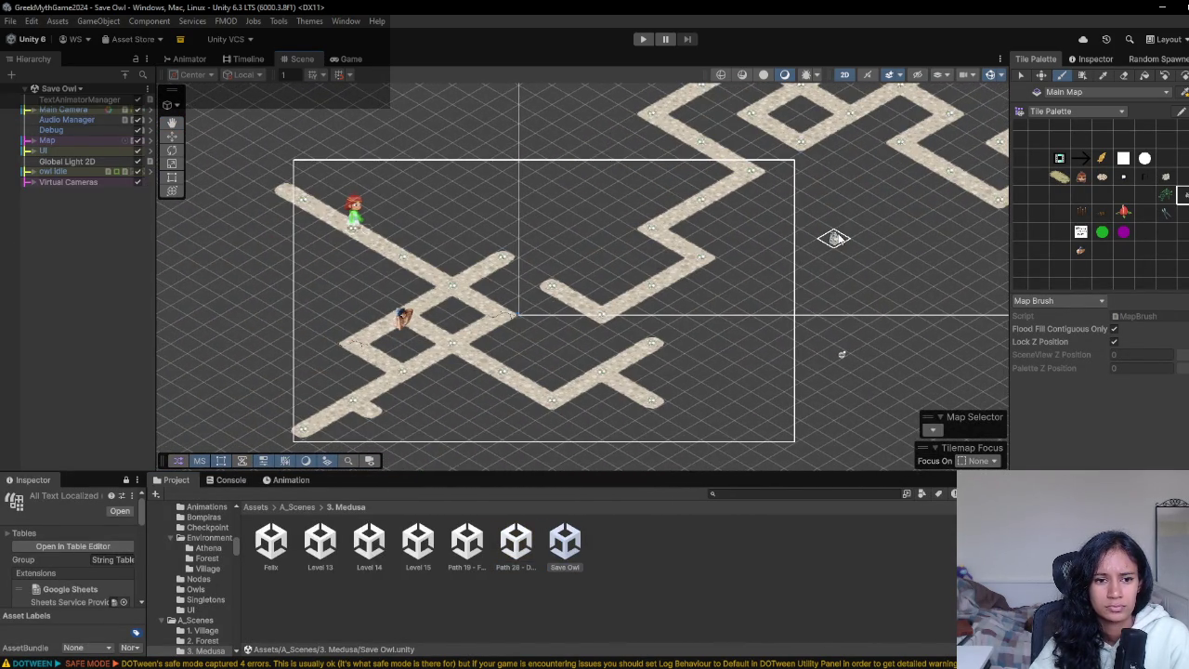
{"action": "key", "text": "alt+Tab"}
{"action": "left_click_drag", "start_coordinate": [492, 499], "coordinate": [701, 368]}
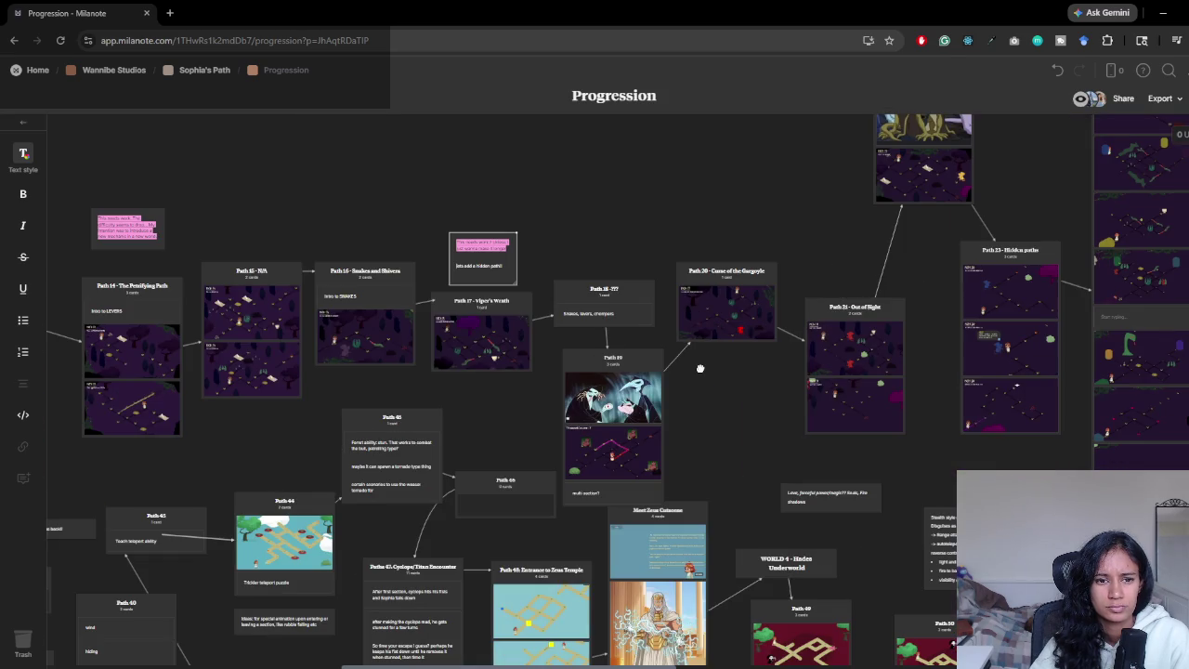
- Scroll around the Milanote board to center the Path 27 and Path 28 cards
{"action": "scroll", "coordinate": [472, 412], "scroll_direction": "down", "scroll_amount": 5}
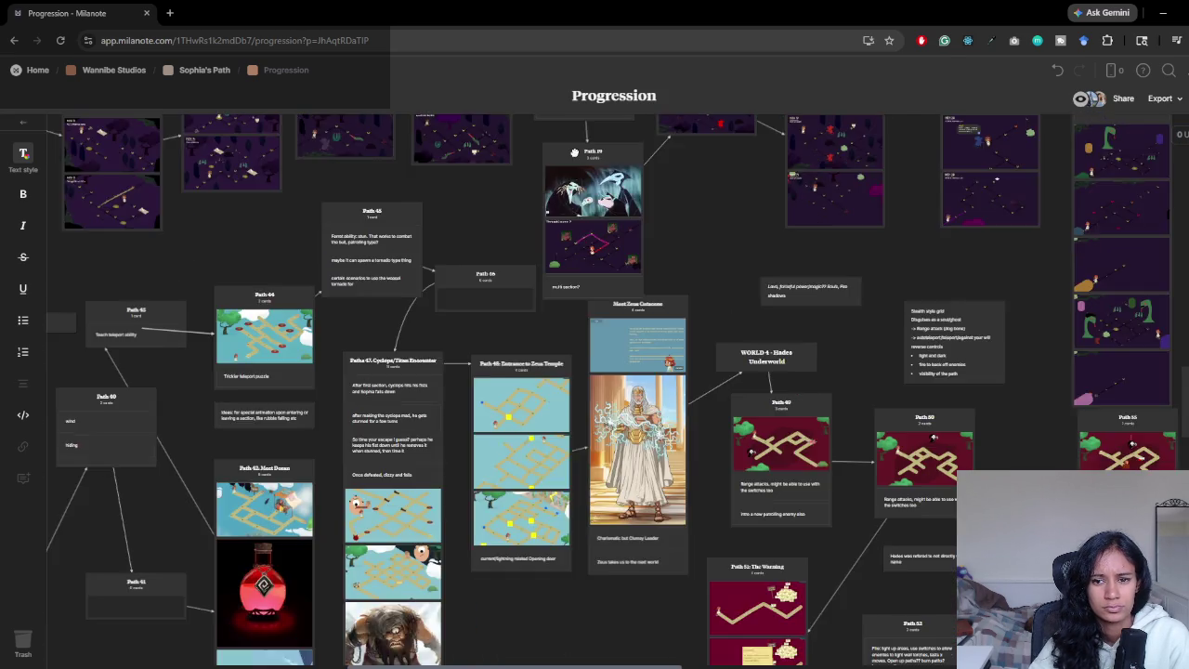
{"action": "scroll", "coordinate": [789, 444], "scroll_direction": "down", "scroll_amount": 3}
{"action": "scroll", "coordinate": [790, 444], "scroll_direction": "right", "scroll_amount": 9}
{"action": "scroll", "coordinate": [584, 276], "scroll_direction": "up", "scroll_amount": 6}
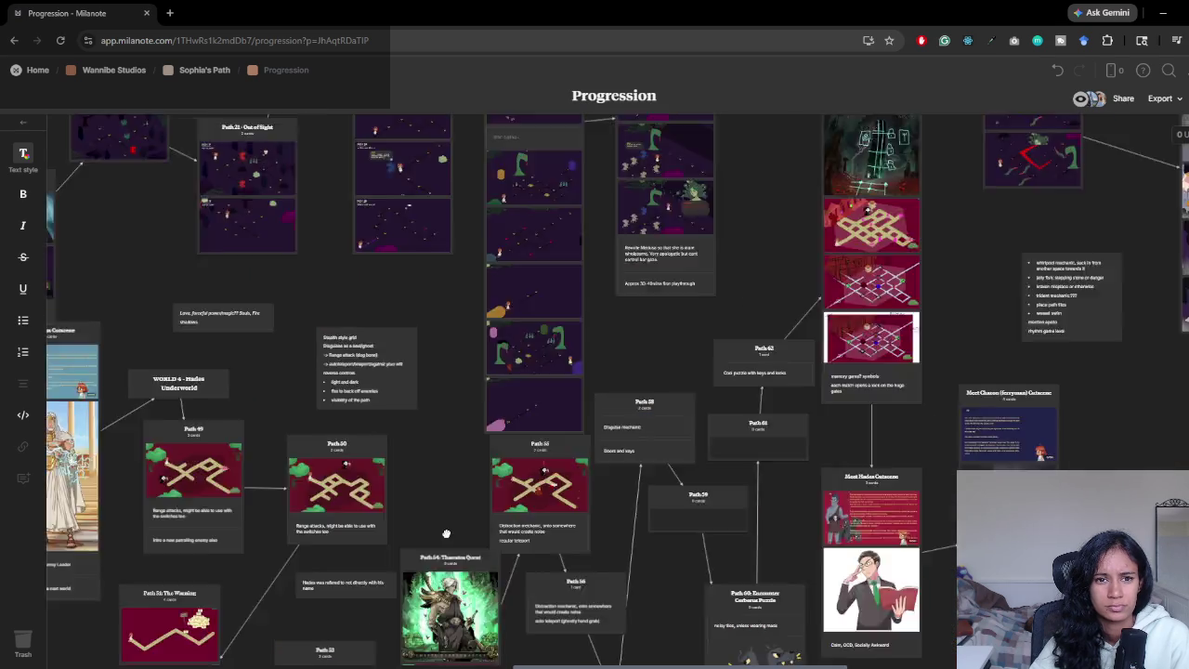
{"action": "scroll", "coordinate": [430, 286], "scroll_direction": "up", "scroll_amount": 5}
{"action": "scroll", "coordinate": [430, 287], "scroll_direction": "left", "scroll_amount": 2}
{"action": "scroll", "coordinate": [478, 335], "scroll_direction": "up", "scroll_amount": 3}
{"action": "scroll", "coordinate": [477, 335], "scroll_direction": "left", "scroll_amount": 2}
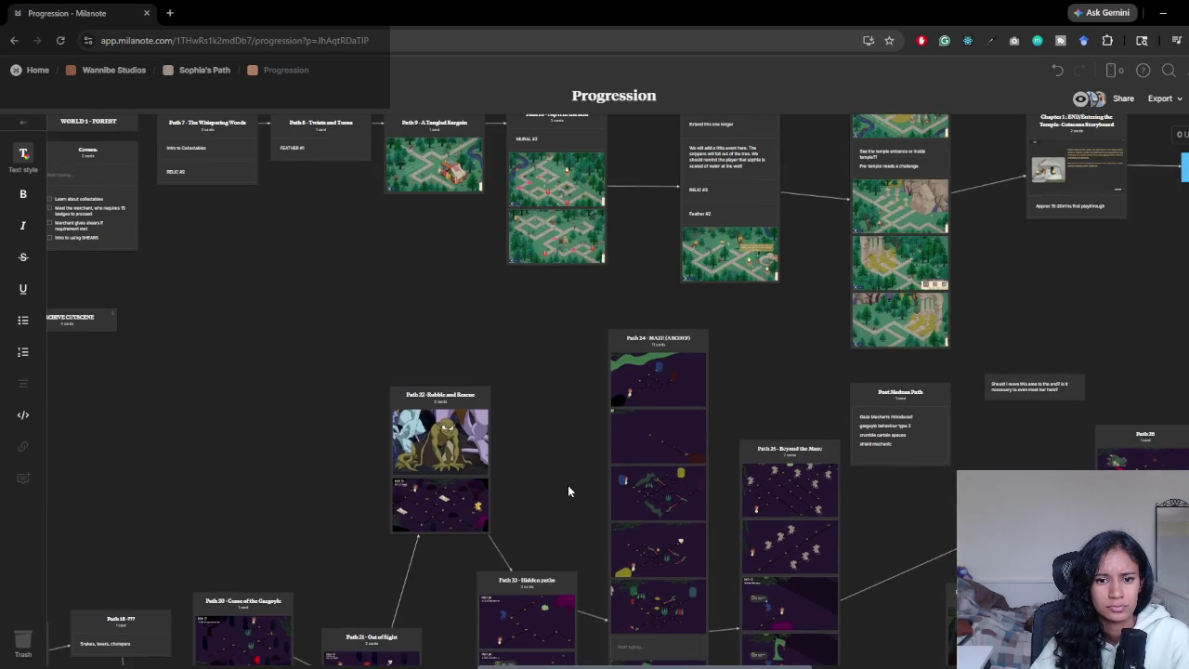
{"action": "scroll", "coordinate": [484, 485], "scroll_direction": "down", "scroll_amount": 5}
{"action": "scroll", "coordinate": [484, 485], "scroll_direction": "left", "scroll_amount": 3}
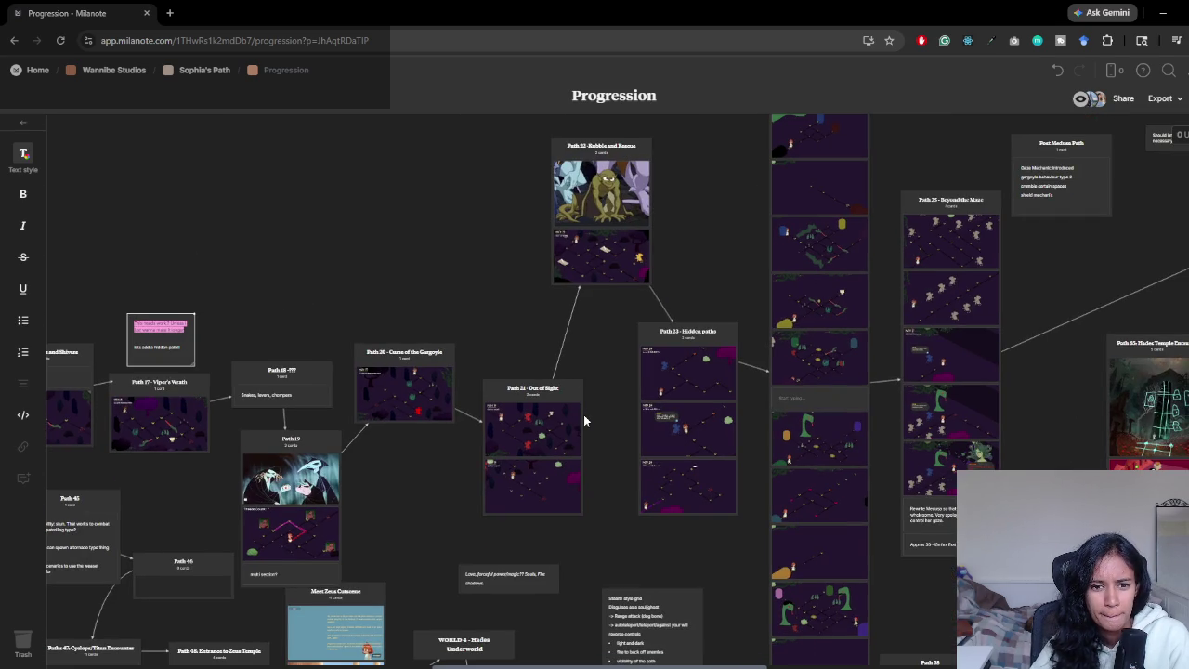
{"action": "scroll", "coordinate": [413, 461], "scroll_direction": "down", "scroll_amount": 3}
{"action": "scroll", "coordinate": [413, 461], "scroll_direction": "left", "scroll_amount": 4}
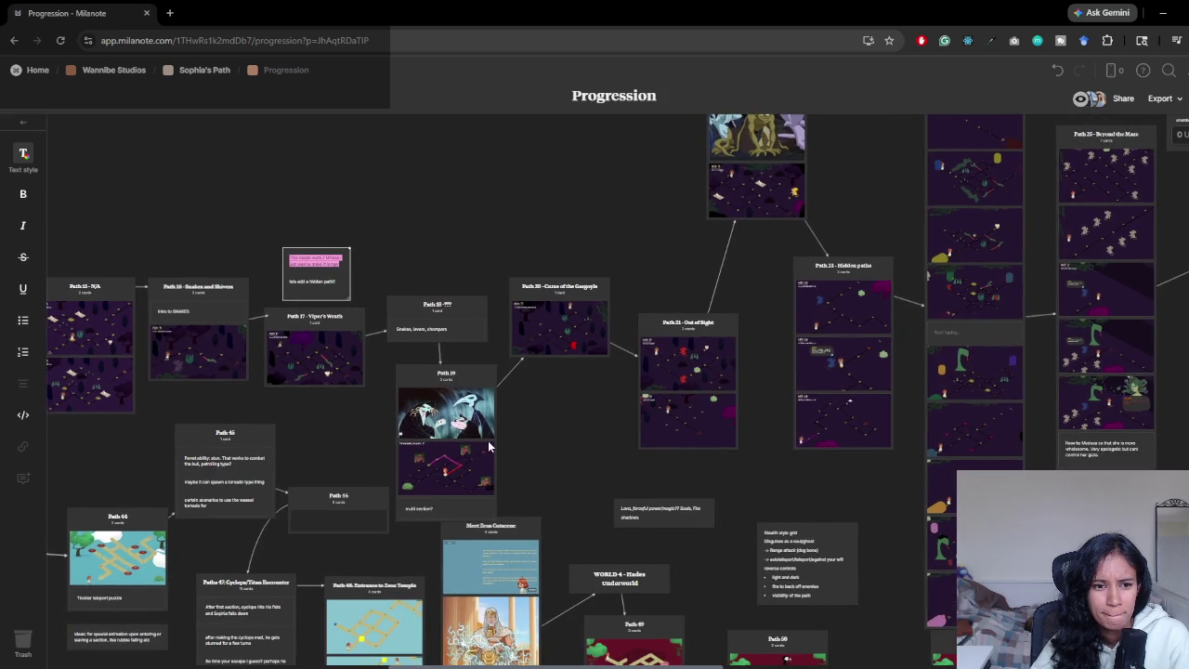
{"action": "scroll", "coordinate": [629, 436], "scroll_direction": "right", "scroll_amount": 6}
{"action": "scroll", "coordinate": [629, 437], "scroll_direction": "down", "scroll_amount": 1}
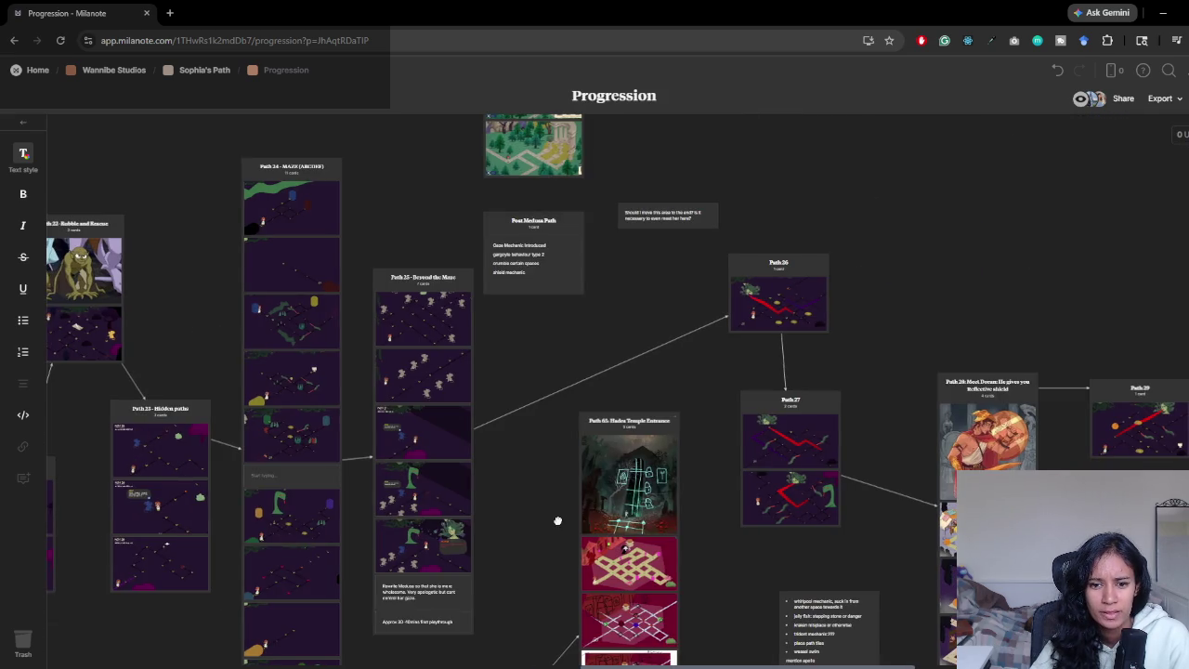
{"action": "scroll", "coordinate": [558, 518], "scroll_direction": "right", "scroll_amount": 4}
{"action": "left_click_drag", "start_coordinate": [569, 438], "coordinate": [501, 353]}
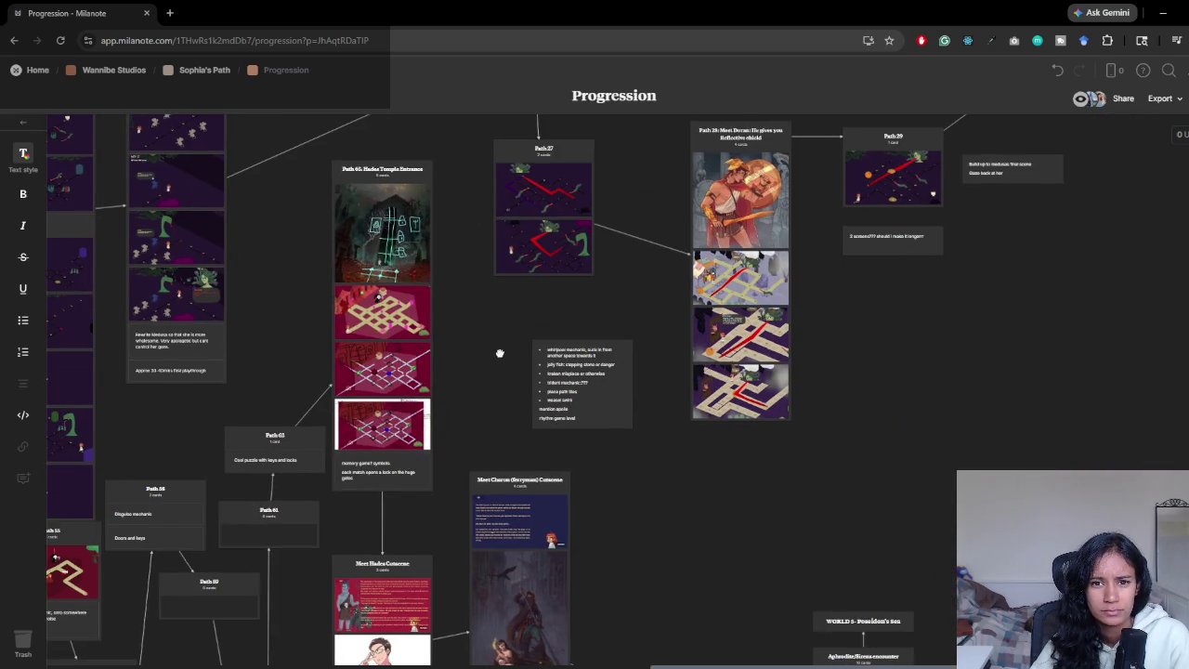
- Pan back over the Path 25 and Path 20–23 cards toward Paths 16–19, then return to Unity
{"action": "scroll", "coordinate": [500, 353], "scroll_direction": "up", "scroll_amount": 4}
{"action": "scroll", "coordinate": [500, 353], "scroll_direction": "right", "scroll_amount": 2}
{"action": "scroll", "coordinate": [789, 481], "scroll_direction": "right", "scroll_amount": 1}
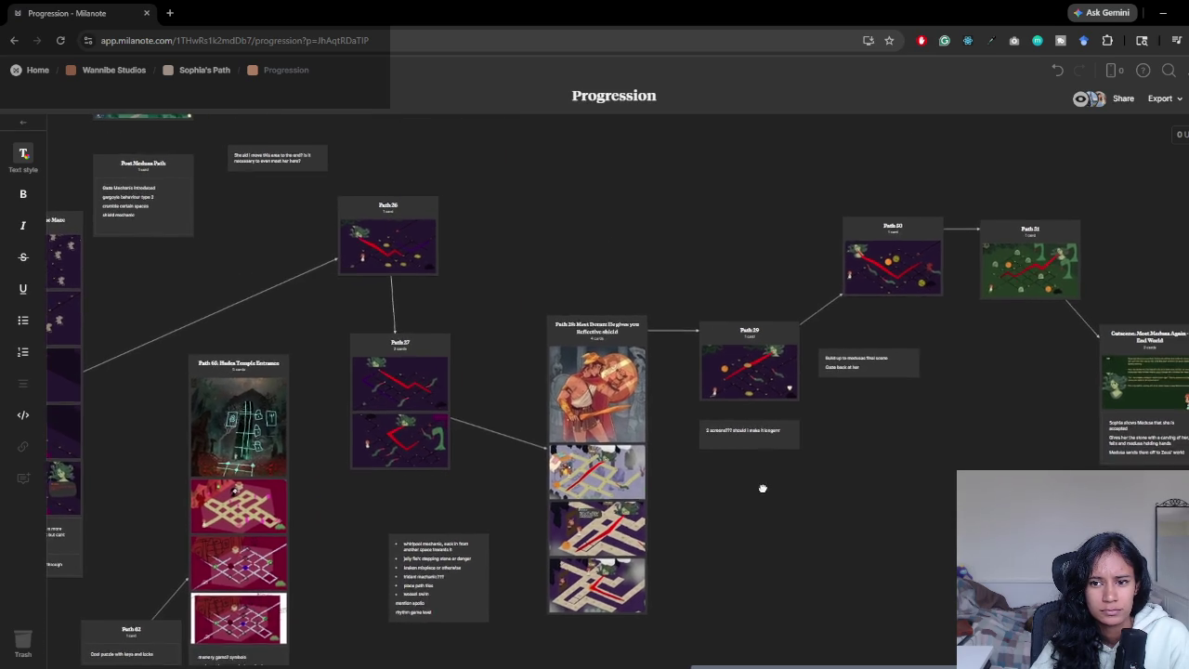
{"action": "scroll", "coordinate": [786, 480], "scroll_direction": "left", "scroll_amount": 4}
{"action": "mouse_move", "coordinate": [685, 524]}
{"action": "left_mouse_down"}
{"action": "mouse_move", "coordinate": [696, 524]}
{"action": "mouse_move", "coordinate": [603, 517]}
{"action": "mouse_move", "coordinate": [560, 499]}
{"action": "mouse_move", "coordinate": [521, 454]}
{"action": "mouse_move", "coordinate": [481, 355]}
{"action": "mouse_move", "coordinate": [297, 482]}
{"action": "left_mouse_up"}
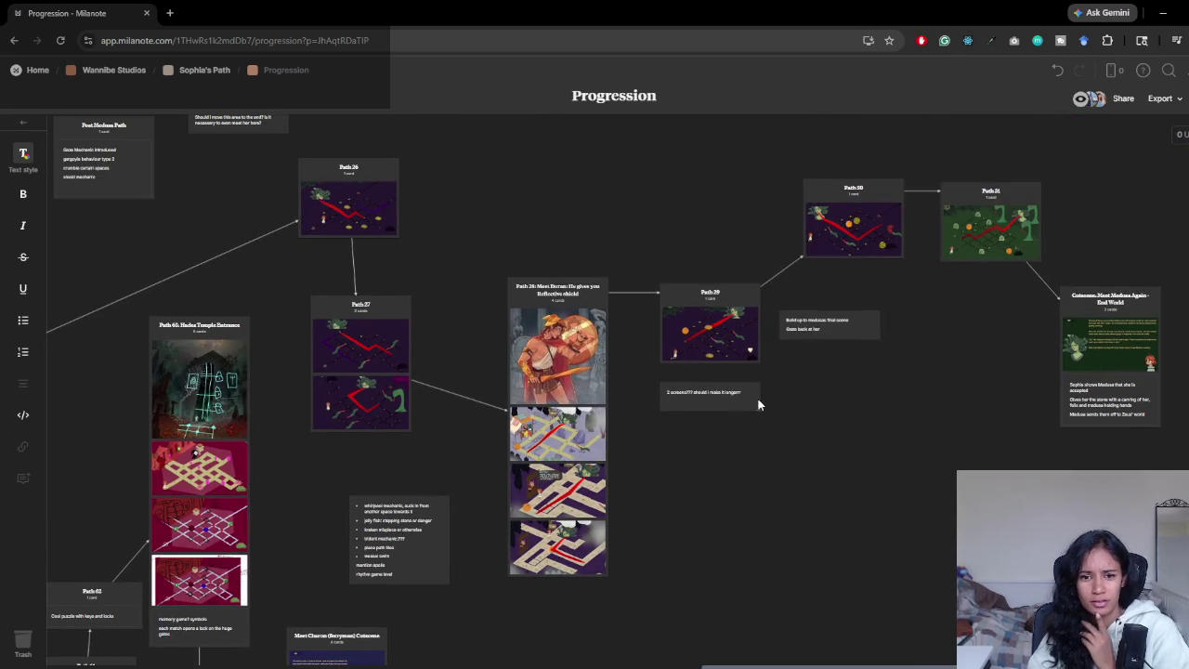
{"action": "left_click_drag", "start_coordinate": [306, 459], "coordinate": [454, 443]}
{"action": "mouse_move", "coordinate": [398, 482]}
{"action": "left_mouse_down"}
{"action": "mouse_move", "coordinate": [574, 554]}
{"action": "mouse_move", "coordinate": [557, 345]}
{"action": "mouse_move", "coordinate": [576, 564]}
{"action": "mouse_move", "coordinate": [605, 396]}
{"action": "left_mouse_up"}
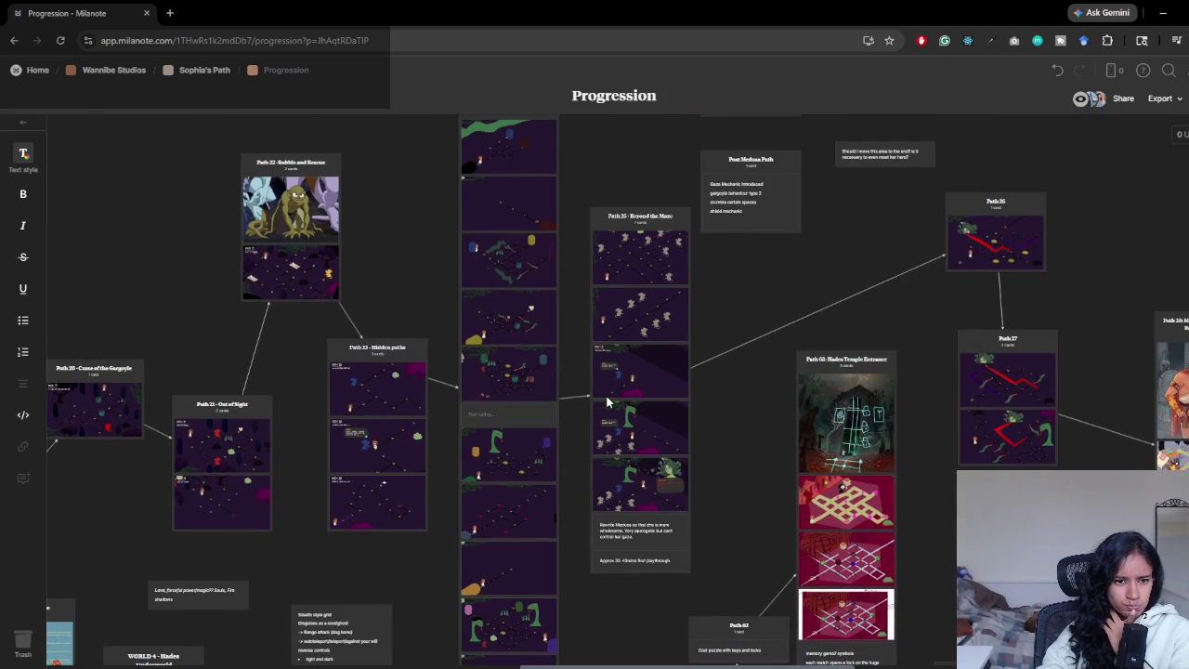
{"action": "mouse_move", "coordinate": [313, 483]}
{"action": "left_mouse_down"}
{"action": "mouse_move", "coordinate": [517, 474]}
{"action": "mouse_move", "coordinate": [689, 423]}
{"action": "left_mouse_up"}
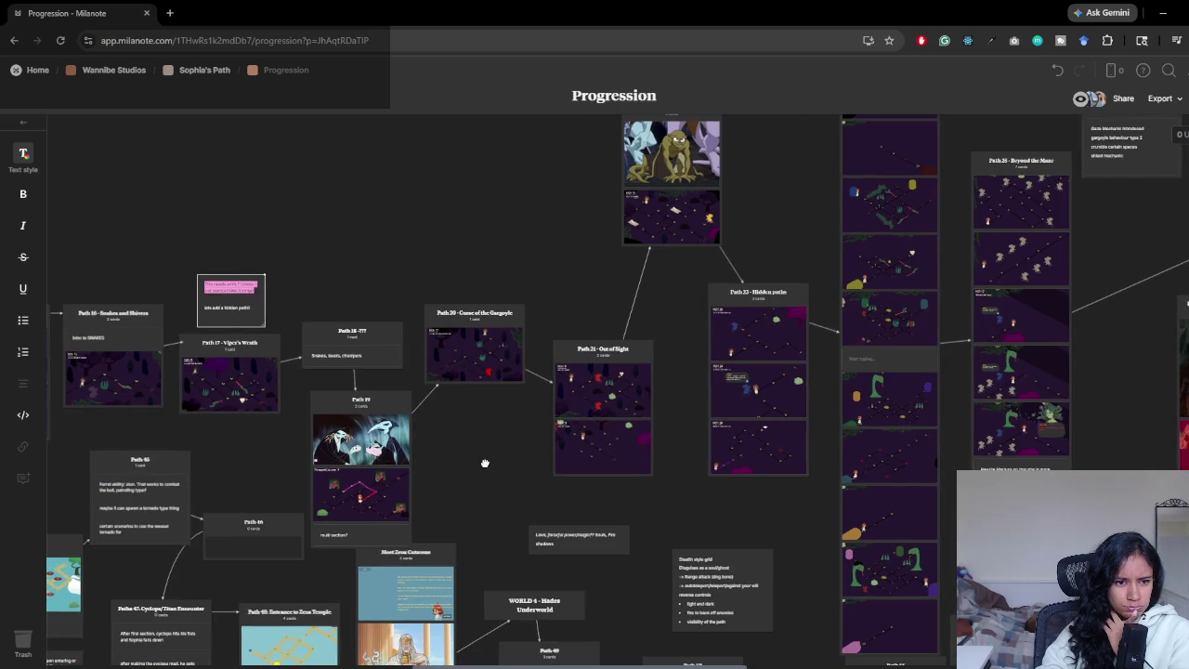
{"action": "left_click_drag", "start_coordinate": [484, 463], "coordinate": [560, 451]}
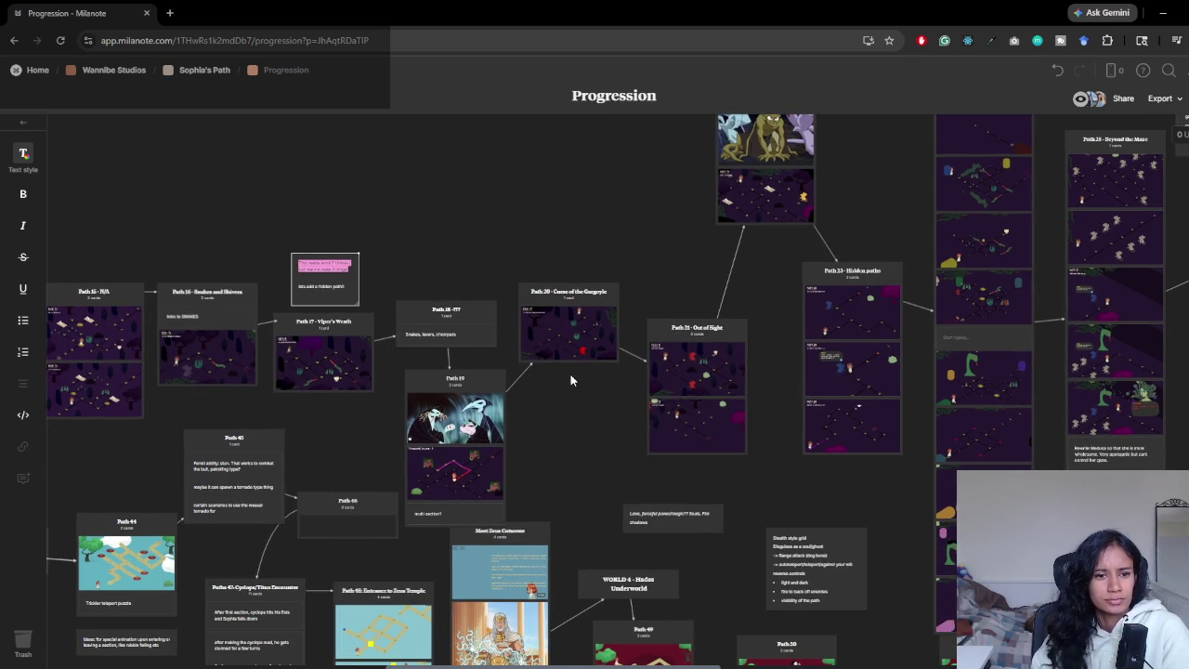
{"action": "key", "text": "alt+Tab"}
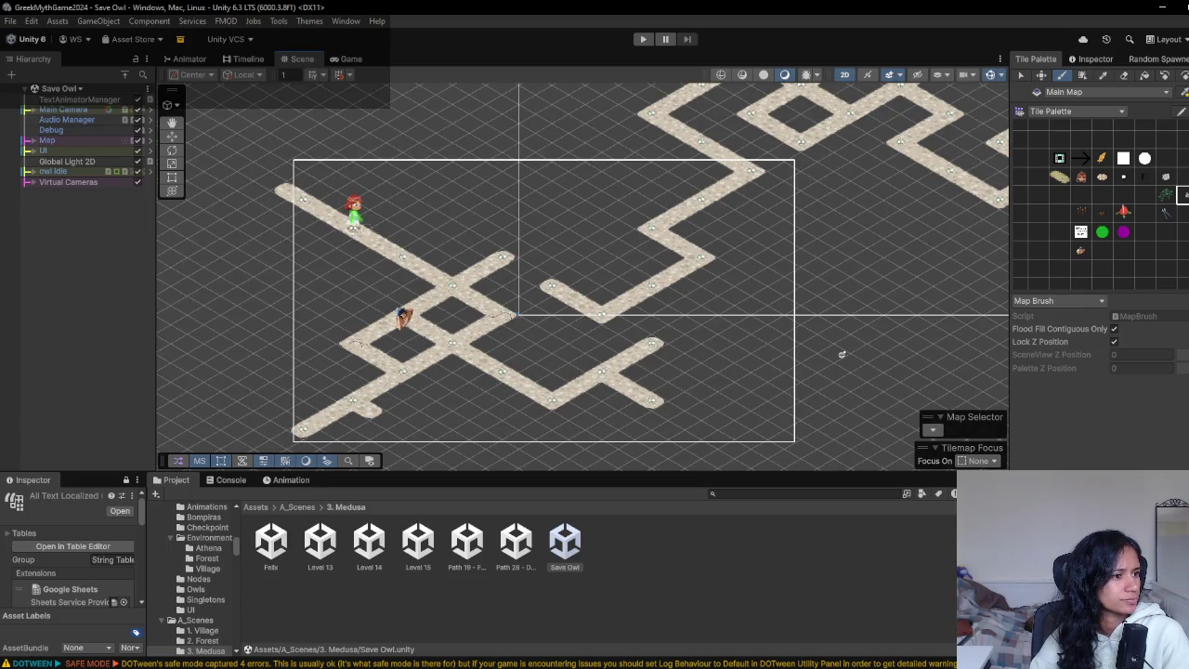
- After a small map pan and tile pick, open the Felix scene from the 3. Medusa folder
{"action": "mouse_move", "coordinate": [502, 200]}
{"action": "left_mouse_down"}
{"action": "mouse_move", "coordinate": [526, 208]}
{"action": "mouse_move", "coordinate": [531, 228]}
{"action": "left_mouse_up"}
{"action": "left_click", "coordinate": [1080, 195]}
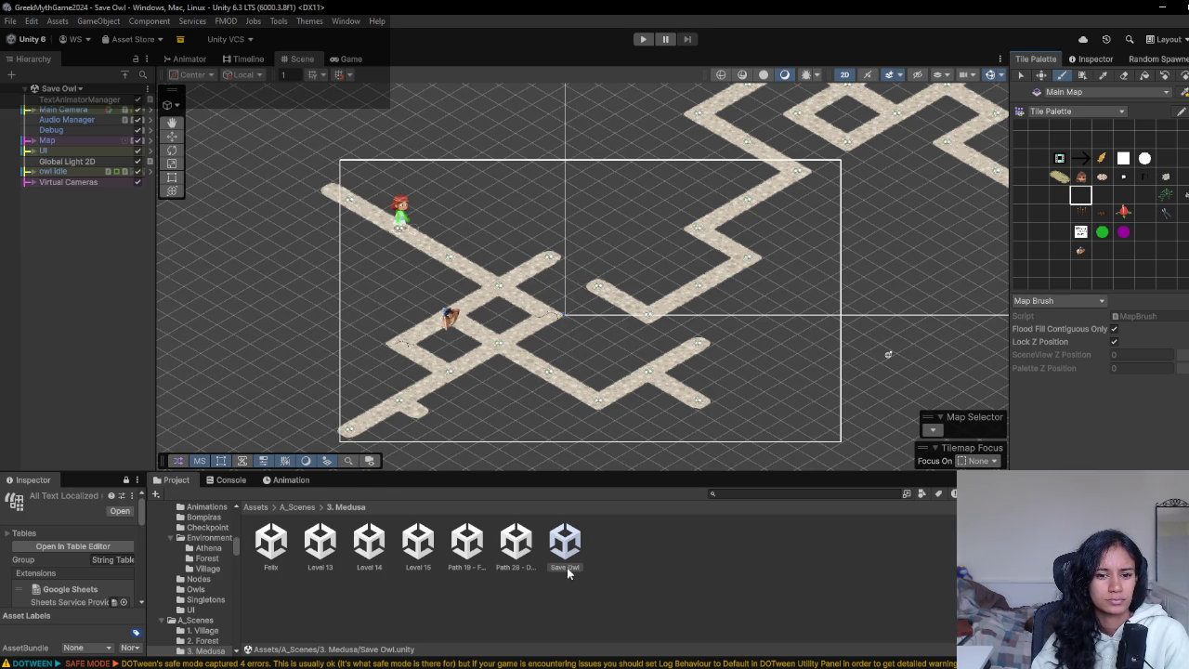
{"action": "left_click", "coordinate": [458, 474]}
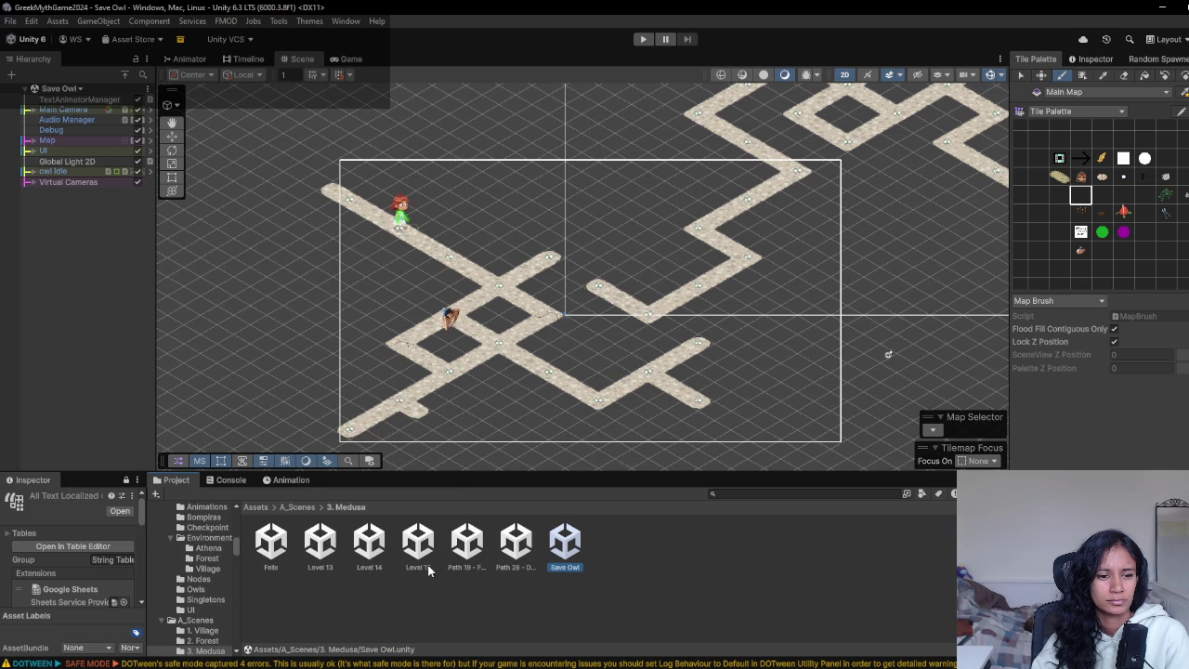
{"action": "double_click", "coordinate": [272, 544]}
{"action": "scroll", "coordinate": [471, 431], "scroll_direction": "up", "scroll_amount": 2}
{"action": "scroll", "coordinate": [471, 430], "scroll_direction": "down", "scroll_amount": 2}
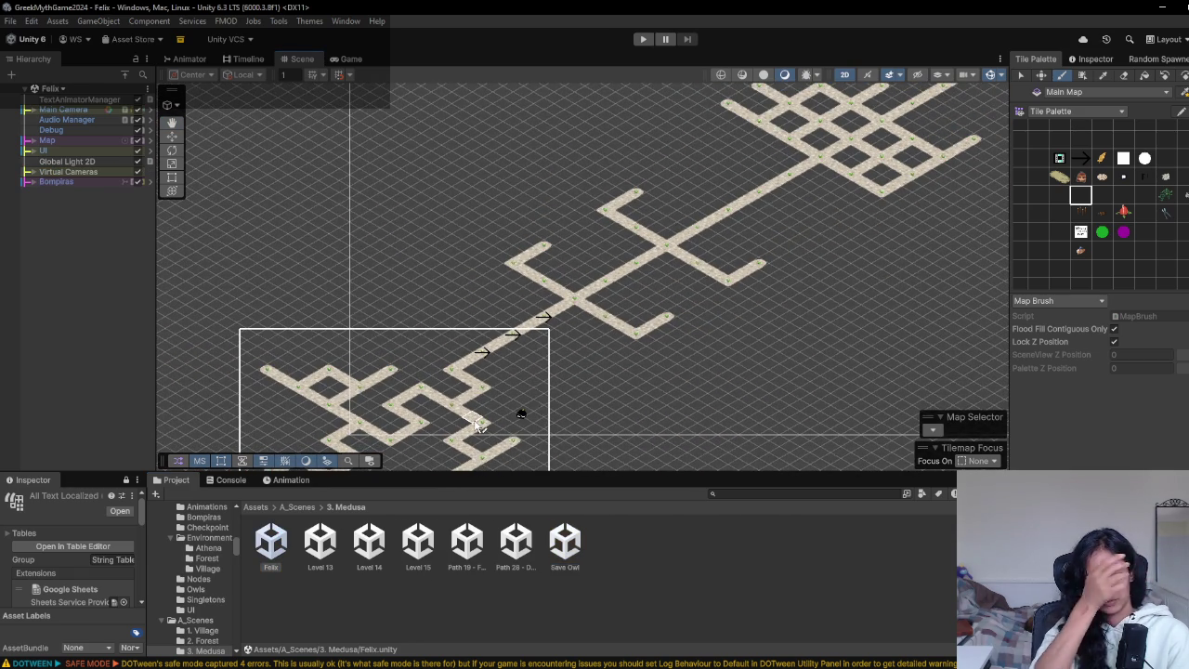
{"action": "key", "text": "alt+Tab"}
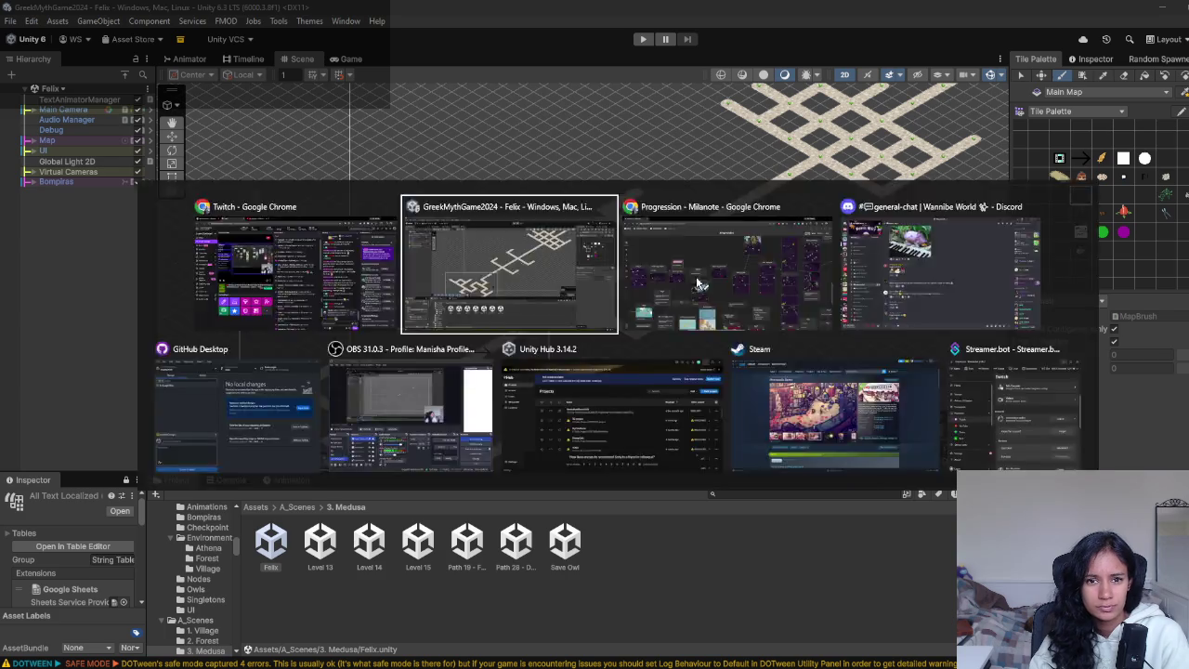
{"action": "key", "text": "alt+Tab"}
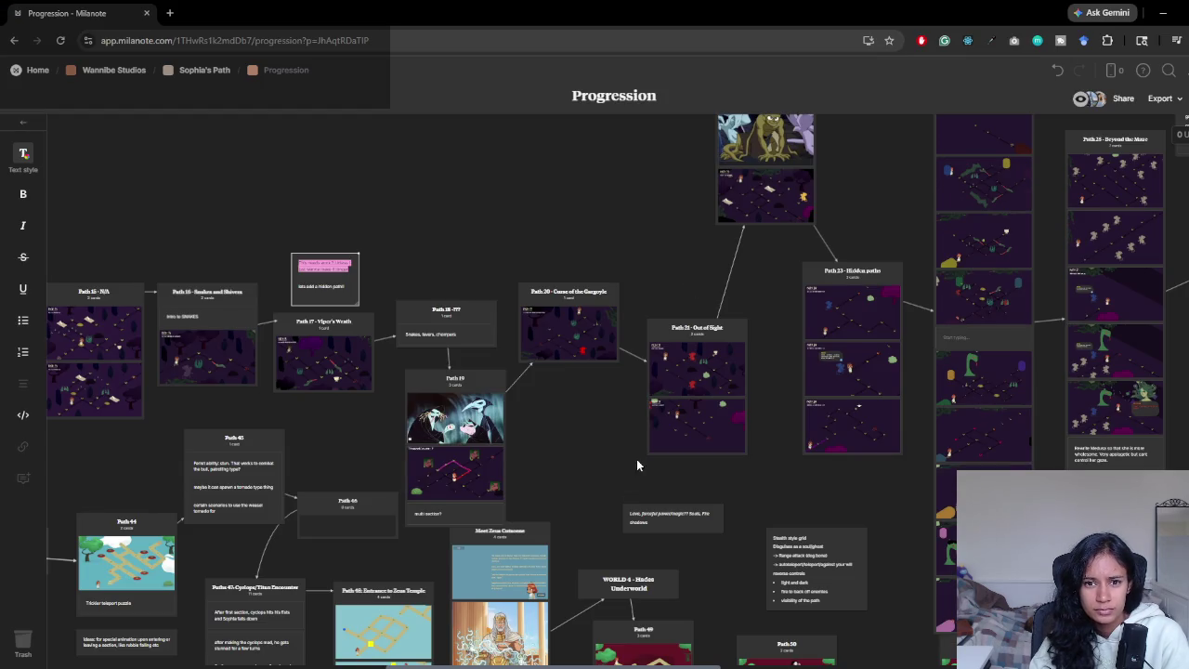
{"action": "scroll", "coordinate": [631, 494], "scroll_direction": "up", "scroll_amount": 3}
{"action": "scroll", "coordinate": [641, 464], "scroll_direction": "right", "scroll_amount": 3}
{"action": "scroll", "coordinate": [533, 448], "scroll_direction": "down", "scroll_amount": 2}
{"action": "scroll", "coordinate": [533, 448], "scroll_direction": "left", "scroll_amount": 2}
{"action": "key", "text": "alt+Tab"}
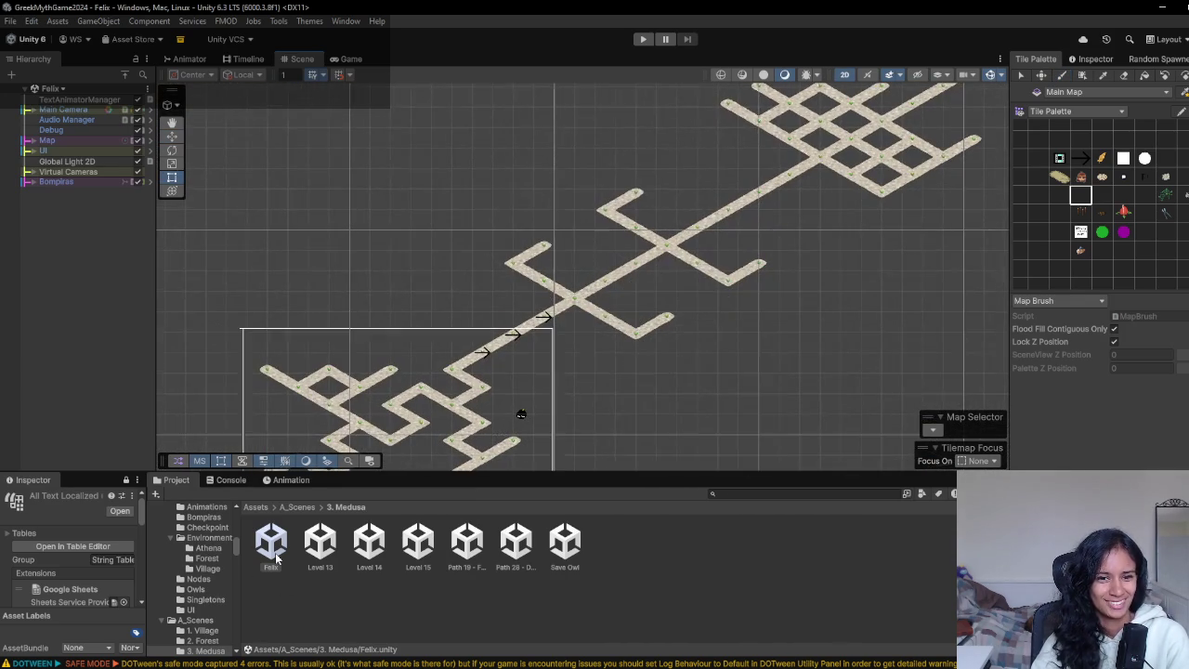
{"action": "left_click", "coordinate": [276, 558]}
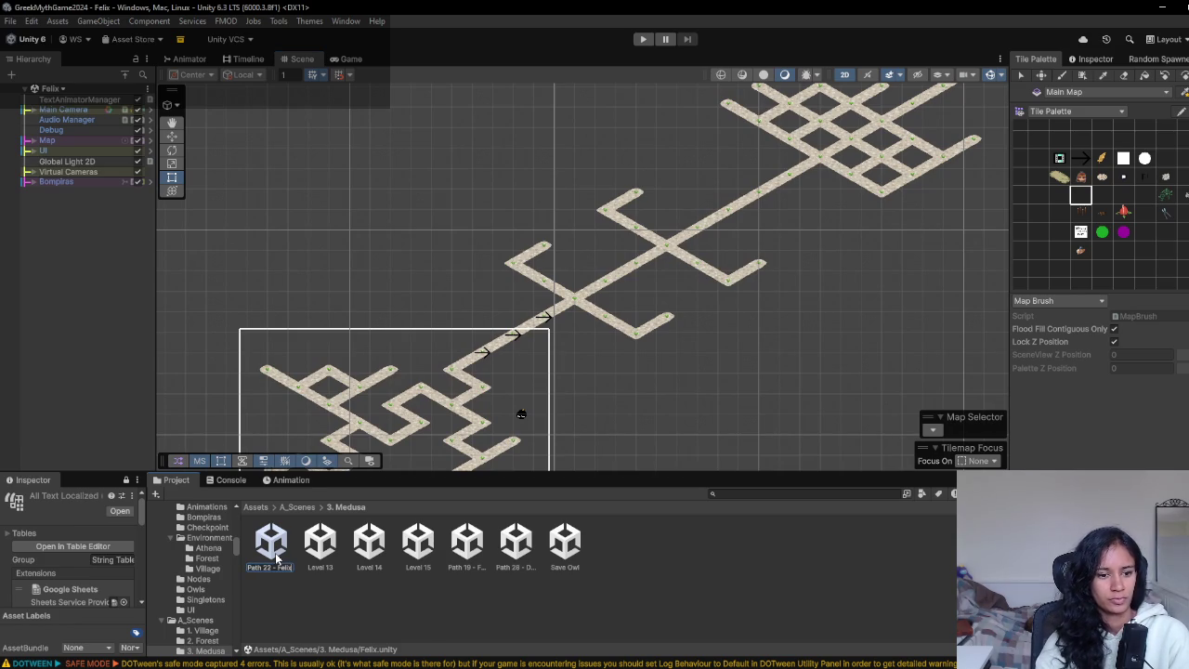
- Confirm the 'Path 22 - Felix' name, then pan Milanote to the start of the World 2 cards
{"action": "key", "text": "Return"}
{"action": "mouse_move", "coordinate": [704, 310]}
{"action": "left_mouse_down"}
{"action": "mouse_move", "coordinate": [557, 496]}
{"action": "mouse_move", "coordinate": [736, 300]}
{"action": "mouse_move", "coordinate": [649, 276]}
{"action": "left_mouse_up"}
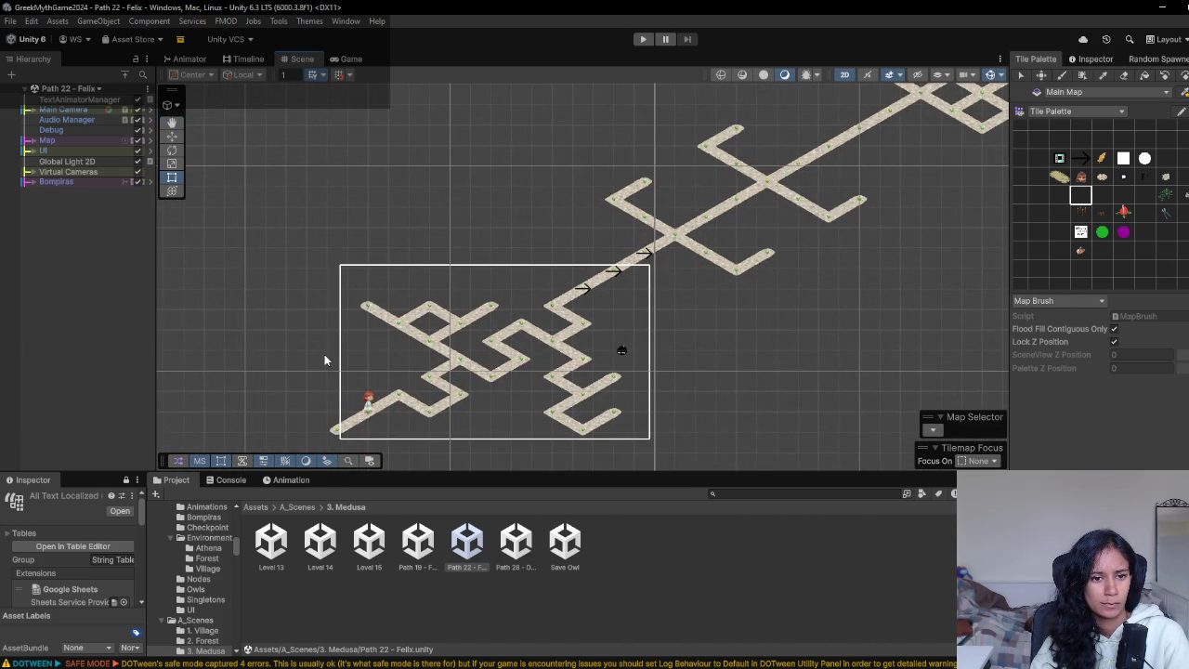
{"action": "key", "text": "alt+Tab"}
{"action": "left_click_drag", "start_coordinate": [204, 300], "coordinate": [705, 244]}
{"action": "mouse_move", "coordinate": [353, 342]}
{"action": "left_mouse_down"}
{"action": "mouse_move", "coordinate": [543, 307]}
{"action": "mouse_move", "coordinate": [564, 292]}
{"action": "left_mouse_up"}
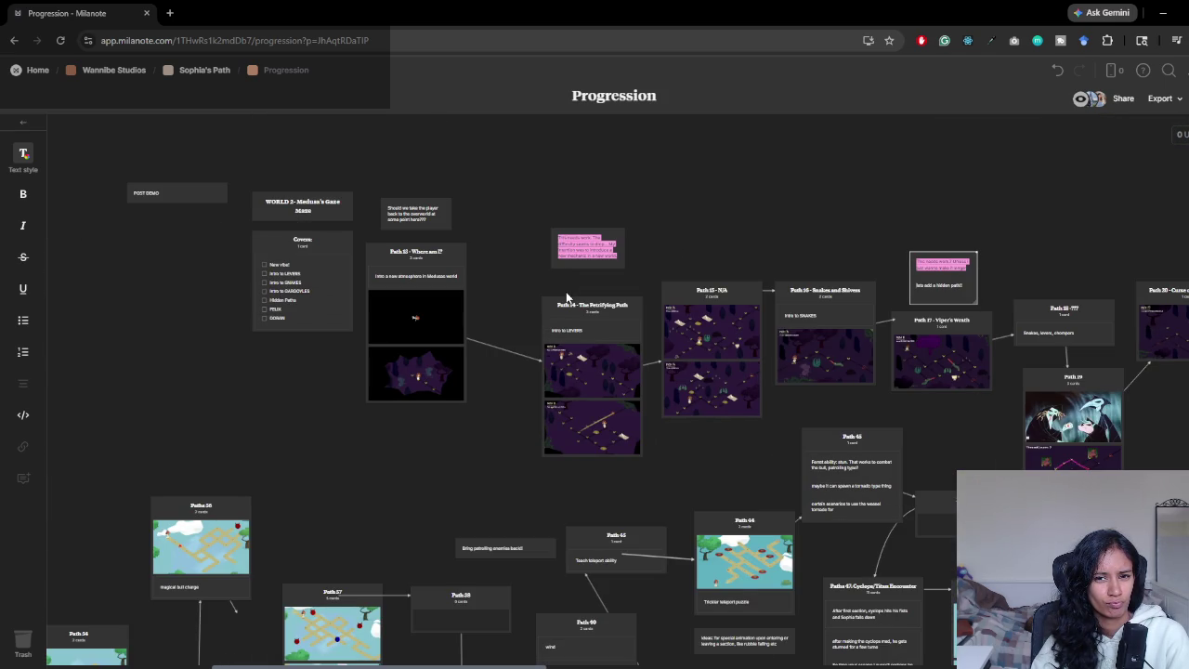
- Rename the Save Owl scene asset to 'Path 13.1 - Save Owl'
{"action": "key", "text": "alt+Tab"}
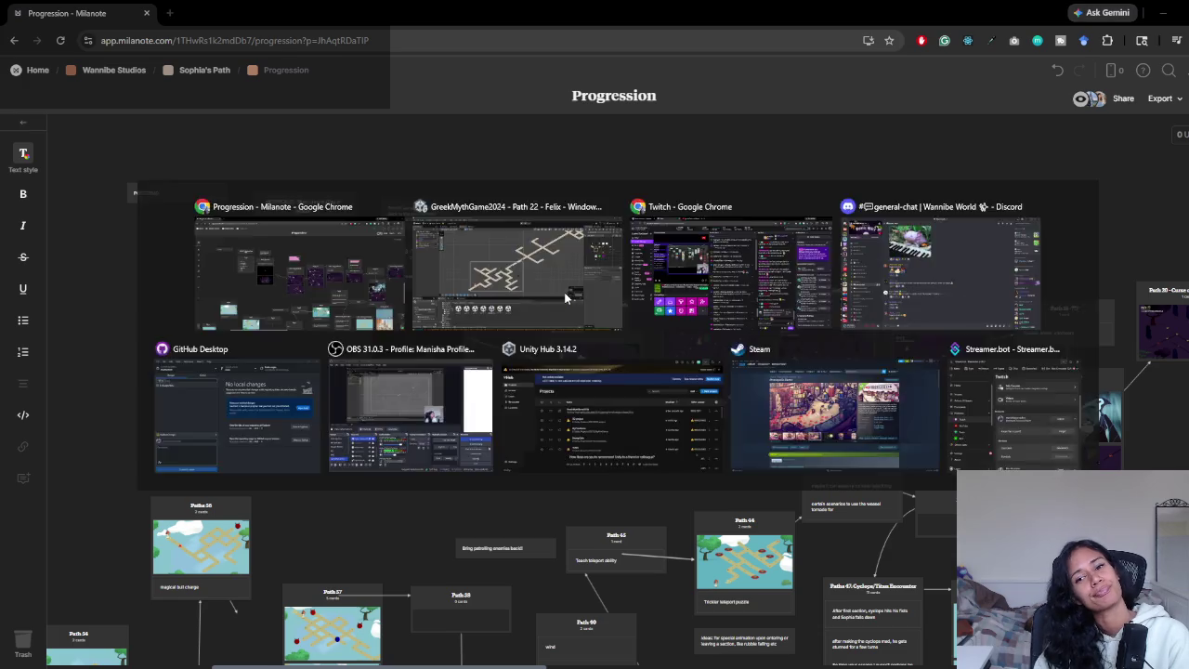
{"action": "left_click", "coordinate": [565, 555]}
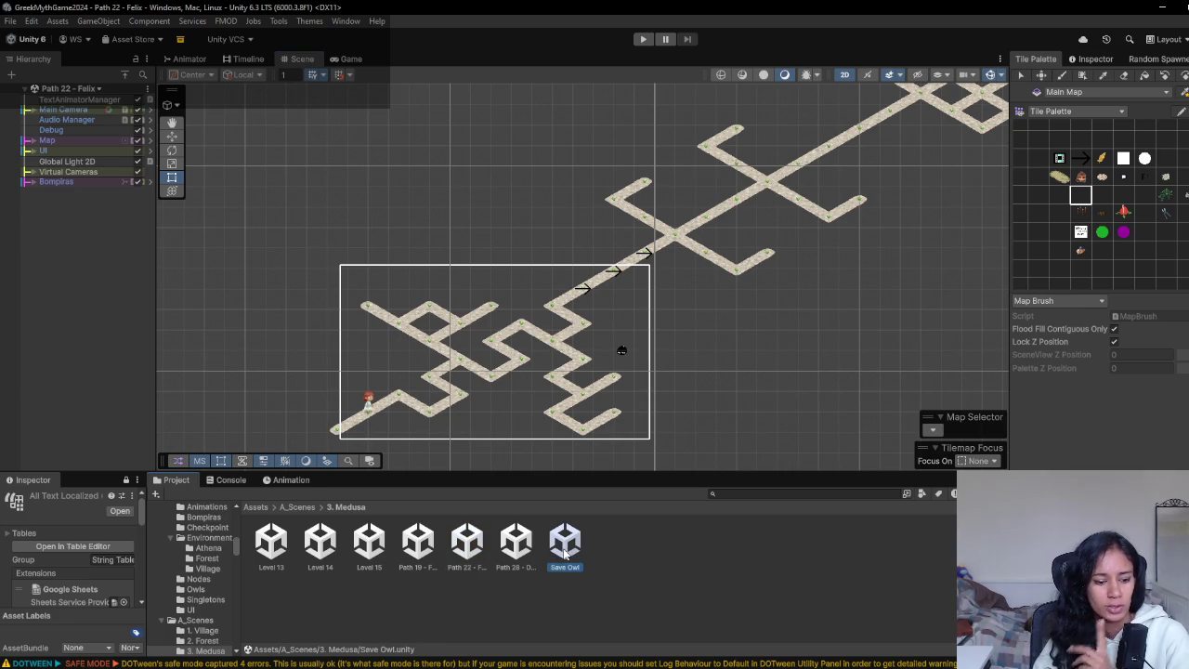
{"action": "key", "text": "F2"}
{"action": "type", "text": "Path"}
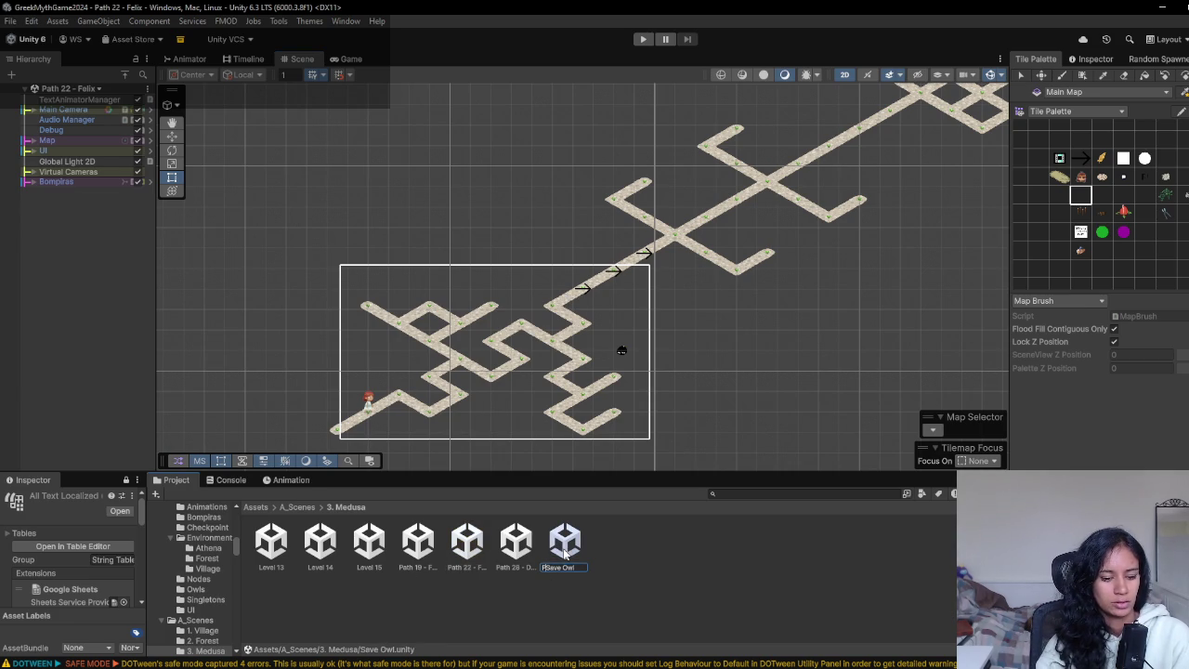
{"action": "type", "text": " 13.1 - Sav"}
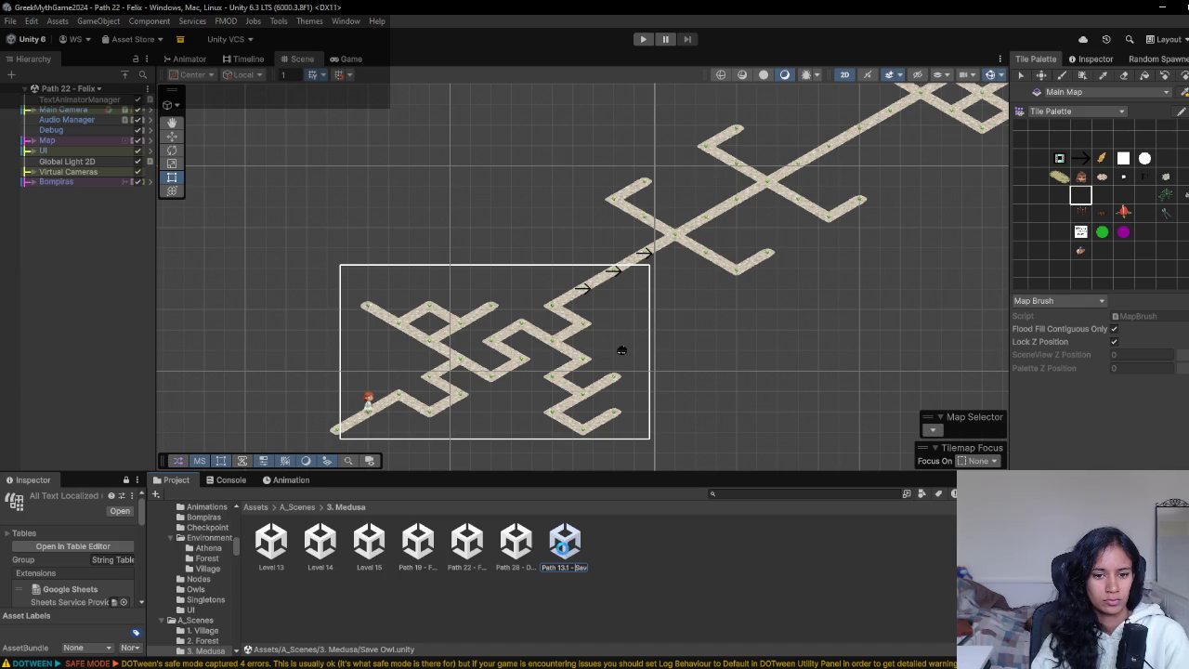
{"action": "key", "text": "Return"}
{"action": "left_click", "coordinate": [432, 589]}
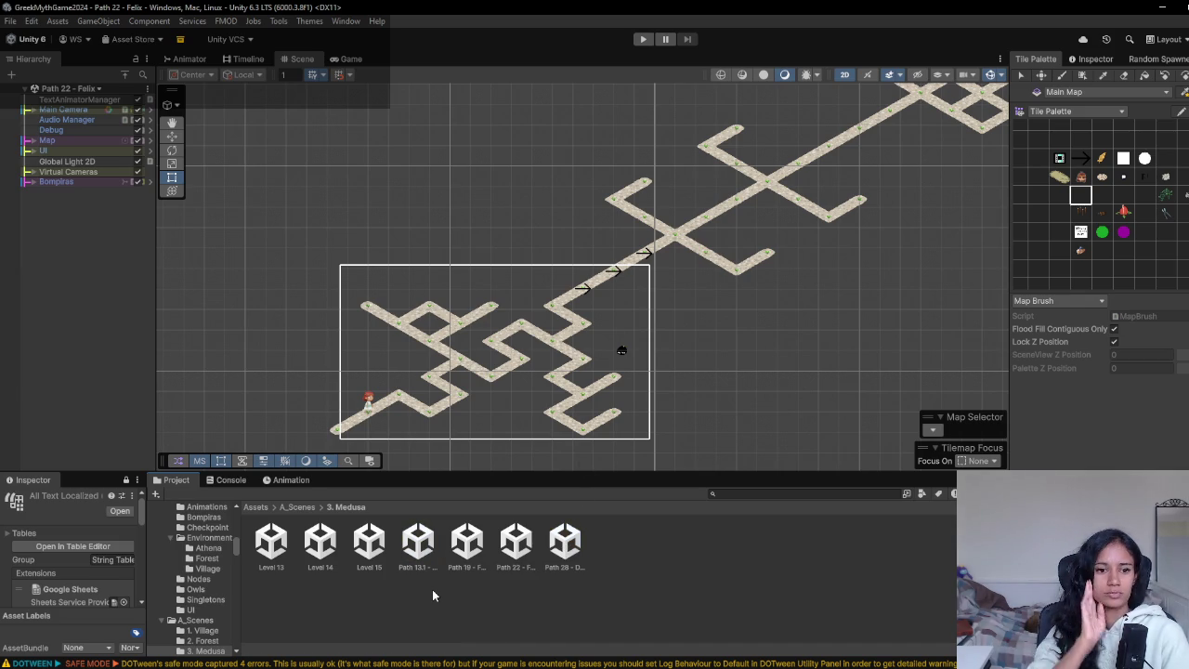
- Pan across the Path 22 map and open the Level 14 scene
{"action": "left_click_drag", "start_coordinate": [466, 472], "coordinate": [467, 477]}
{"action": "mouse_move", "coordinate": [437, 435]}
{"action": "left_mouse_down"}
{"action": "mouse_move", "coordinate": [443, 375]}
{"action": "mouse_move", "coordinate": [454, 380]}
{"action": "left_mouse_up"}
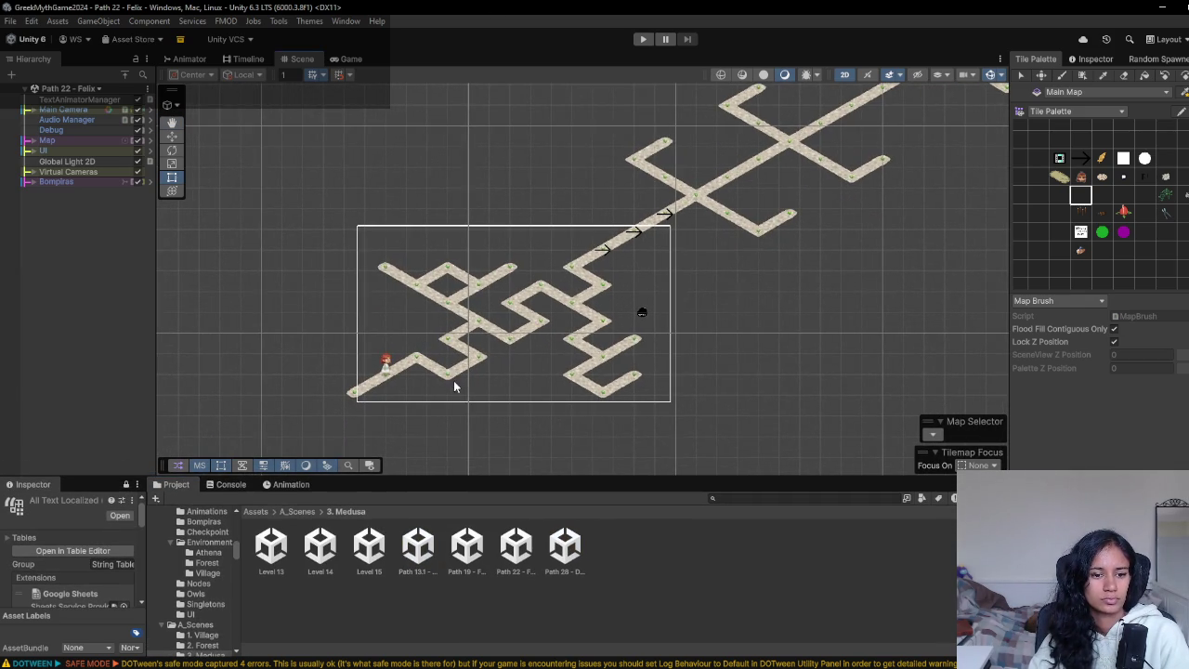
{"action": "double_click", "coordinate": [320, 547]}
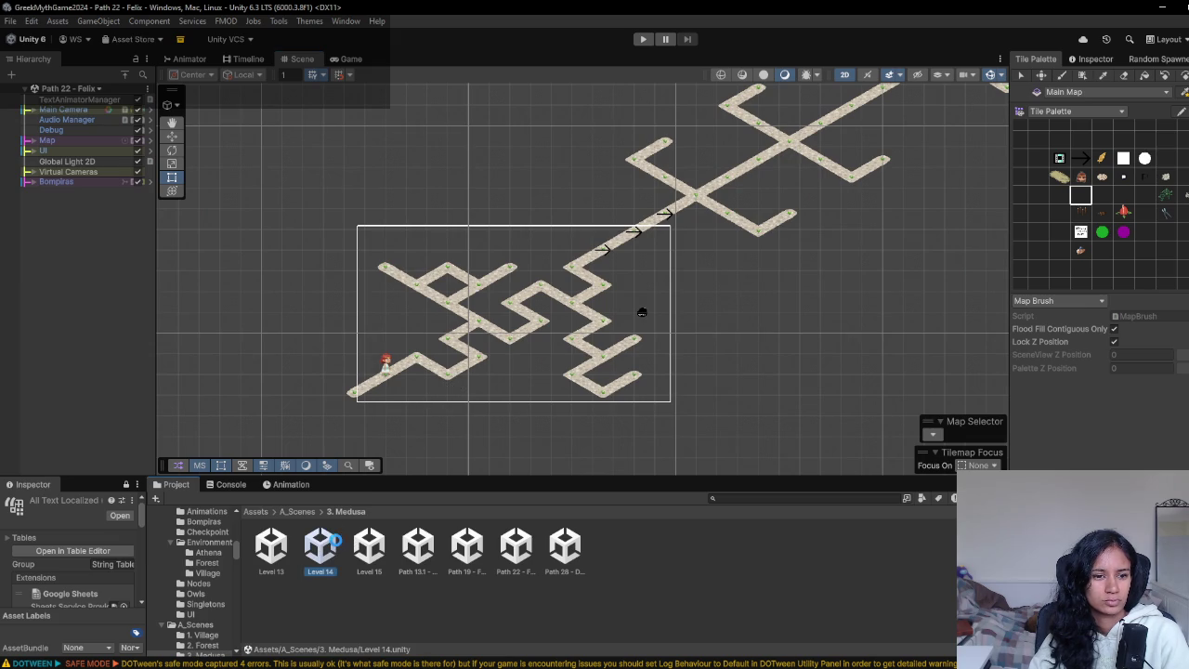
- Open the Level 15 scene from the Project panel once Level 14 has loaded
{"action": "left_click_drag", "start_coordinate": [518, 349], "coordinate": [415, 345]}
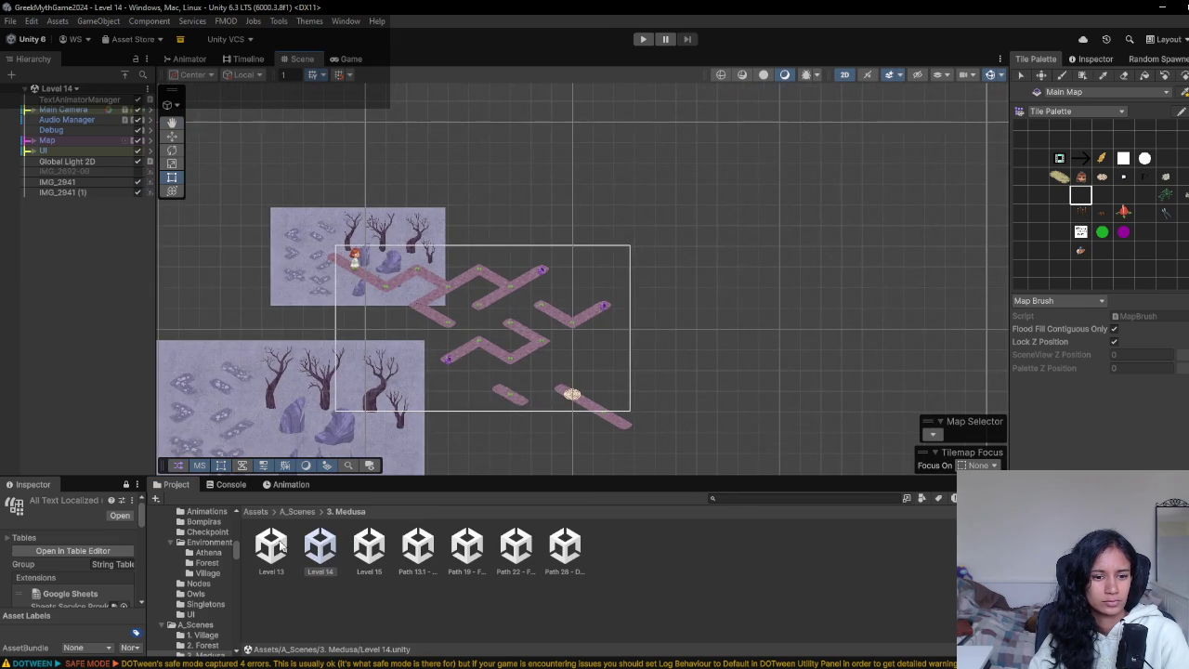
{"action": "double_click", "coordinate": [369, 548]}
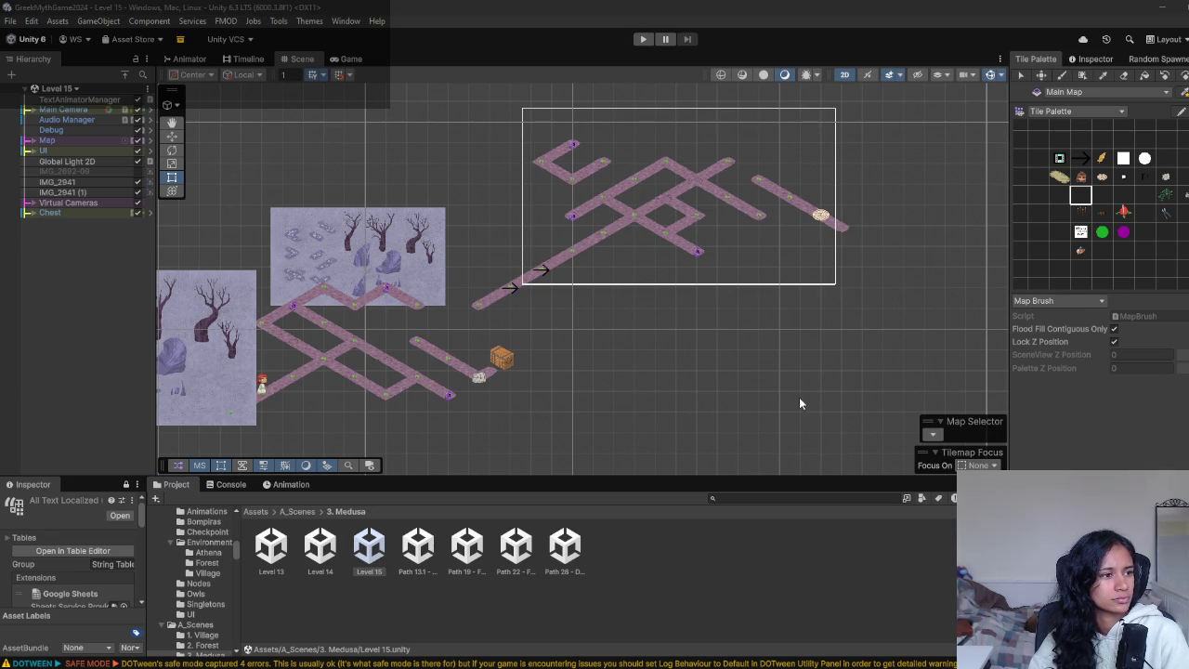
{"action": "scroll", "coordinate": [588, 363], "scroll_direction": "left", "scroll_amount": 5}
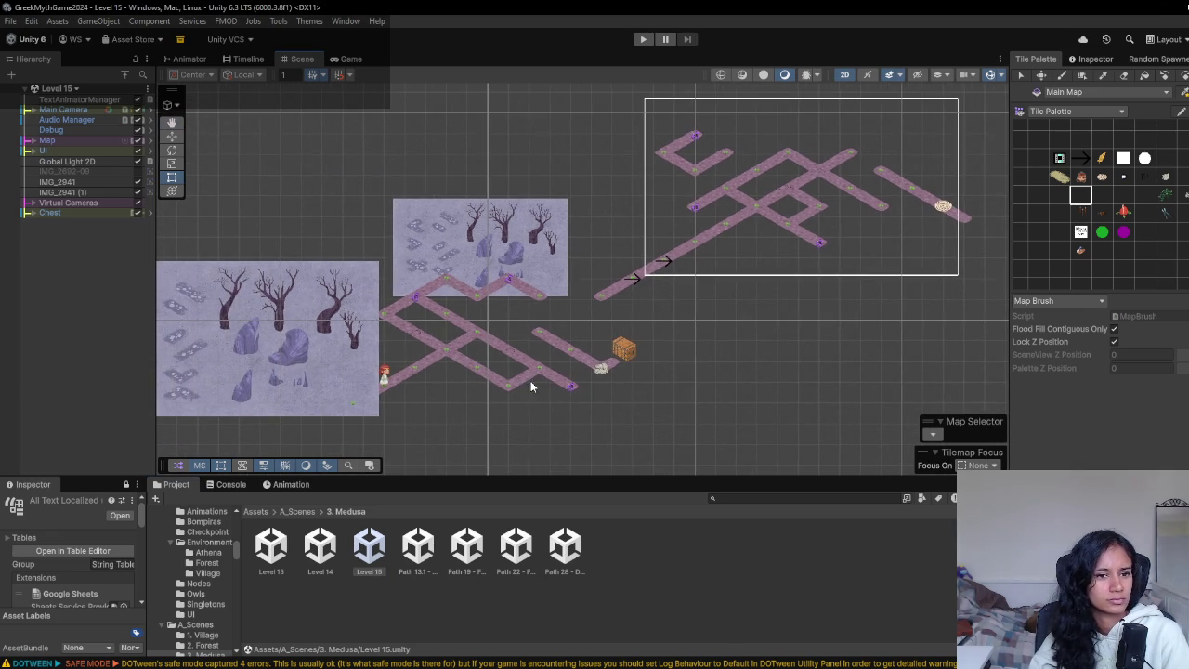
{"action": "scroll", "coordinate": [455, 404], "scroll_direction": "up", "scroll_amount": 5}
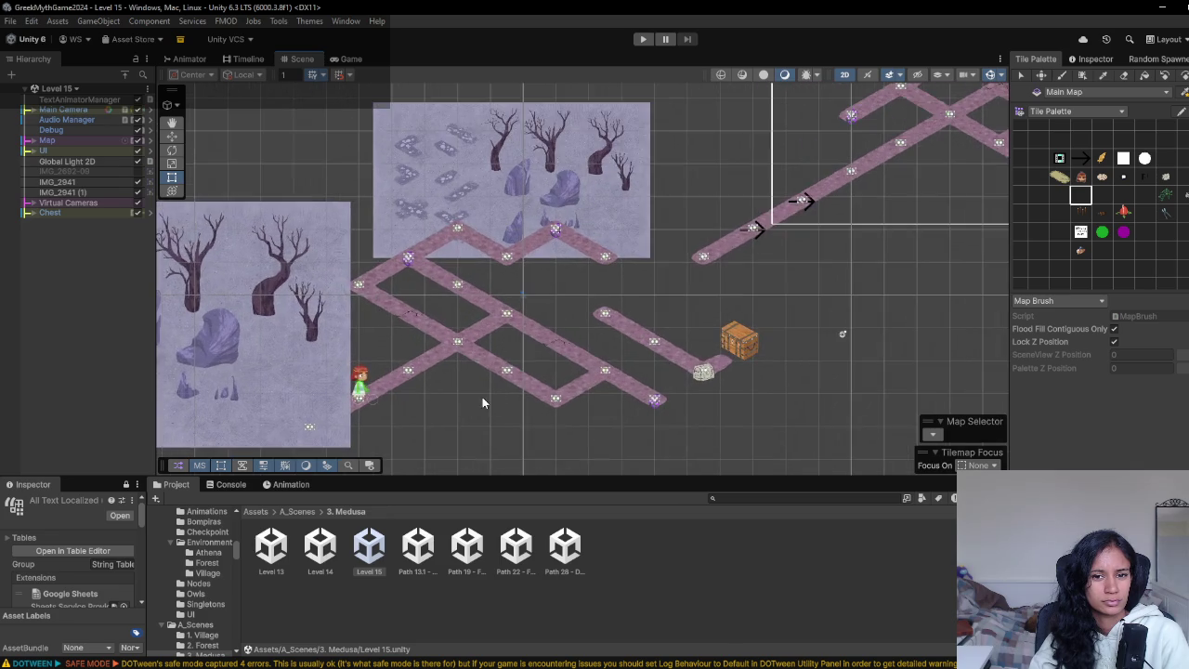
{"action": "mouse_move", "coordinate": [707, 275]}
{"action": "left_mouse_down"}
{"action": "mouse_move", "coordinate": [712, 266]}
{"action": "mouse_move", "coordinate": [534, 353]}
{"action": "left_mouse_up"}
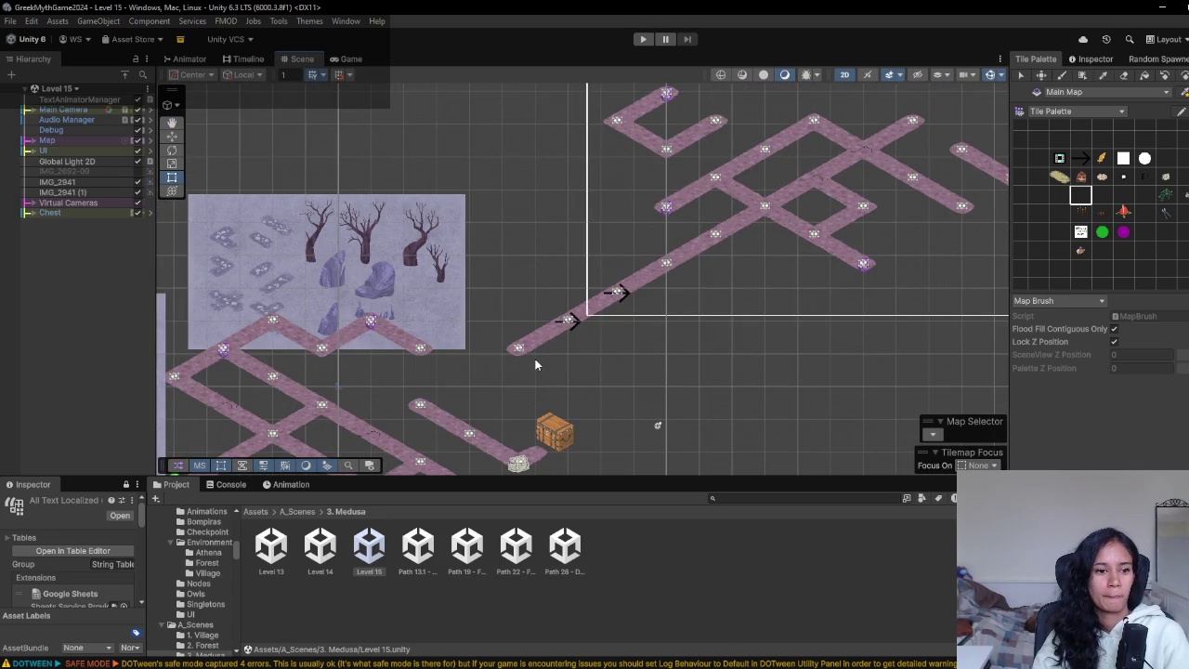
{"action": "scroll", "coordinate": [514, 354], "scroll_direction": "down", "scroll_amount": 2}
{"action": "left_click_drag", "start_coordinate": [515, 333], "coordinate": [564, 268]}
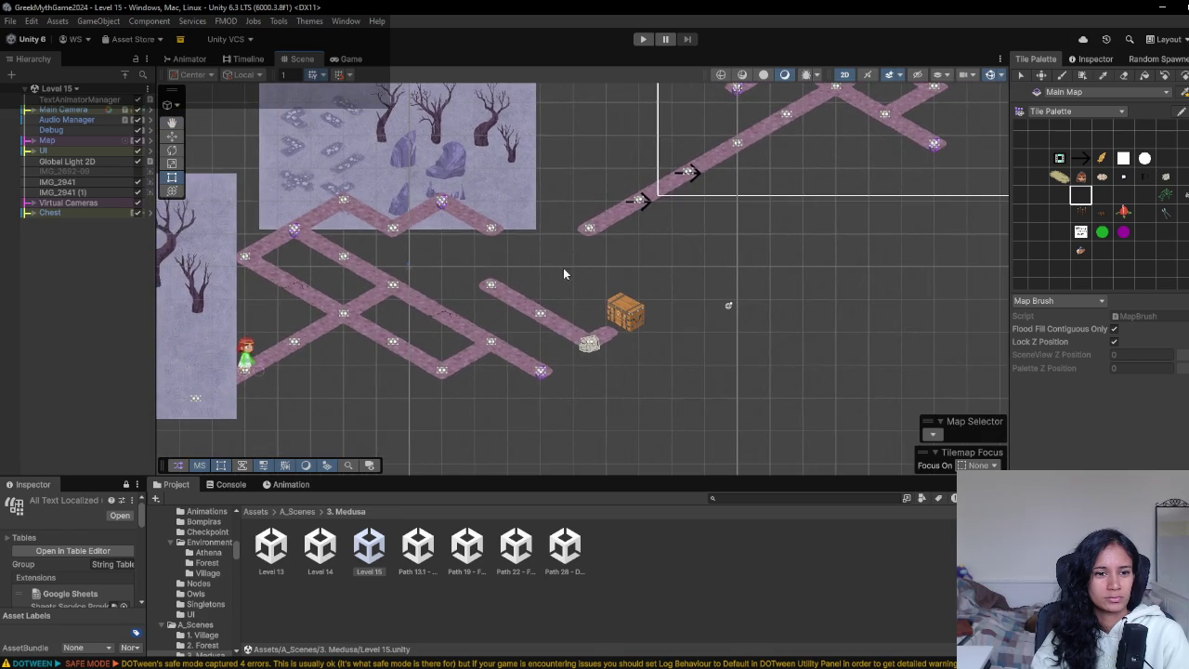
{"action": "scroll", "coordinate": [481, 353], "scroll_direction": "up", "scroll_amount": 3}
{"action": "scroll", "coordinate": [481, 353], "scroll_direction": "left", "scroll_amount": 3}
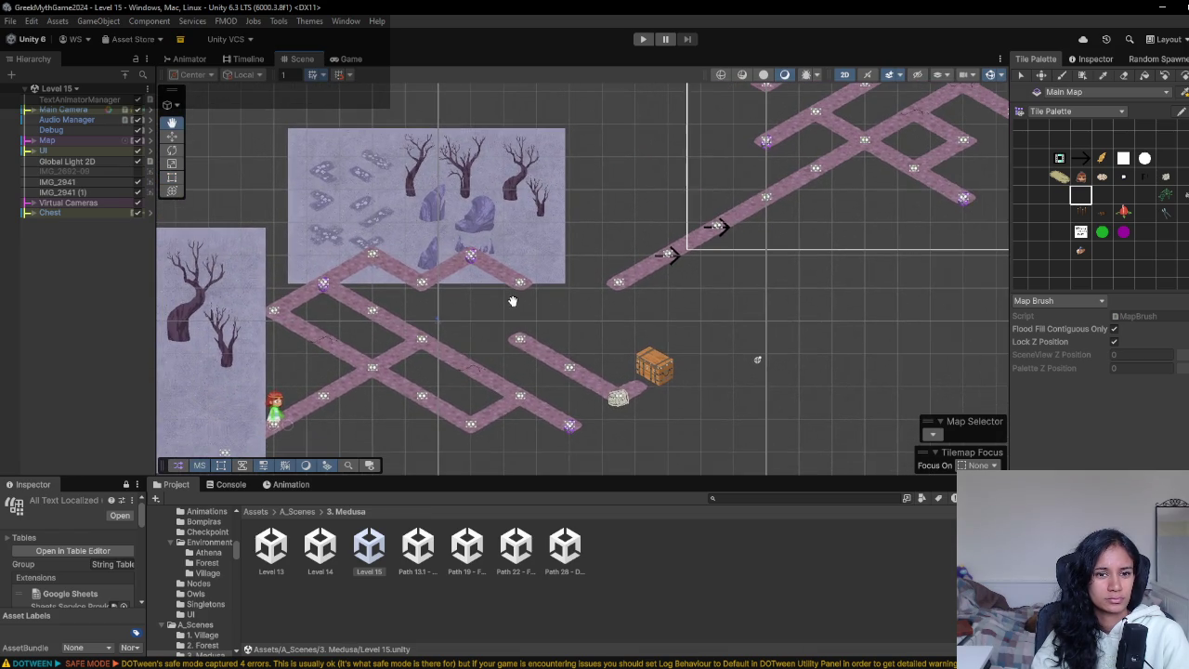
{"action": "scroll", "coordinate": [523, 315], "scroll_direction": "left", "scroll_amount": 3}
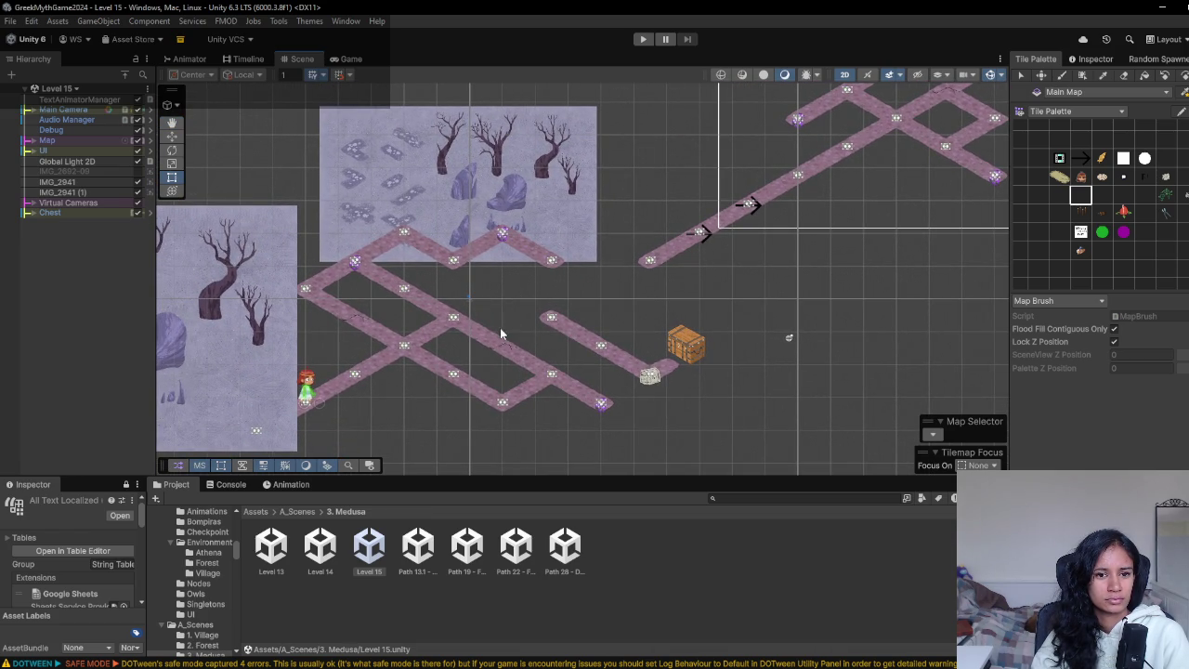
{"action": "scroll", "coordinate": [515, 294], "scroll_direction": "down", "scroll_amount": 2}
{"action": "scroll", "coordinate": [425, 346], "scroll_direction": "left", "scroll_amount": 2}
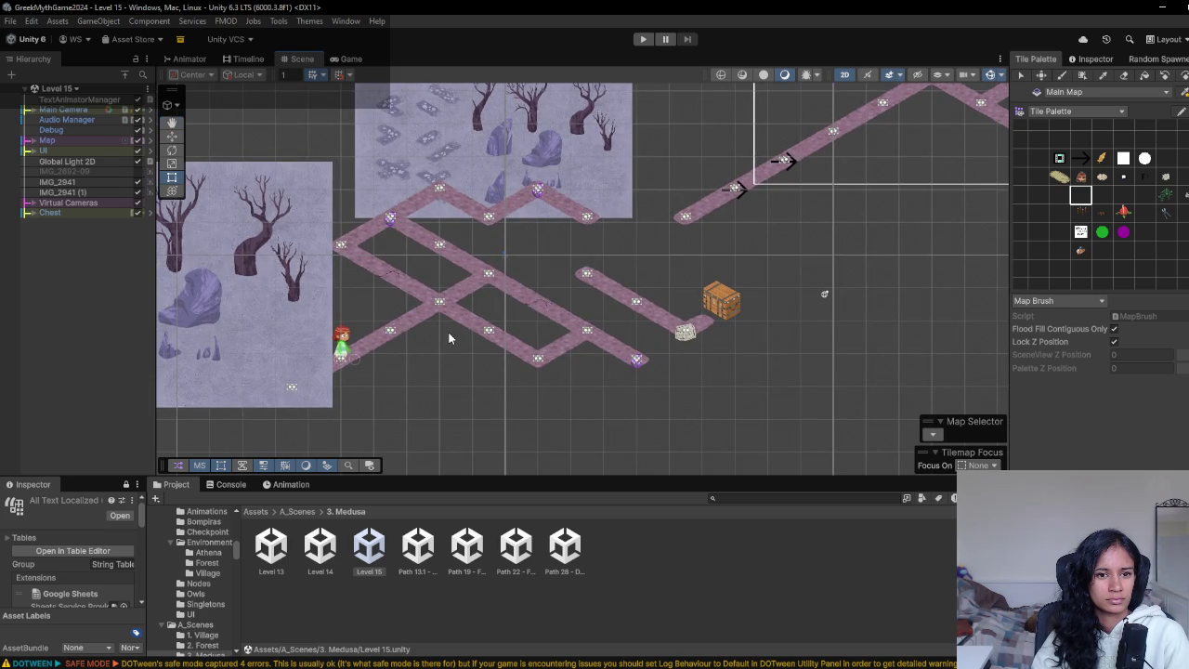
{"action": "mouse_move", "coordinate": [450, 333]}
{"action": "left_mouse_down"}
{"action": "mouse_move", "coordinate": [302, 391]}
{"action": "mouse_move", "coordinate": [149, 502]}
{"action": "left_mouse_up"}
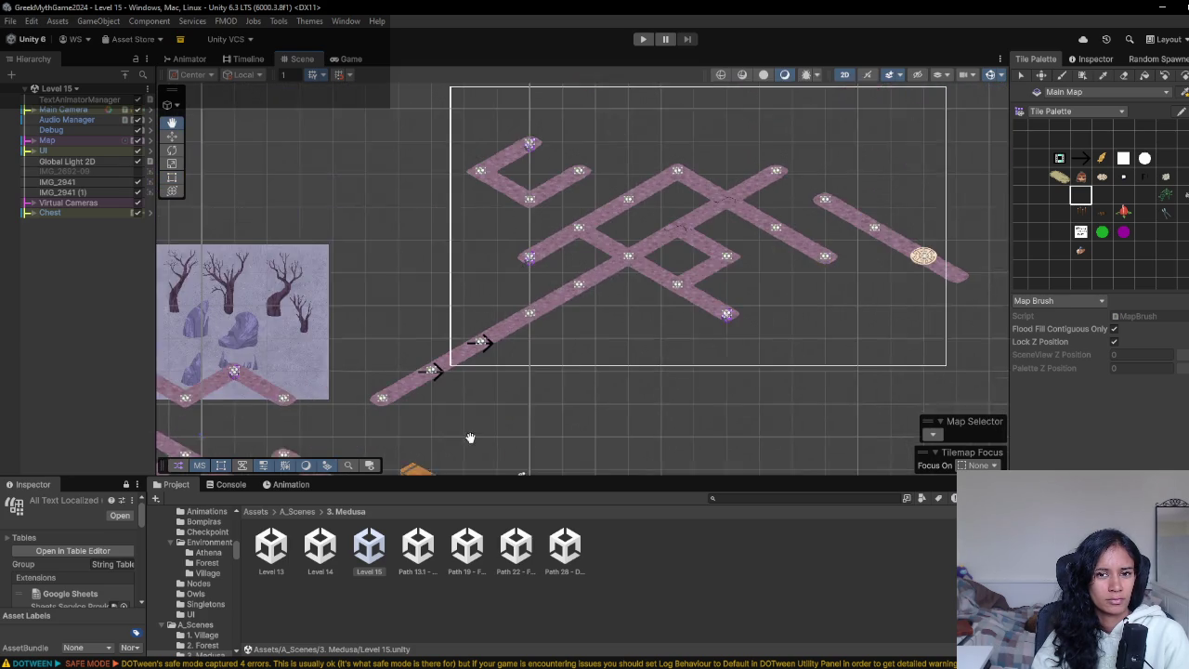
{"action": "left_click_drag", "start_coordinate": [613, 335], "coordinate": [550, 358]}
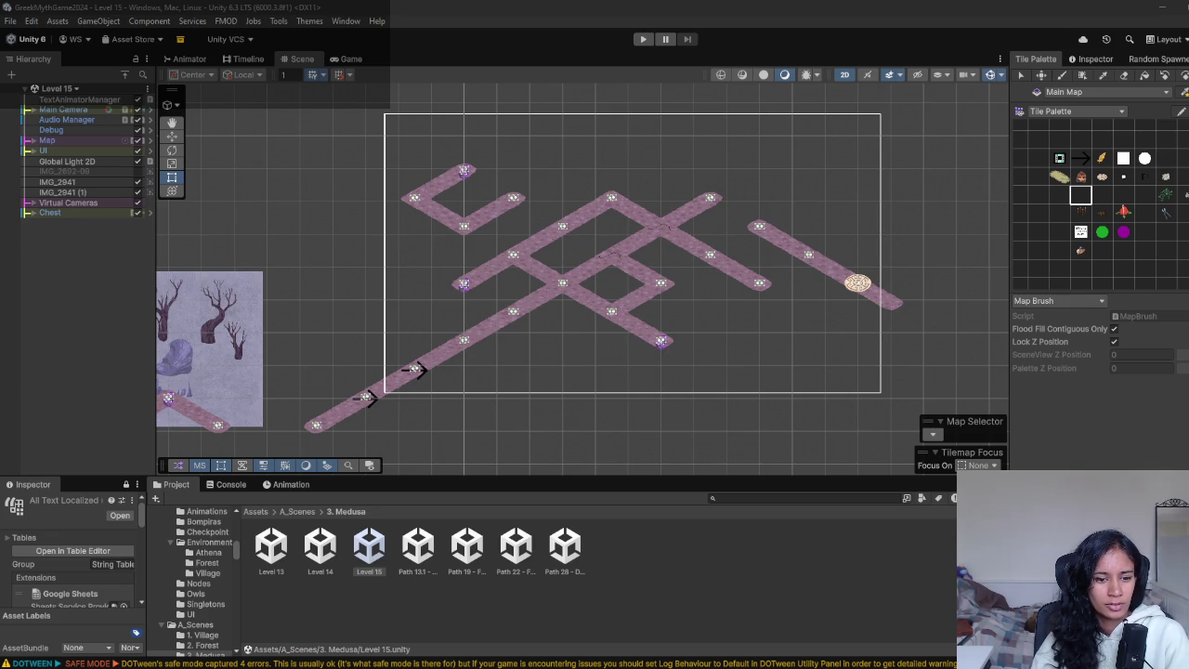
{"action": "mouse_move", "coordinate": [362, 658]}
{"action": "left_click", "coordinate": [437, 632]}
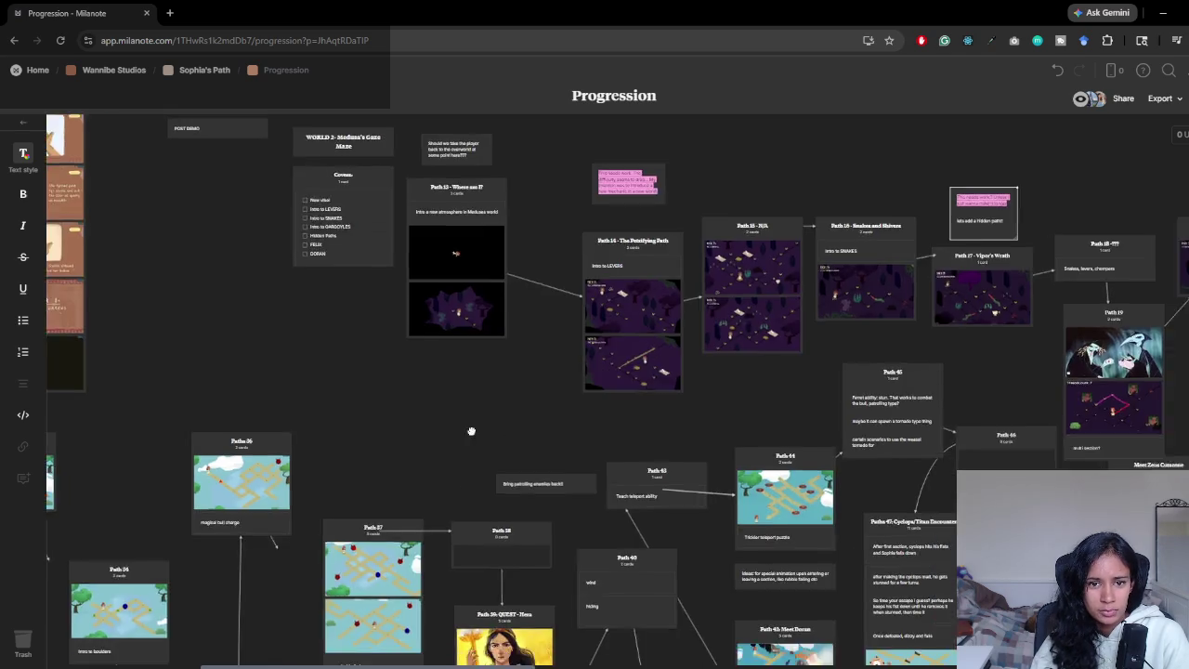
{"action": "left_click_drag", "start_coordinate": [471, 431], "coordinate": [375, 449]}
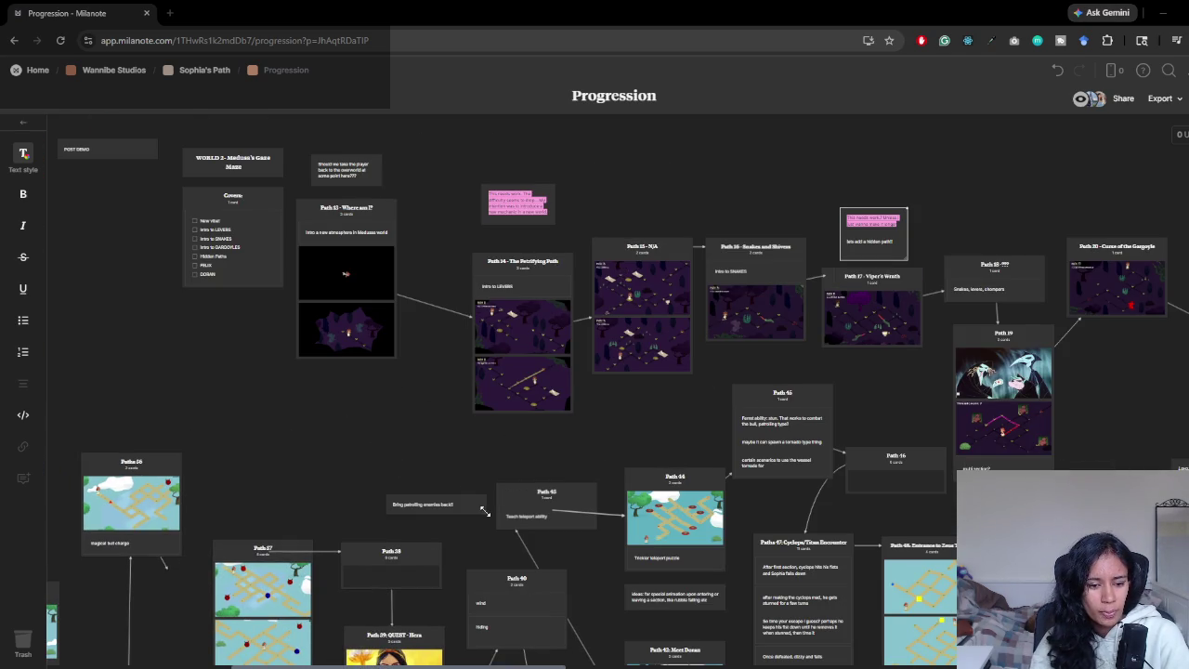
{"action": "key", "text": "alt+Tab"}
{"action": "key", "text": "alt+Tab"}
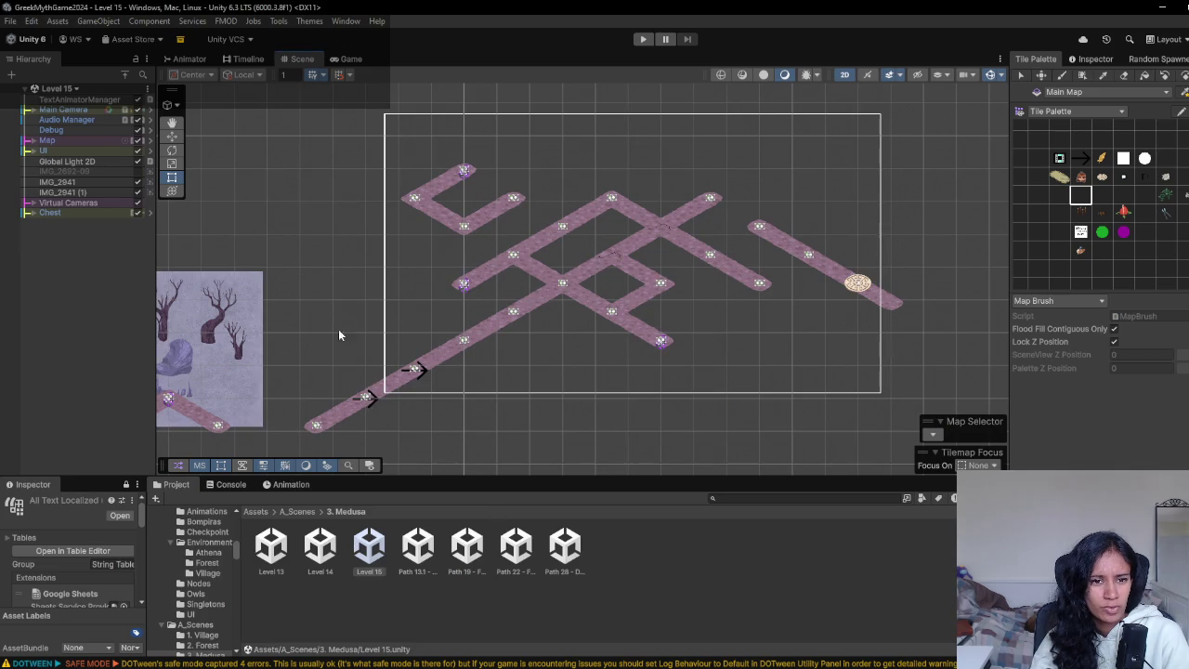
{"action": "left_click_drag", "start_coordinate": [340, 334], "coordinate": [397, 313]}
{"action": "left_click", "coordinate": [643, 39]}
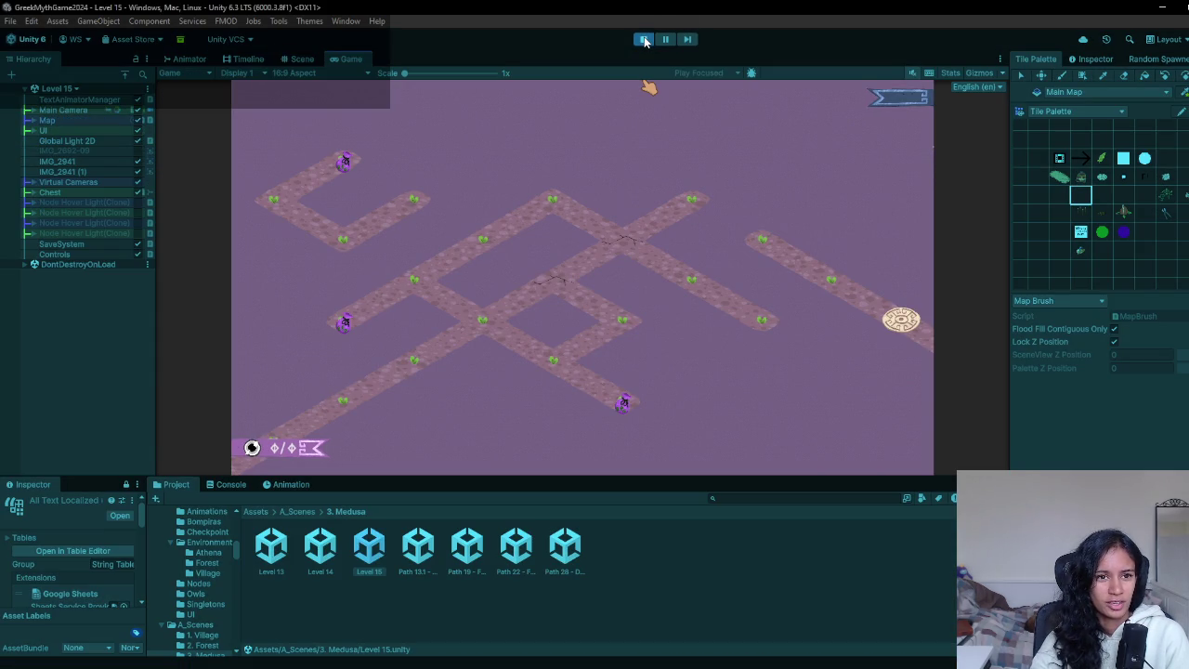
- Stop the playtest and inspect Camera View 2 under Virtual Cameras in the Inspector
{"action": "left_click", "coordinate": [644, 40]}
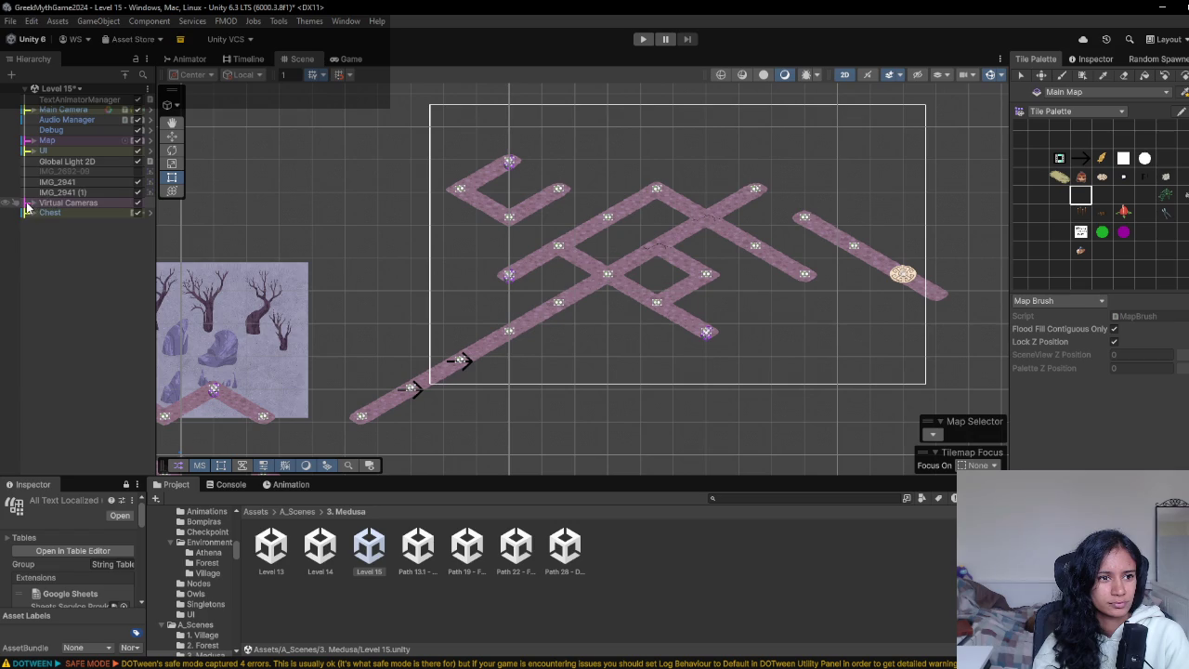
{"action": "left_click", "coordinate": [33, 203]}
{"action": "left_click", "coordinate": [18, 233]}
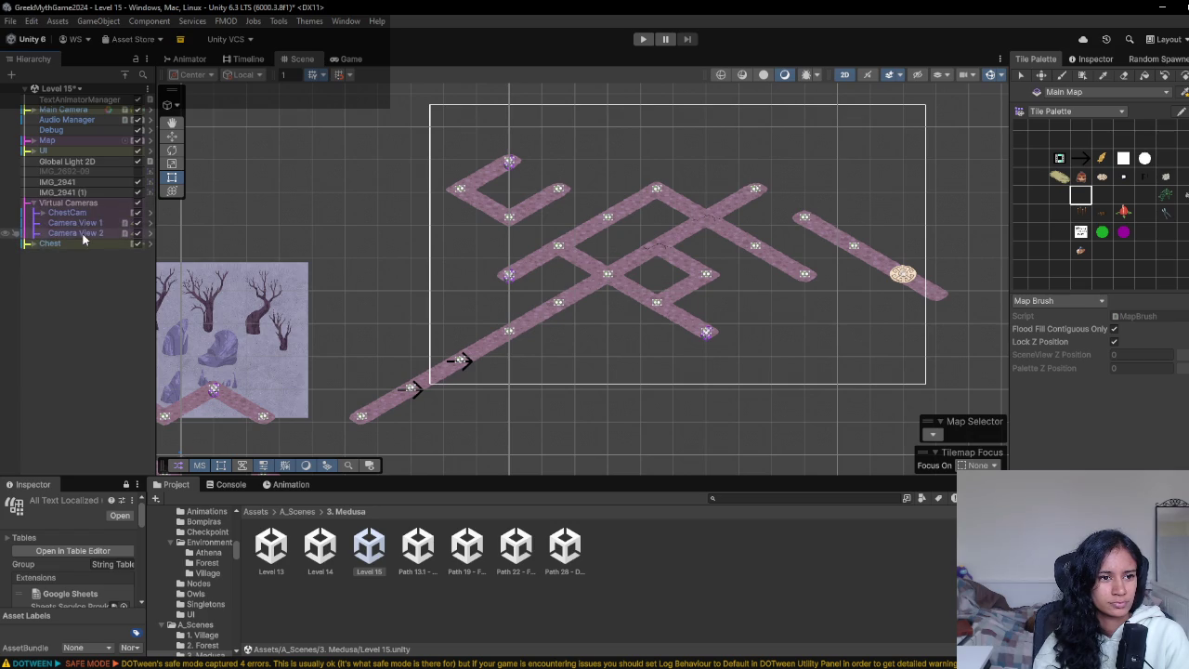
{"action": "left_click", "coordinate": [1083, 59]}
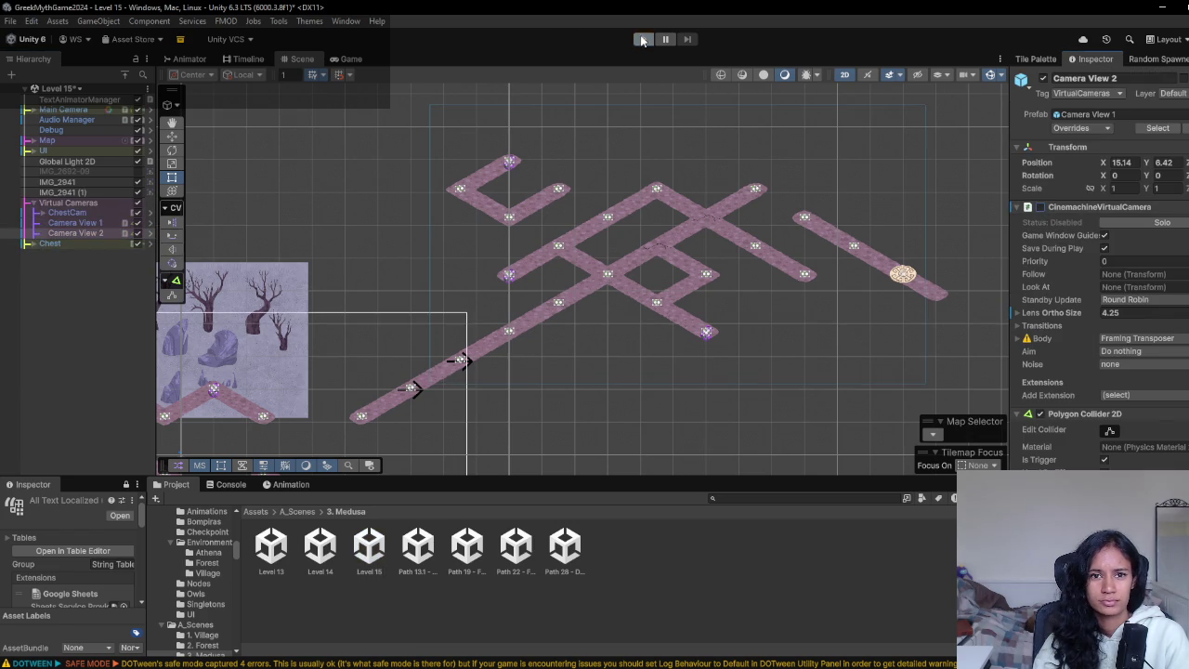
- Replay Level 15, walk the character to the upper-right node so Camera View 2 activates, then stop
{"action": "left_click", "coordinate": [643, 40]}
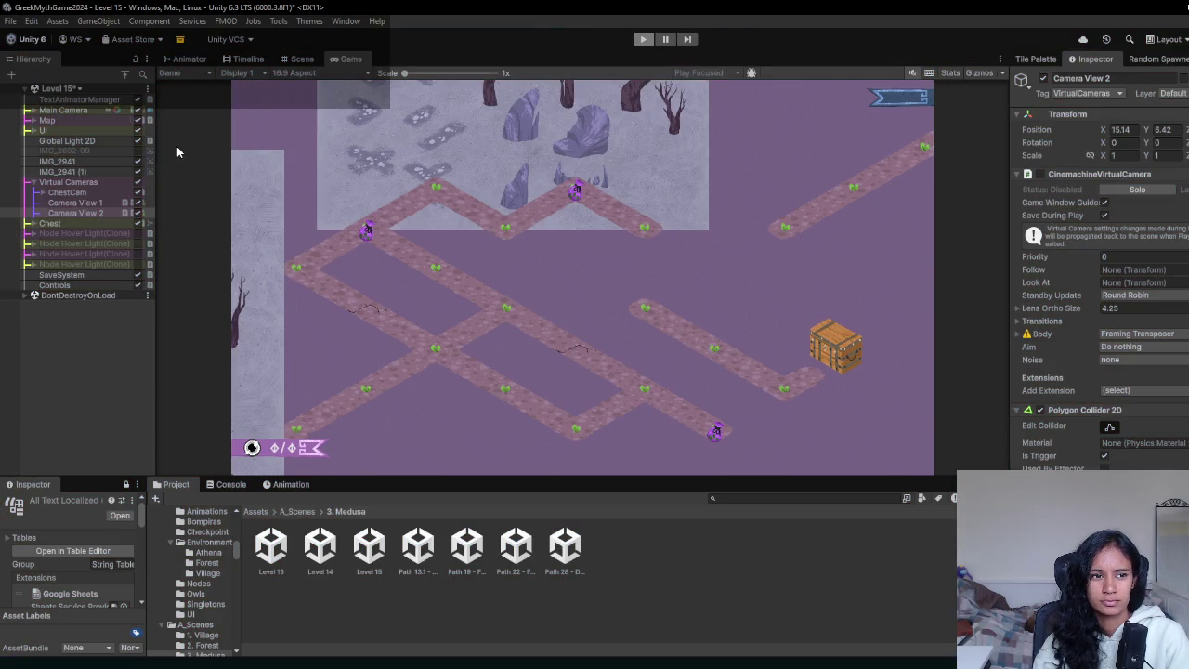
{"action": "left_click", "coordinate": [79, 212]}
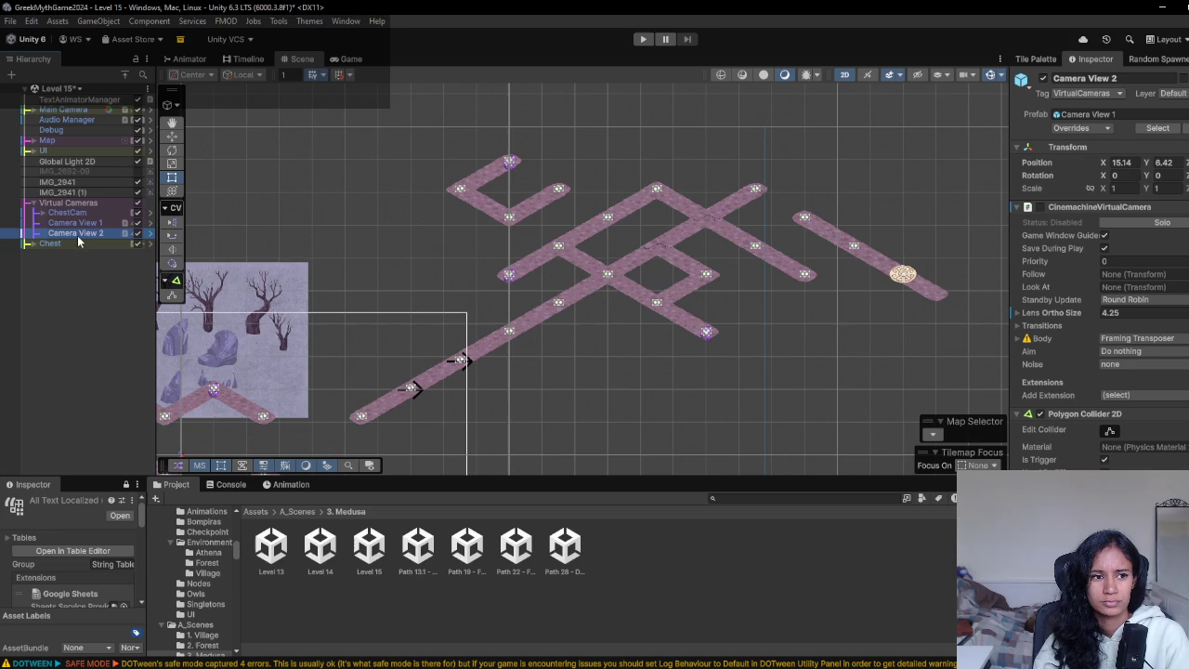
{"action": "scroll", "coordinate": [776, 274], "scroll_direction": "down", "scroll_amount": 6}
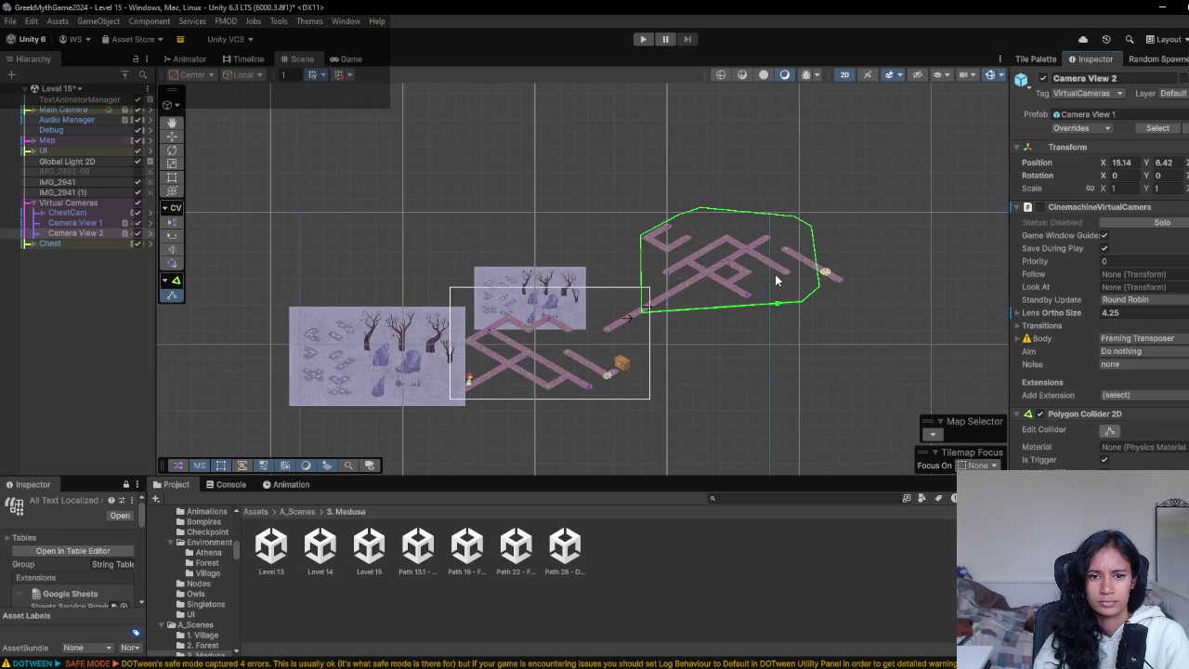
{"action": "left_click", "coordinate": [643, 39]}
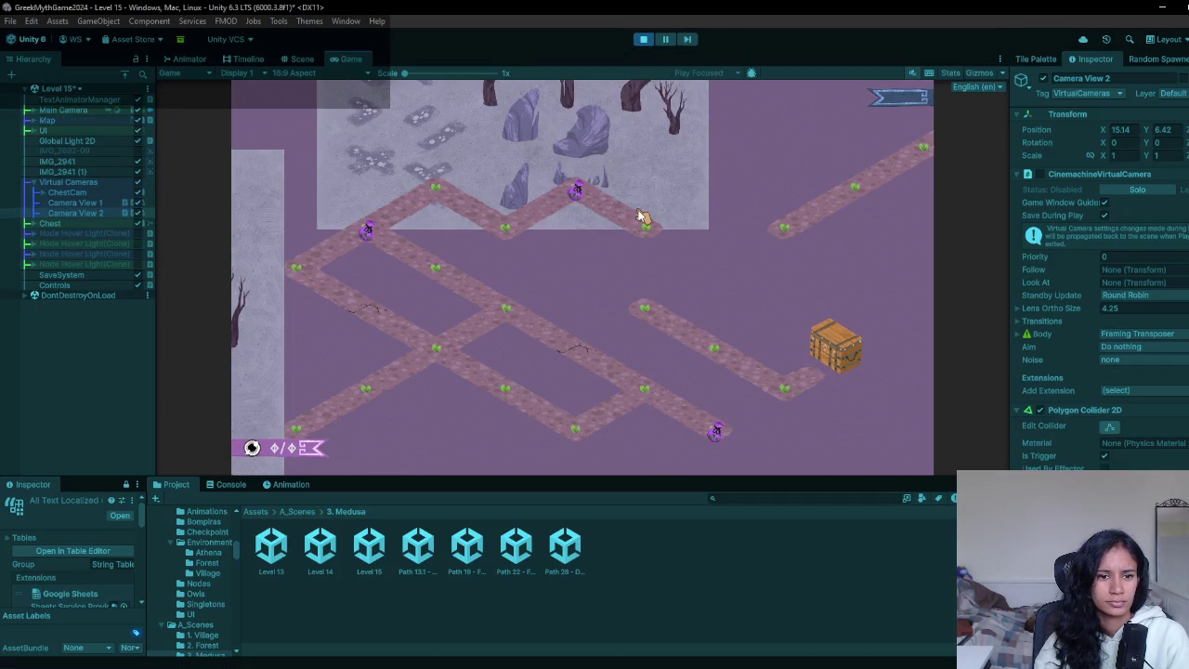
{"action": "left_click", "coordinate": [624, 225]}
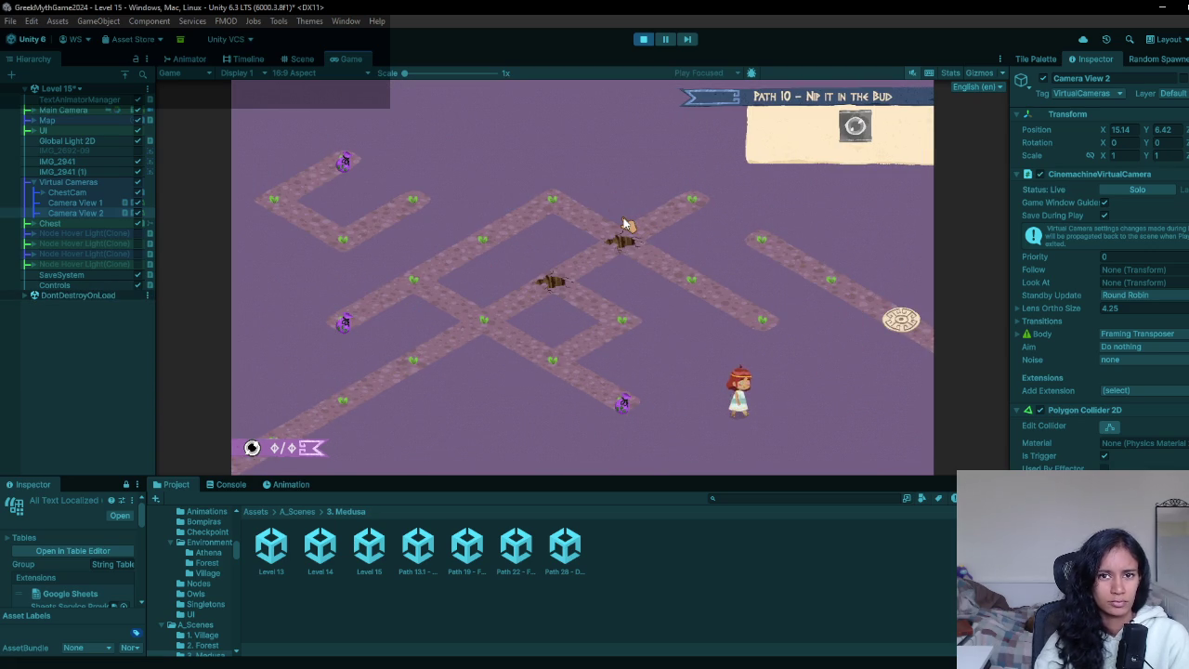
{"action": "left_click", "coordinate": [643, 39]}
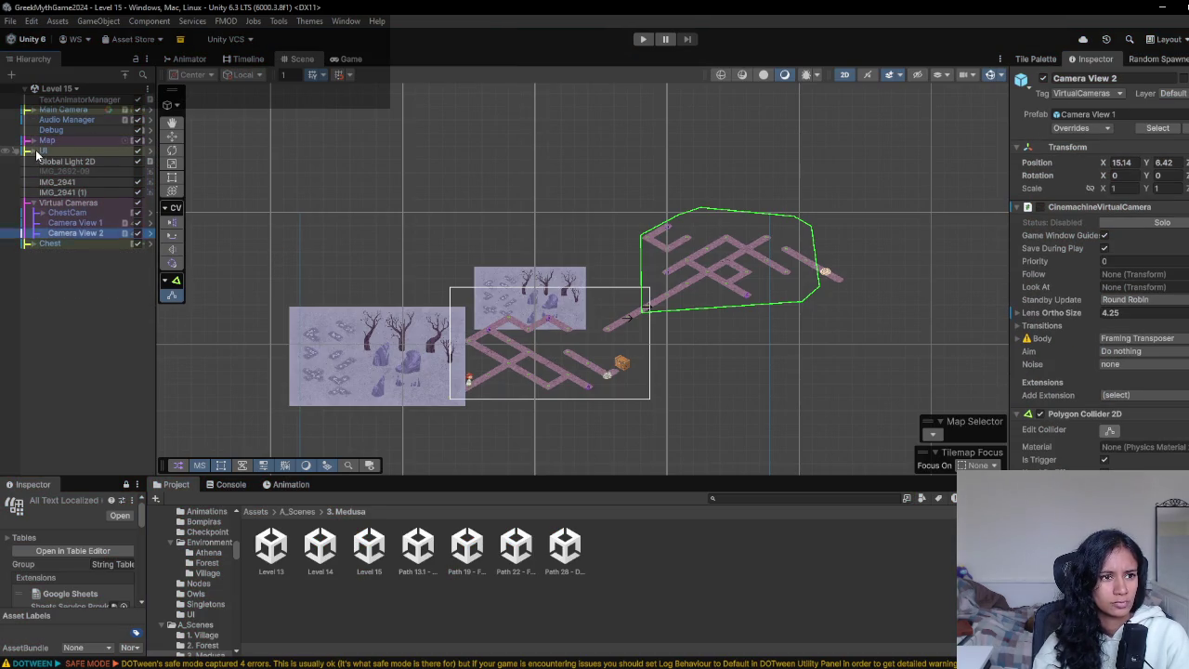
- Select Level 15's Level Achievements object under UI > Screen Canvas
{"action": "left_click", "coordinate": [35, 151]}
{"action": "left_click", "coordinate": [42, 181]}
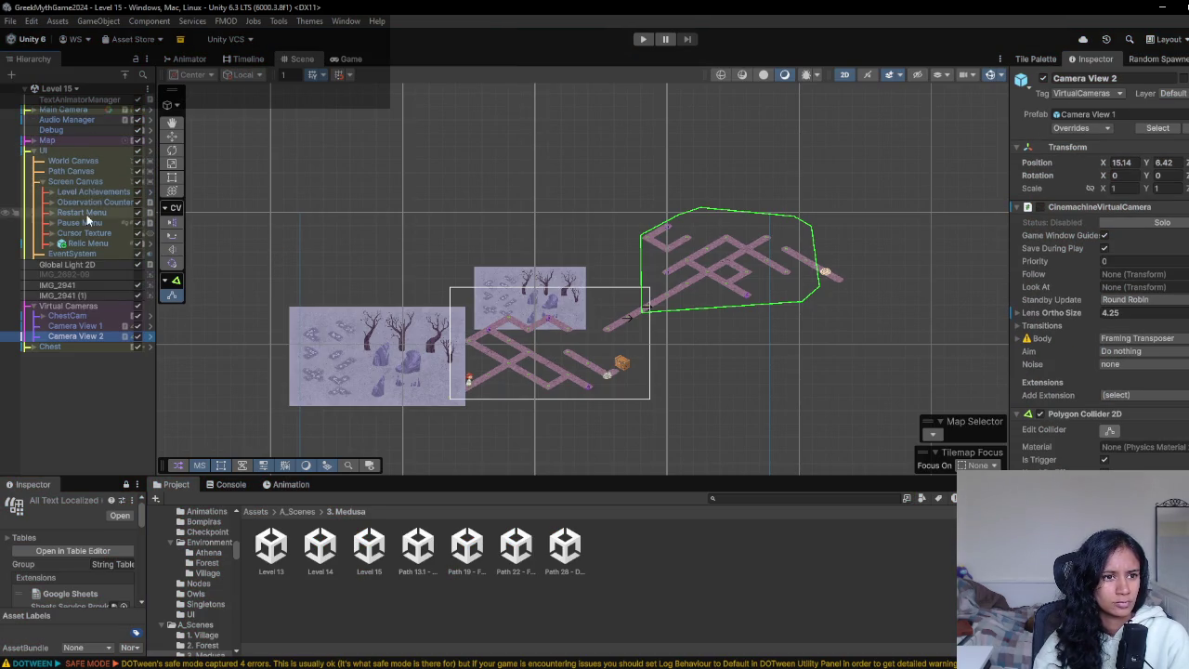
{"action": "left_click", "coordinate": [93, 191]}
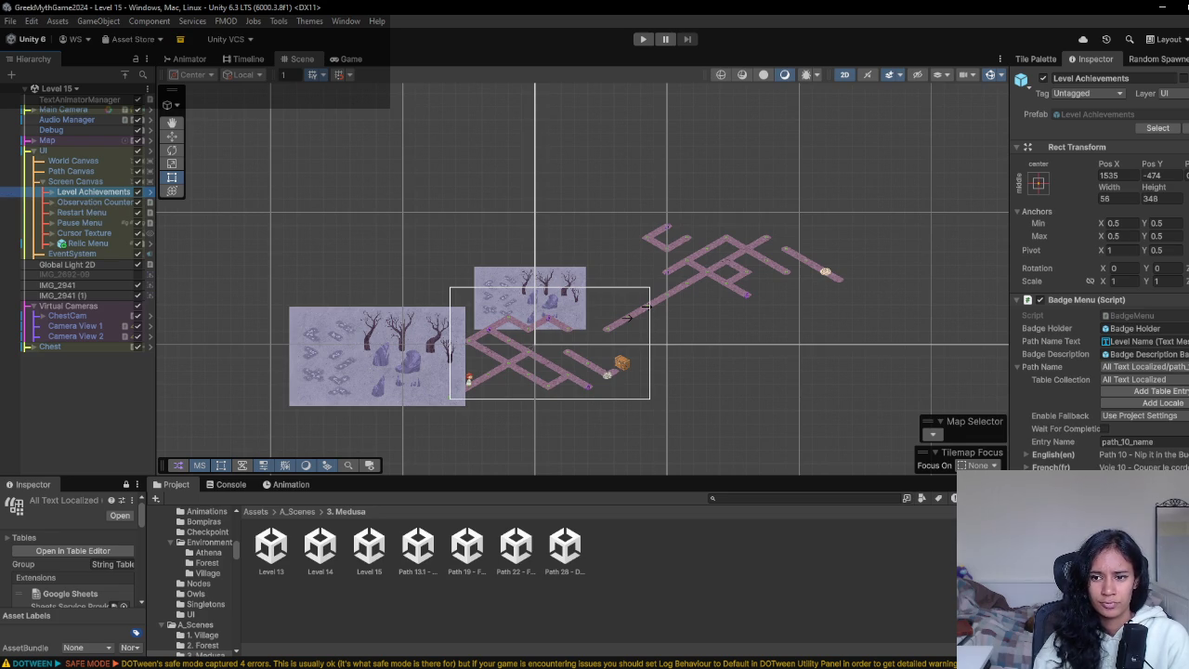
- Set the badge's Path Name to the path_15_name string entry and start a playtest
{"action": "left_click", "coordinate": [1140, 441]}
{"action": "type", "text": "path"}
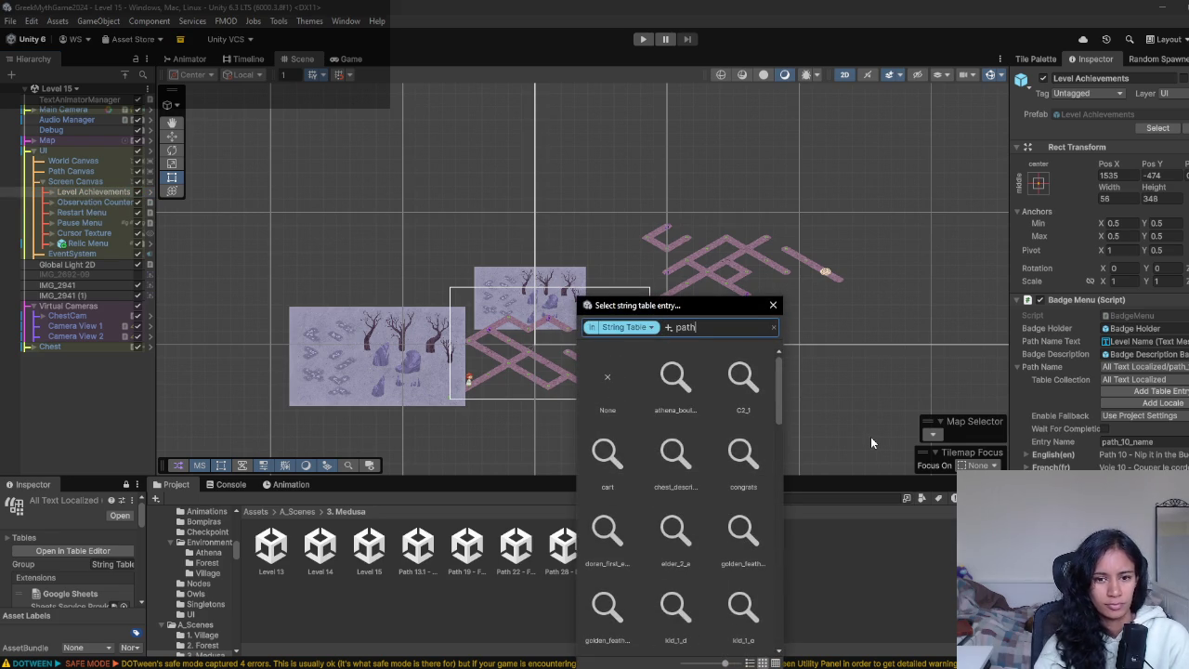
{"action": "scroll", "coordinate": [718, 476], "scroll_direction": "down", "scroll_amount": 2}
{"action": "scroll", "coordinate": [718, 474], "scroll_direction": "down", "scroll_amount": 5}
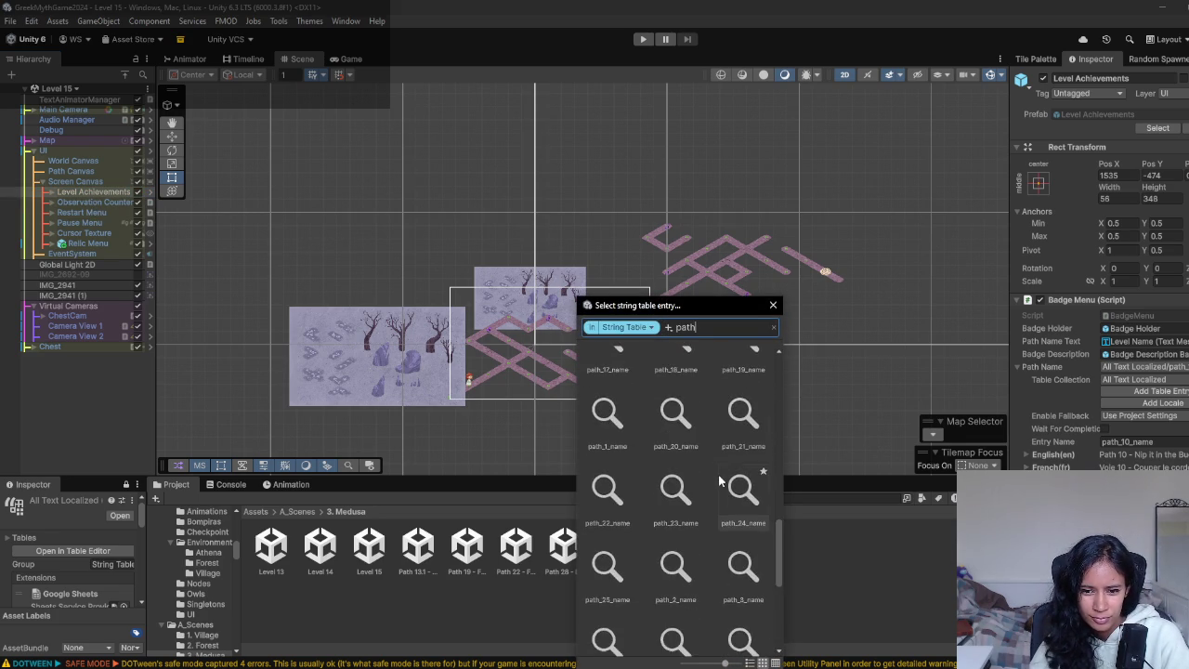
{"action": "scroll", "coordinate": [718, 481], "scroll_direction": "up", "scroll_amount": 1}
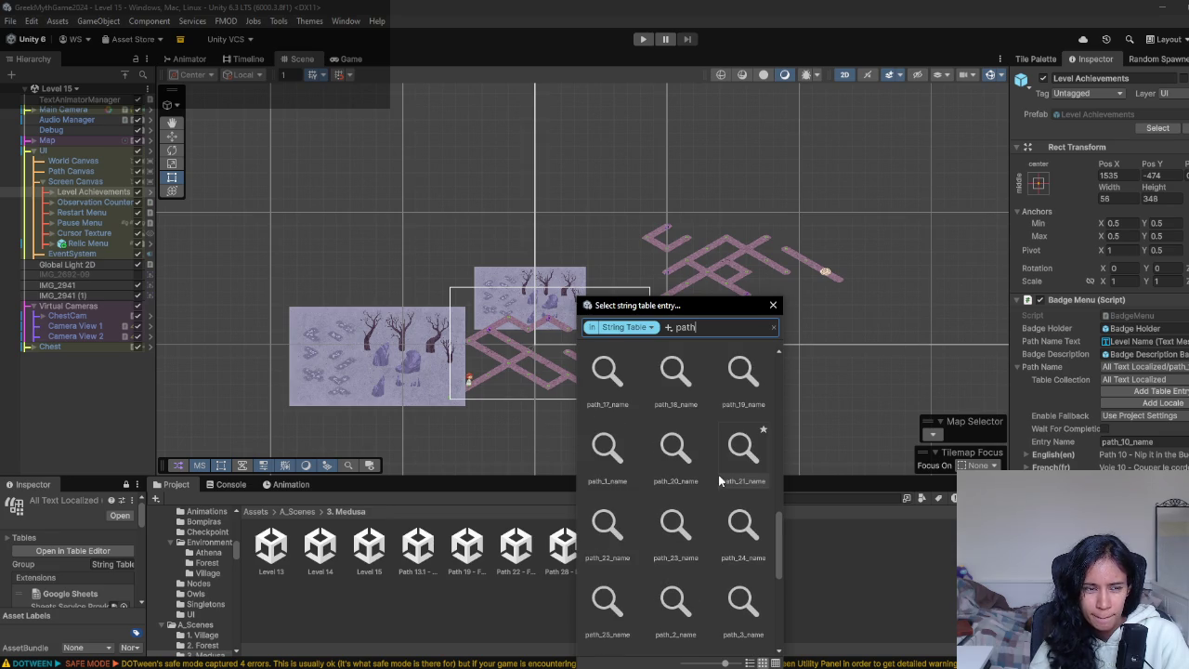
{"action": "type", "text": "_15"}
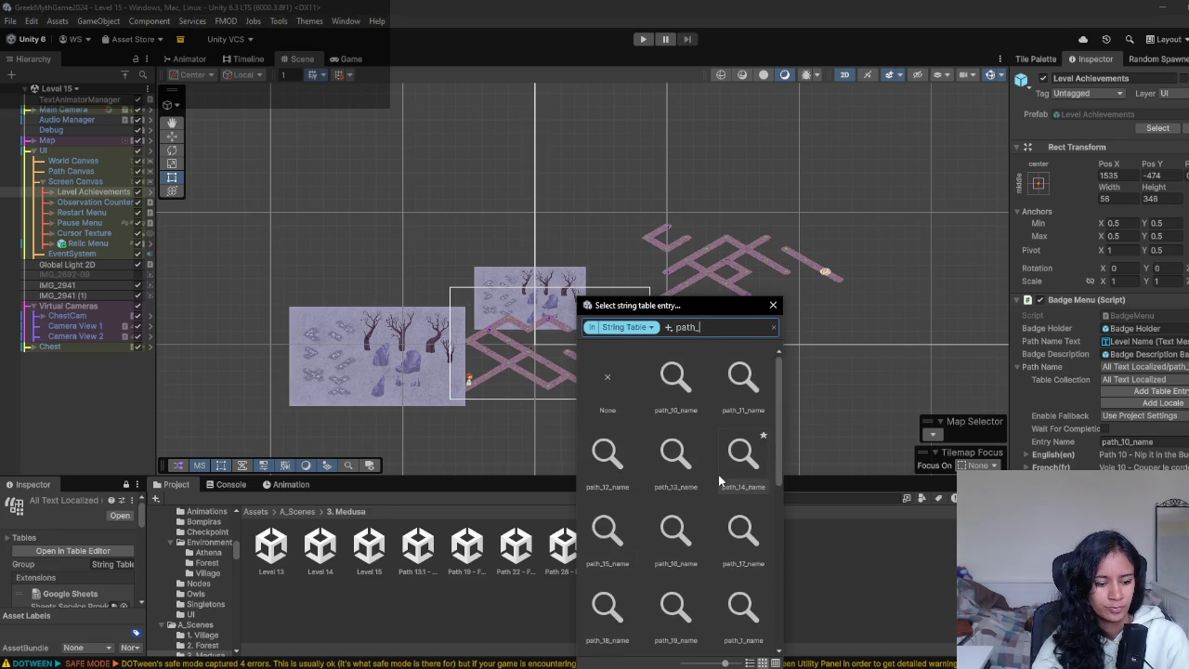
{"action": "left_click", "coordinate": [671, 376]}
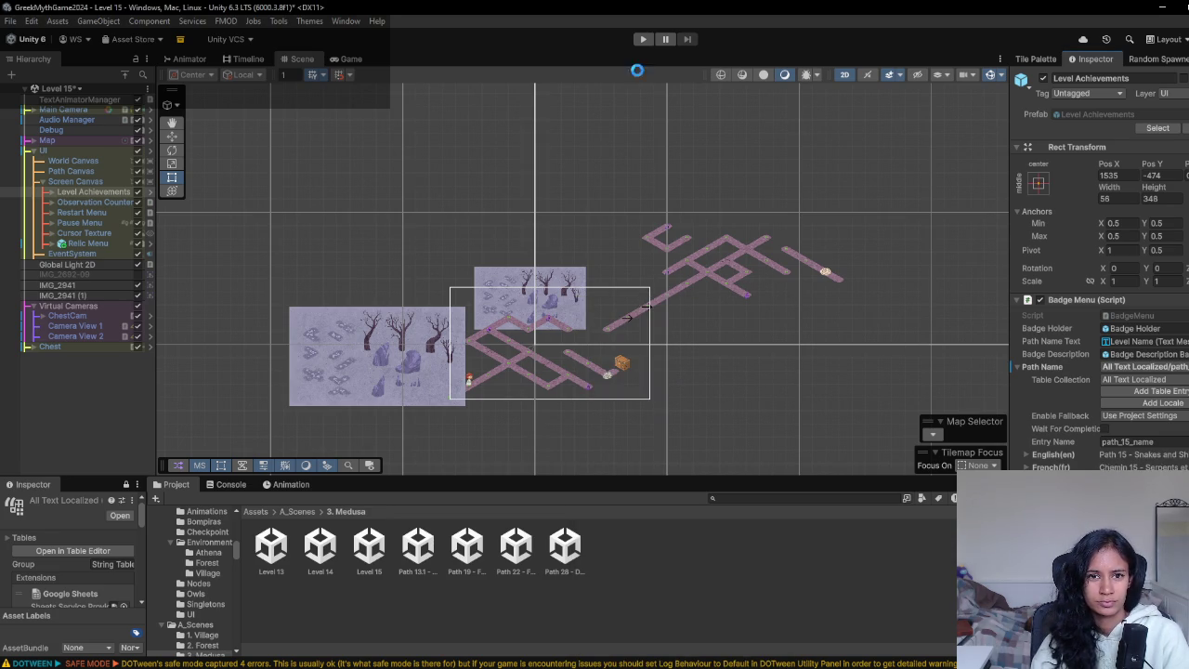
{"action": "left_click", "coordinate": [641, 40]}
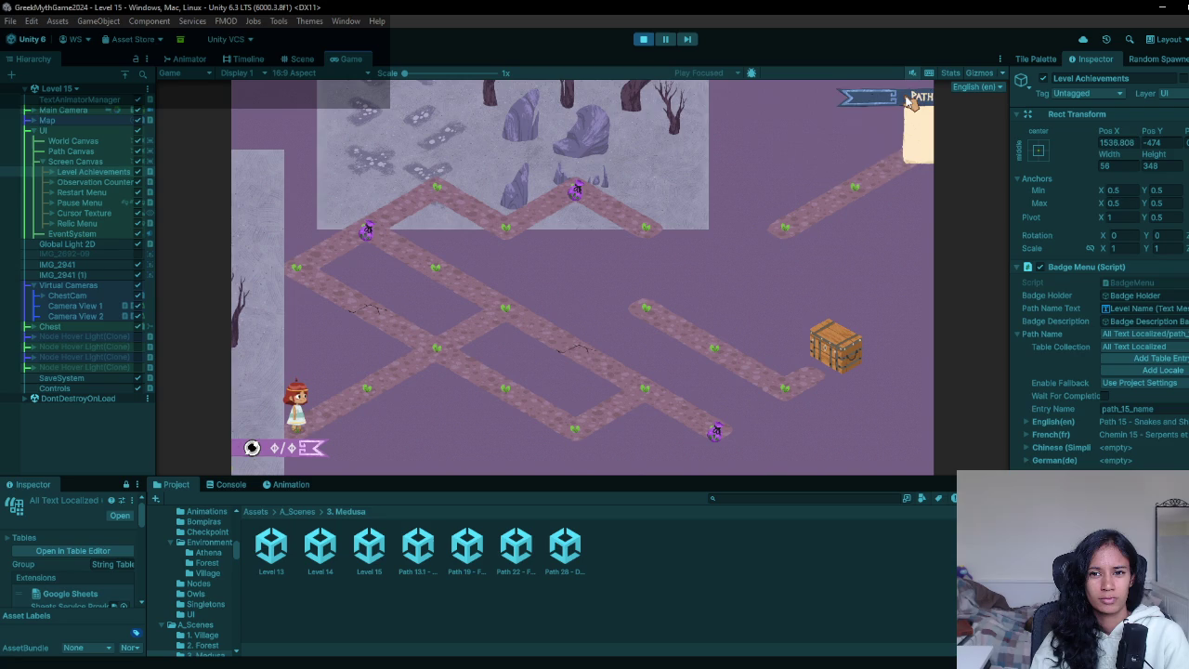
- Stop the Level 15 playtest and switch over to the Milanote Progression board
{"action": "left_click", "coordinate": [643, 40]}
{"action": "key", "text": "alt+Tab"}
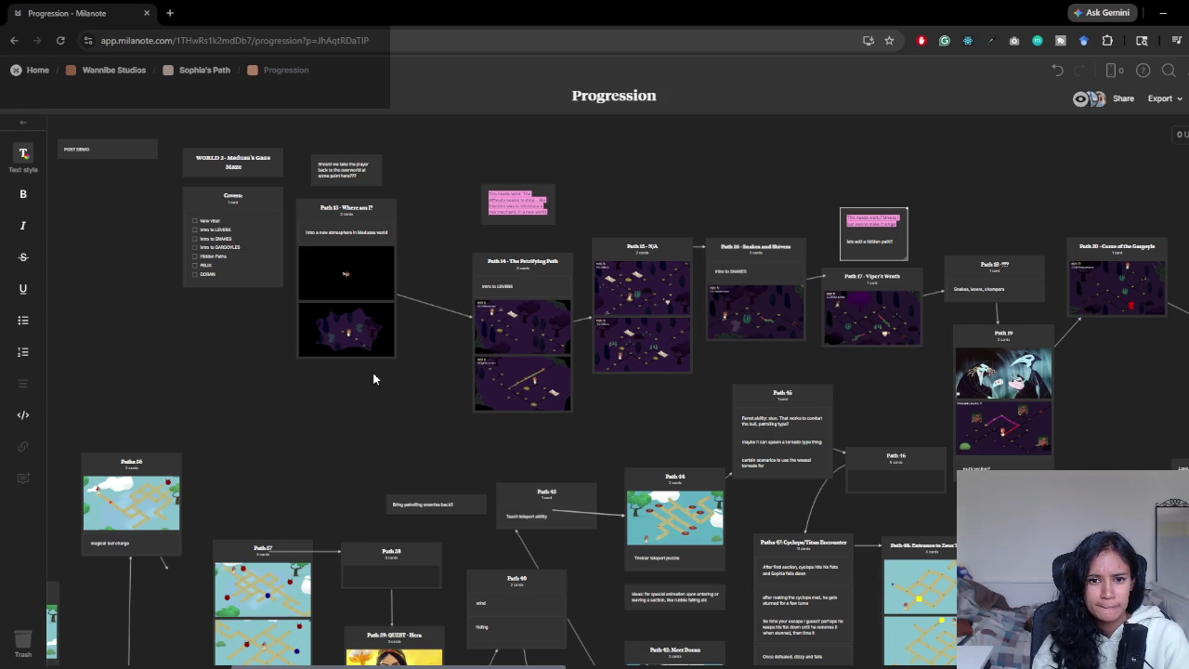
- Glance over the Path 14–20 cards in Milanote, then switch back to Unity
{"action": "key", "text": "alt+Tab"}
{"action": "key", "text": "alt+Tab"}
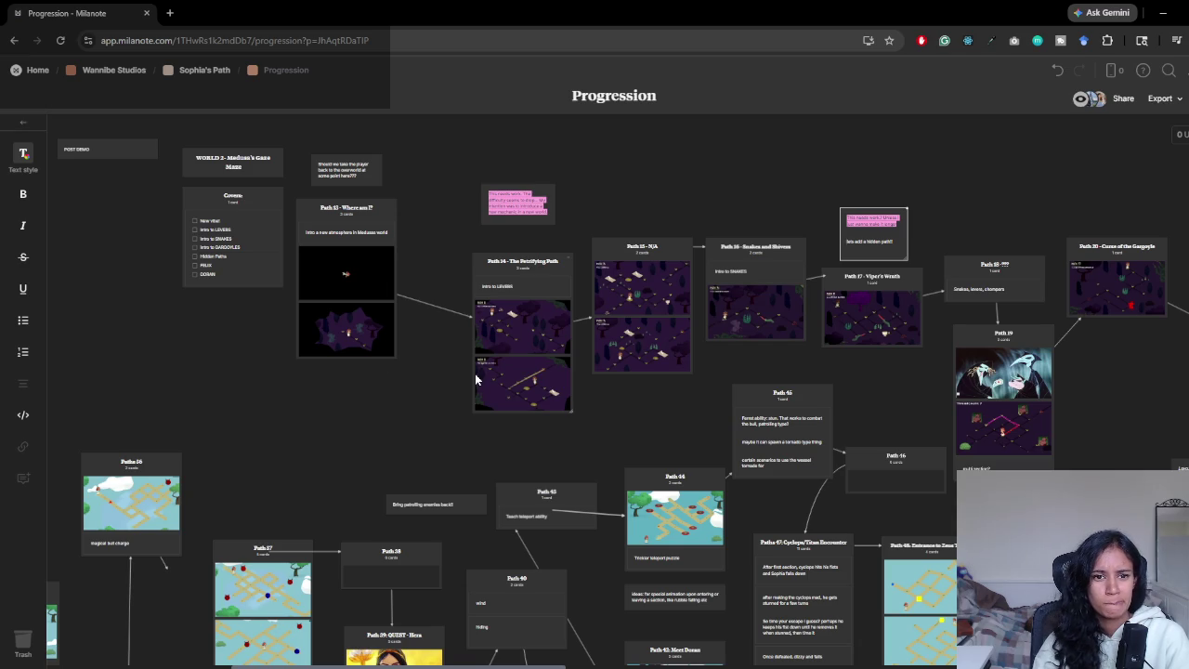
{"action": "key", "text": "alt+Tab"}
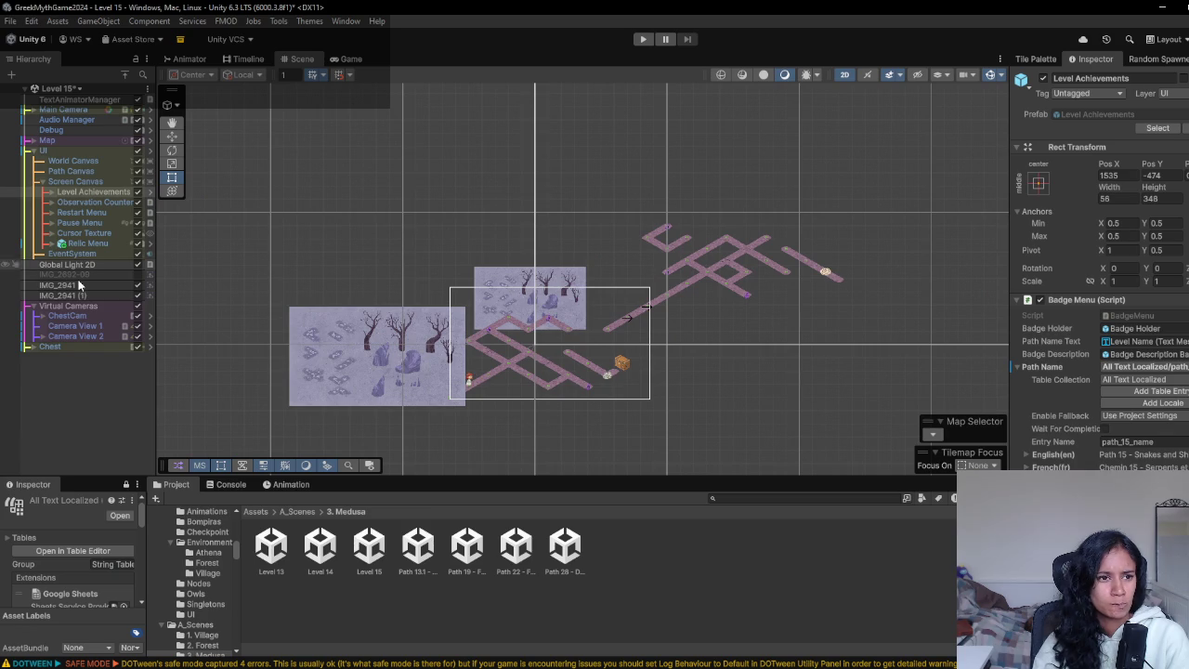
- Open the Level 14 scene and set its Level Achievements Path Name to path_14_name
{"action": "double_click", "coordinate": [272, 547]}
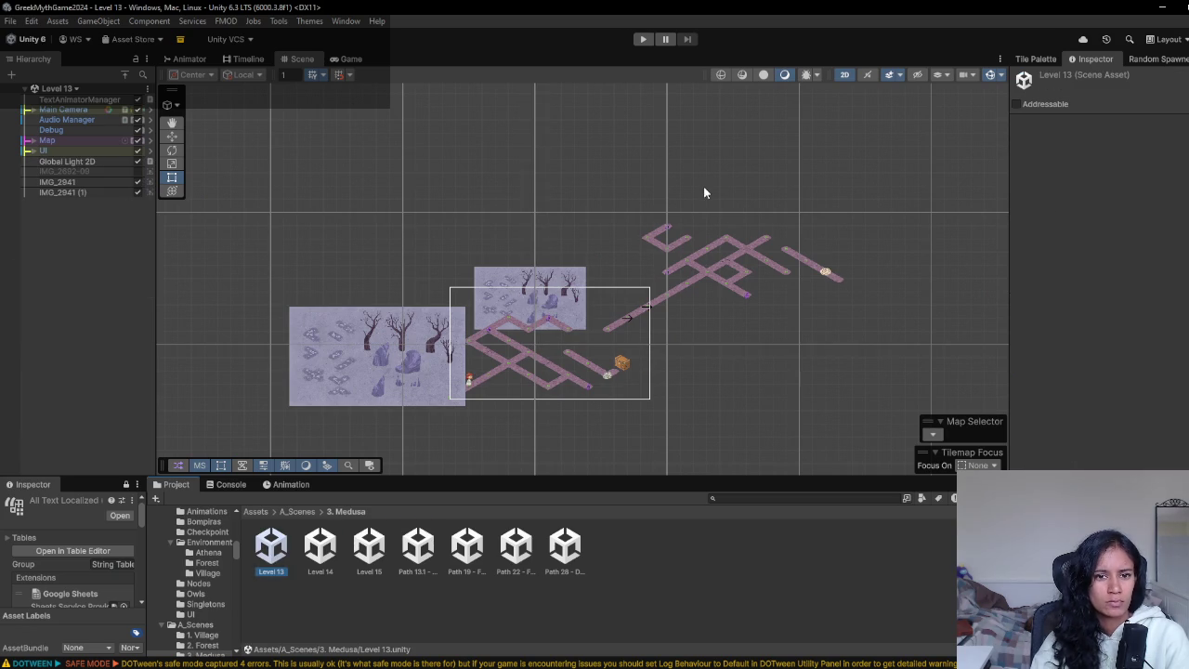
{"action": "double_click", "coordinate": [319, 547]}
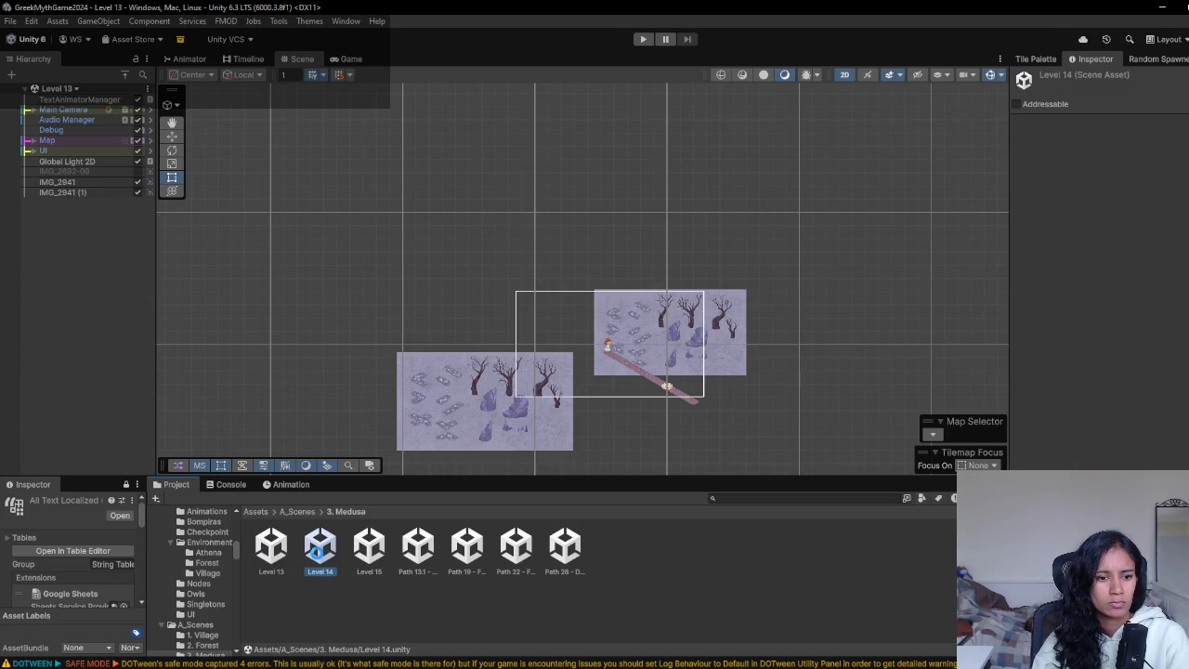
{"action": "left_click", "coordinate": [32, 153]}
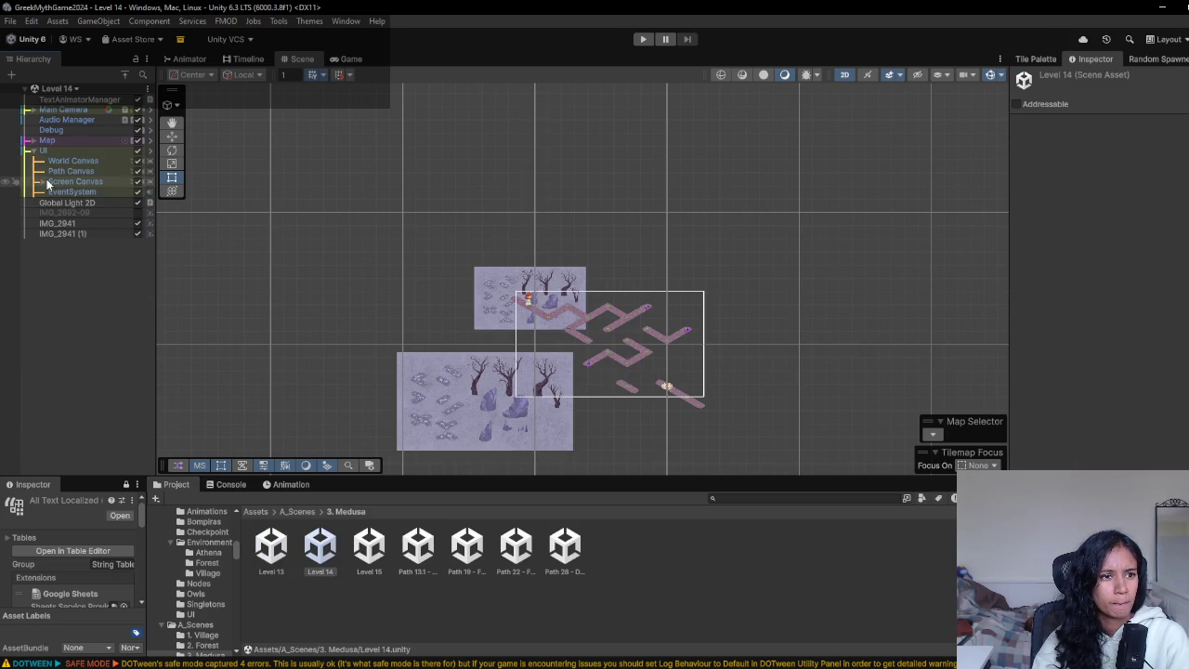
{"action": "left_click", "coordinate": [74, 181]}
{"action": "left_click", "coordinate": [42, 181]}
{"action": "left_click", "coordinate": [97, 191]}
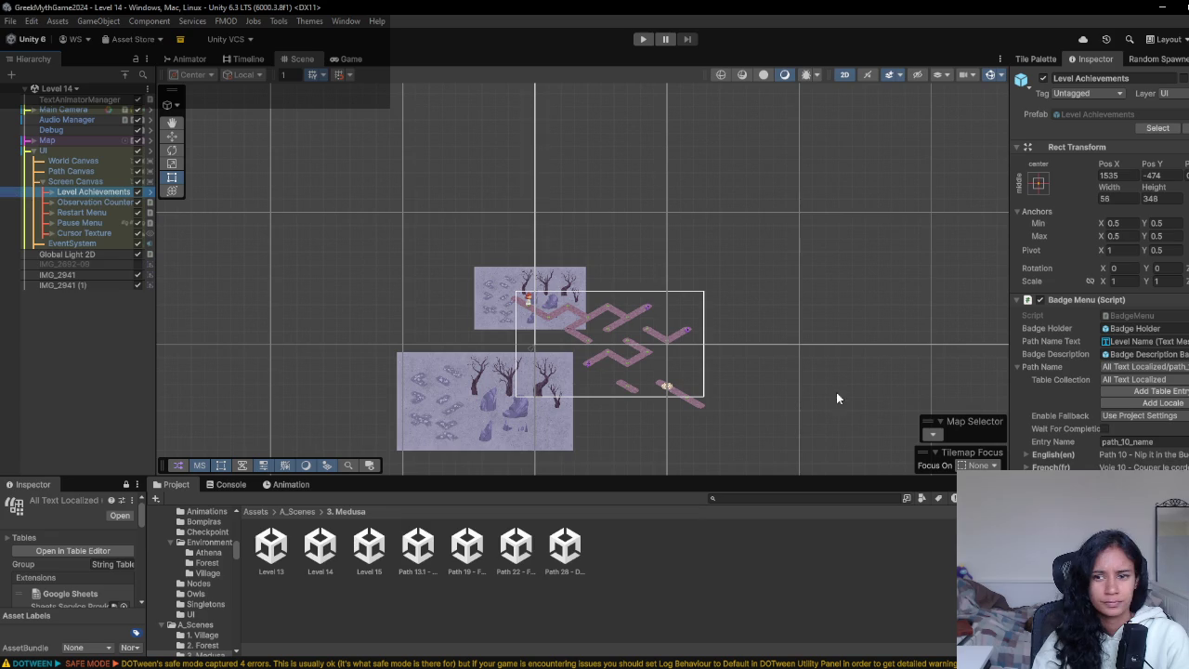
{"action": "left_click", "coordinate": [1182, 368]}
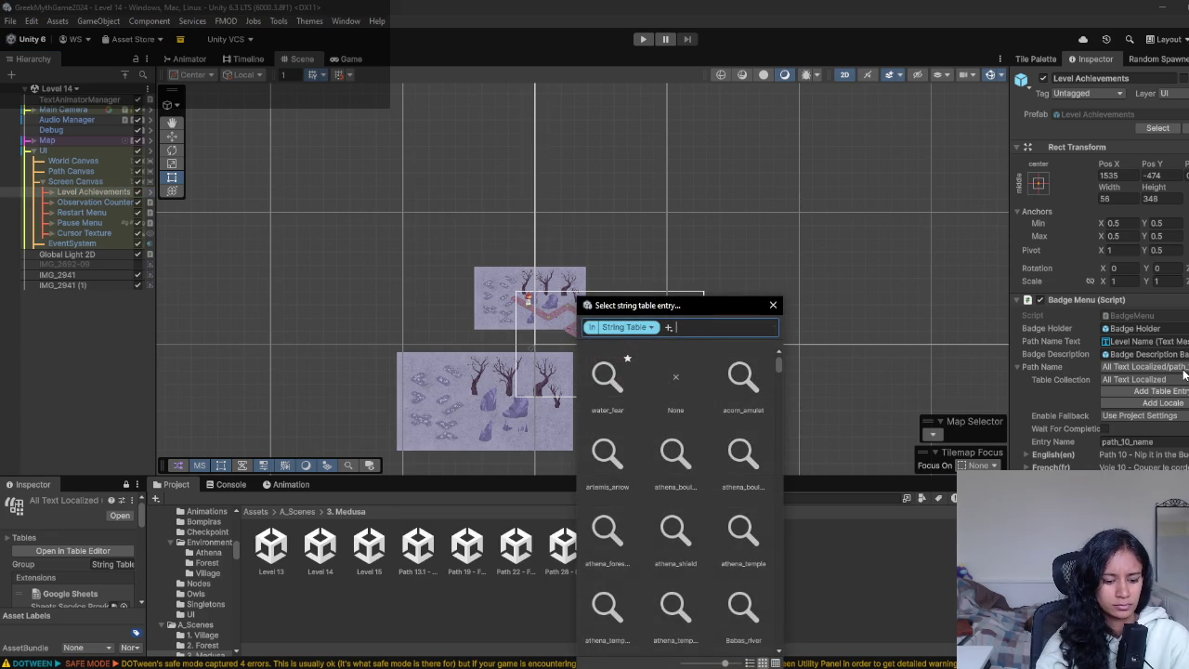
{"action": "type", "text": "path_14"}
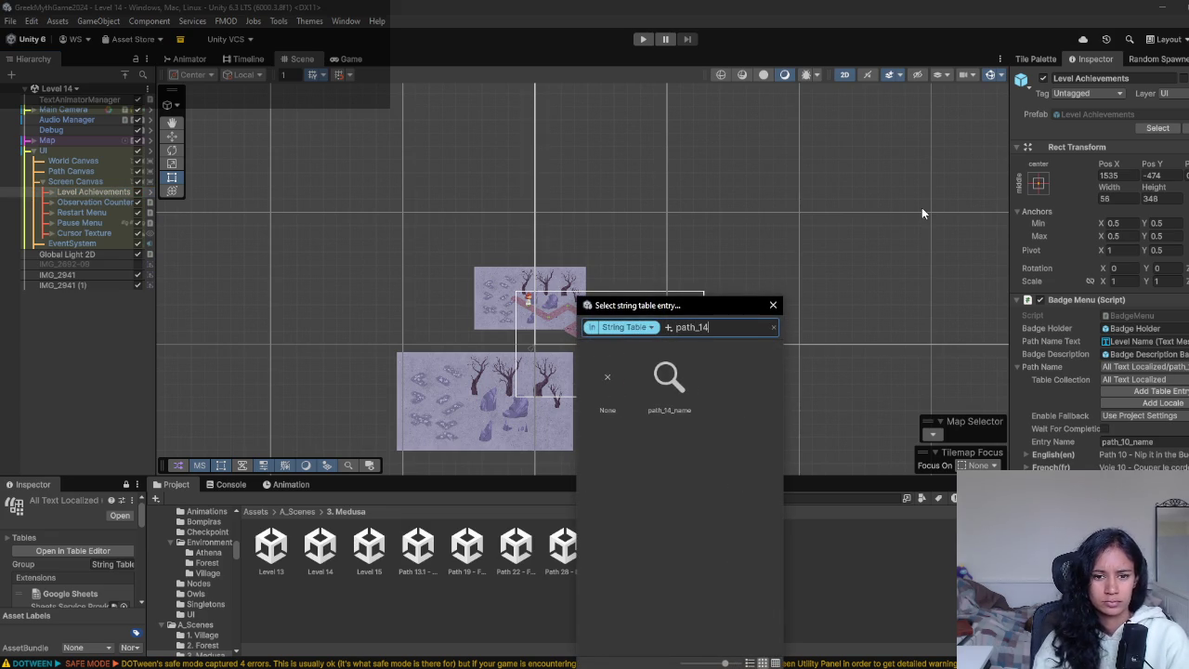
{"action": "left_click", "coordinate": [669, 386]}
- Playtest Level 14 to confirm 'Path 14 - A Stony Spiral', then open Level 15
{"action": "left_click", "coordinate": [643, 39]}
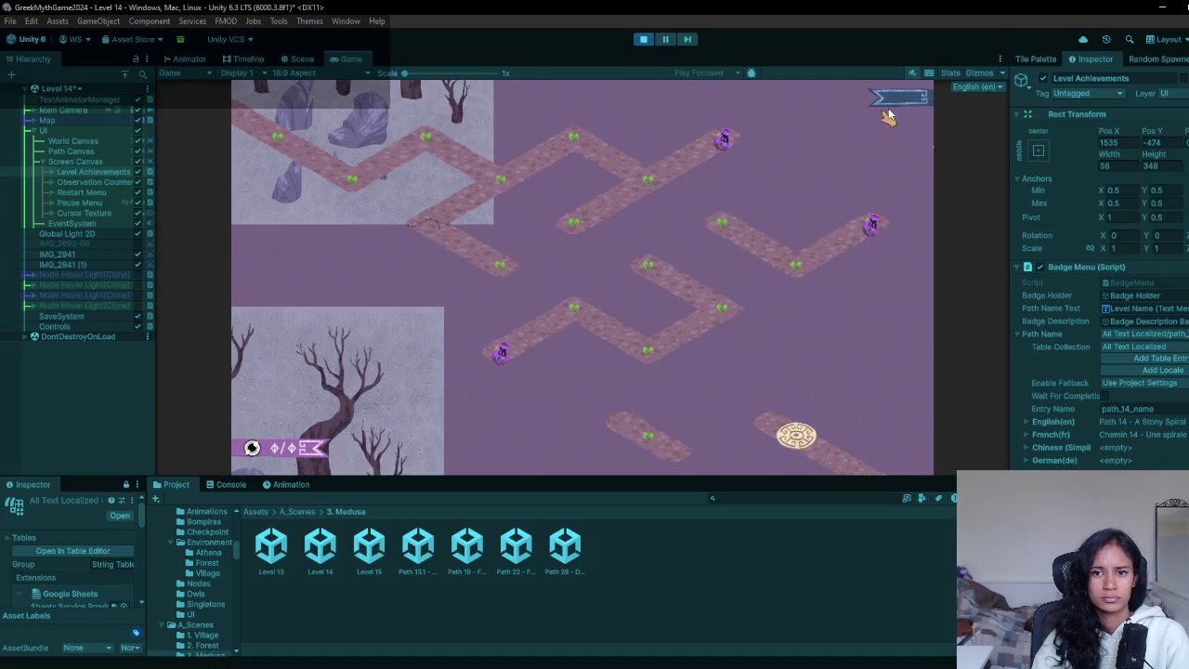
{"action": "left_click", "coordinate": [885, 109]}
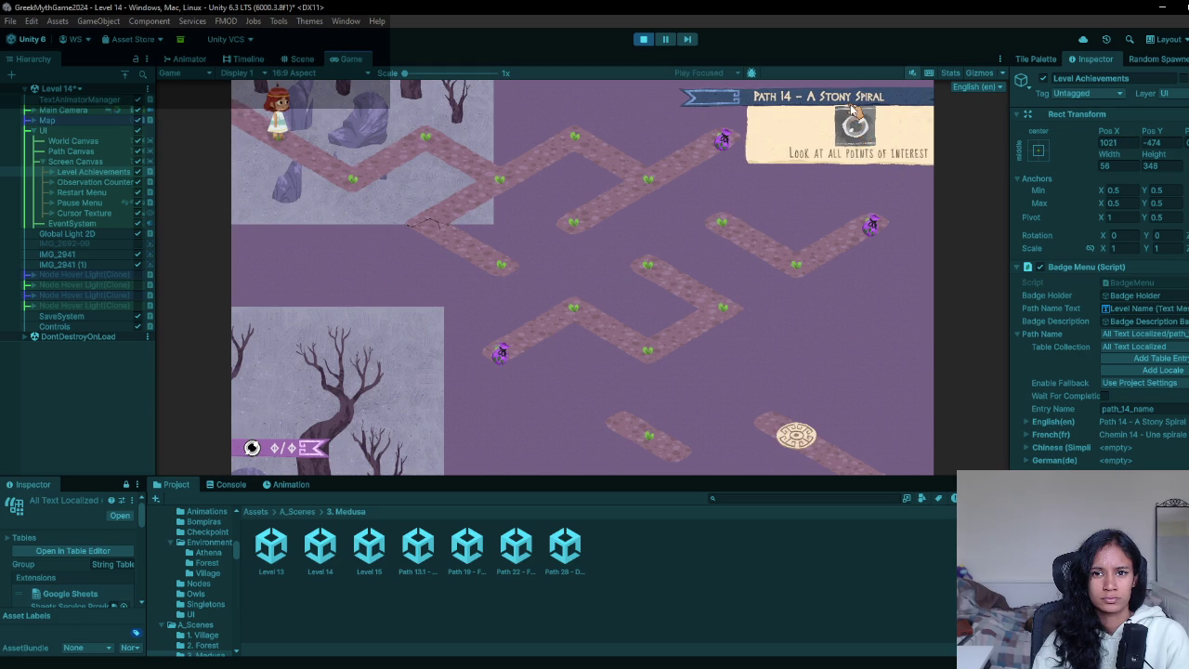
{"action": "left_click", "coordinate": [644, 40]}
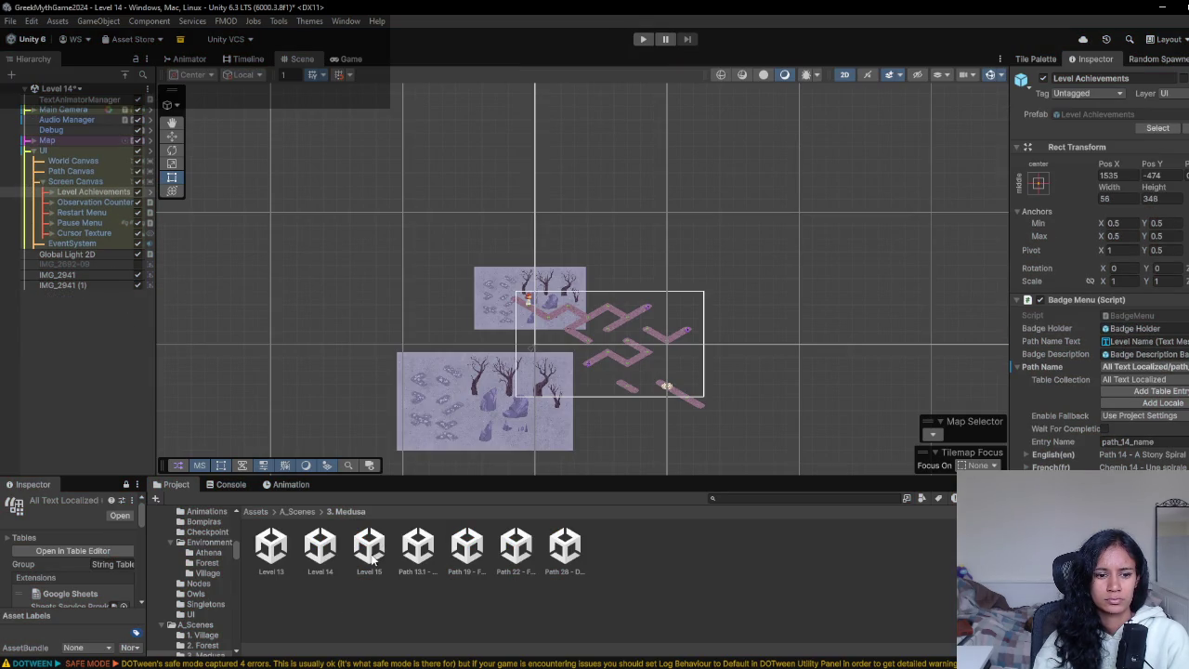
{"action": "double_click", "coordinate": [371, 555]}
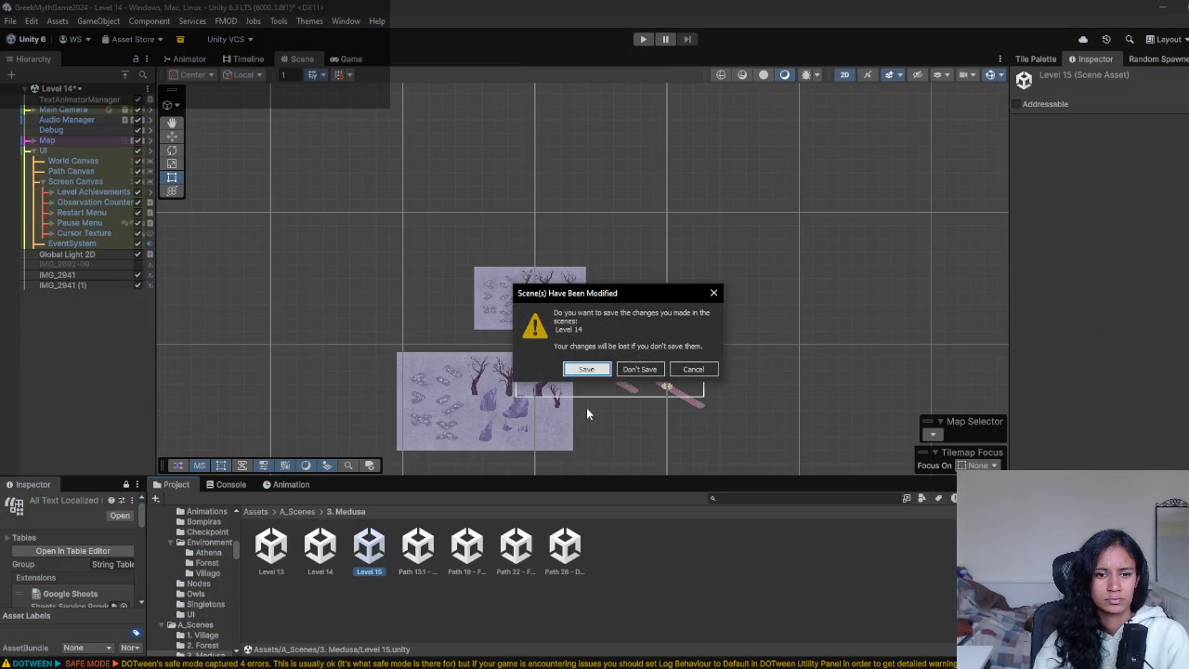
- Save Level 14, open the Path 19 - Fates scene and select its Level Achievements object
{"action": "key", "text": "Return"}
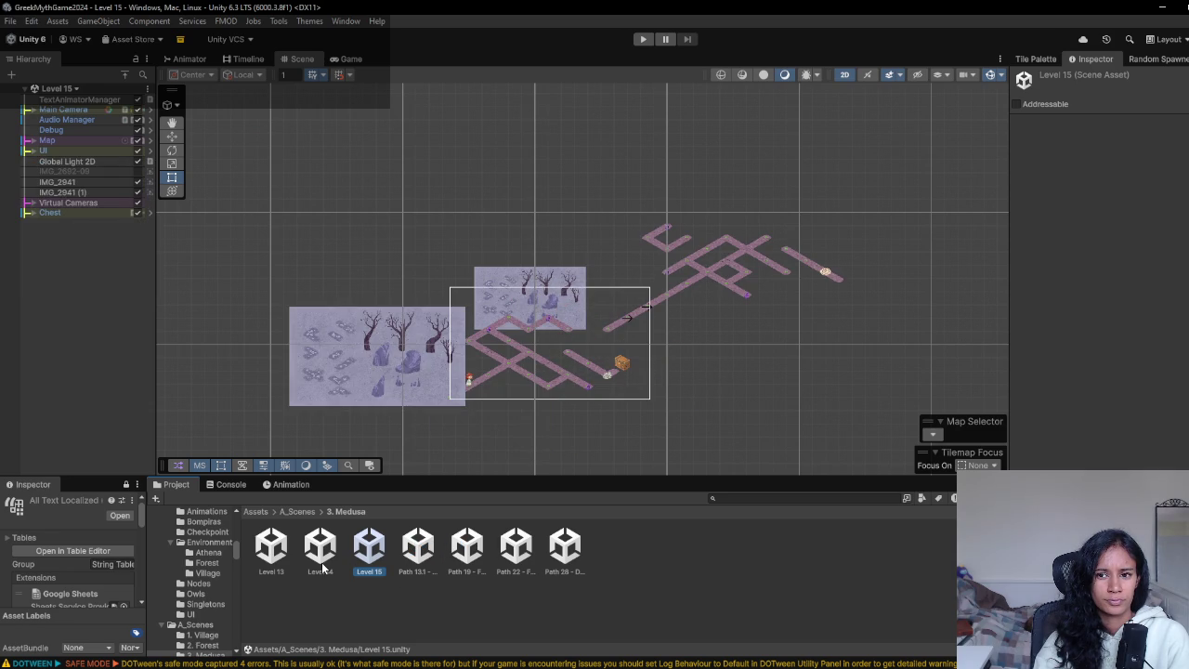
{"action": "double_click", "coordinate": [474, 548]}
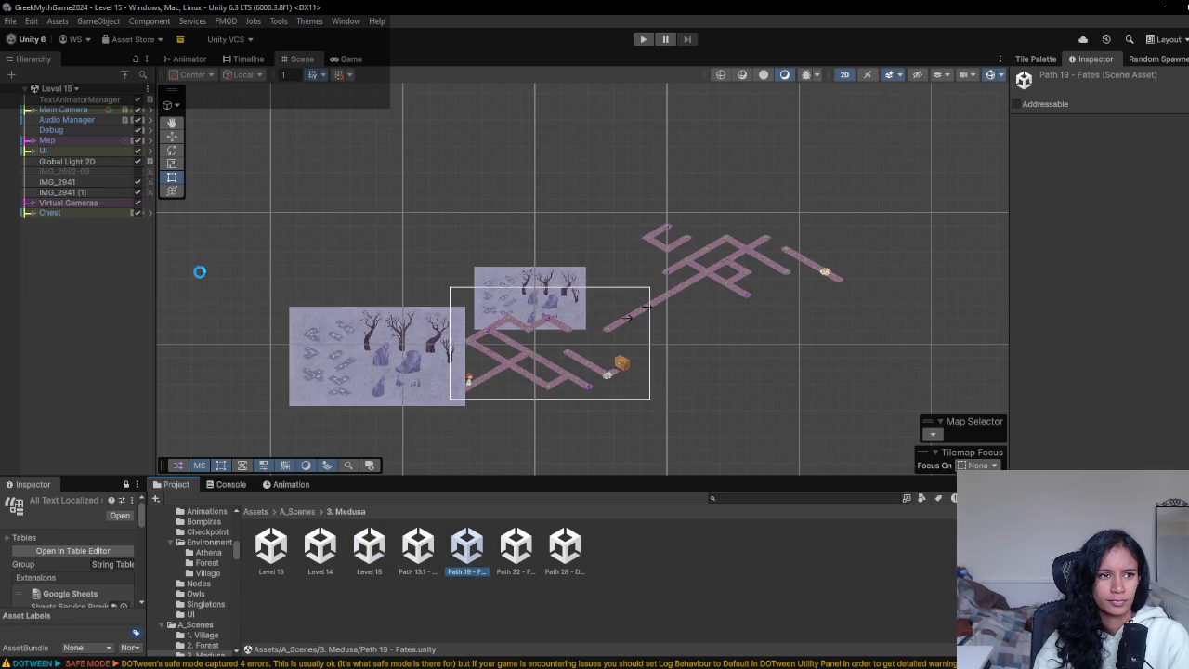
{"action": "left_click", "coordinate": [31, 150]}
{"action": "left_click", "coordinate": [75, 181]}
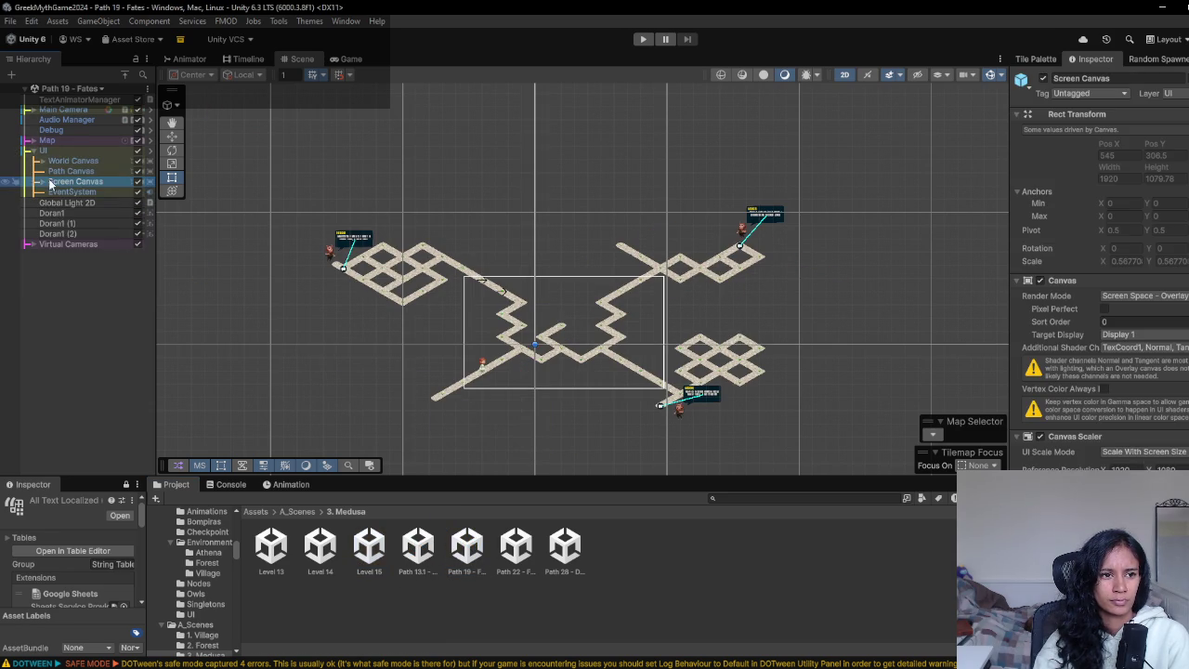
{"action": "left_click", "coordinate": [43, 182]}
{"action": "left_click", "coordinate": [102, 191]}
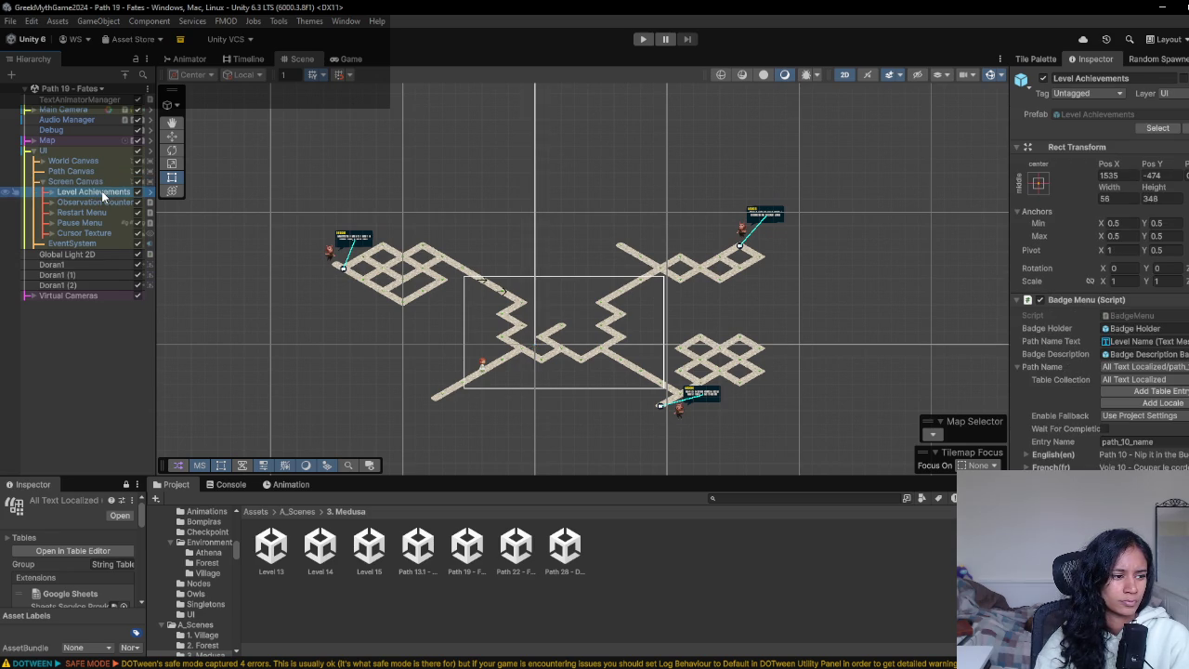
{"action": "key", "text": "Down"}
{"action": "left_click", "coordinate": [91, 191]}
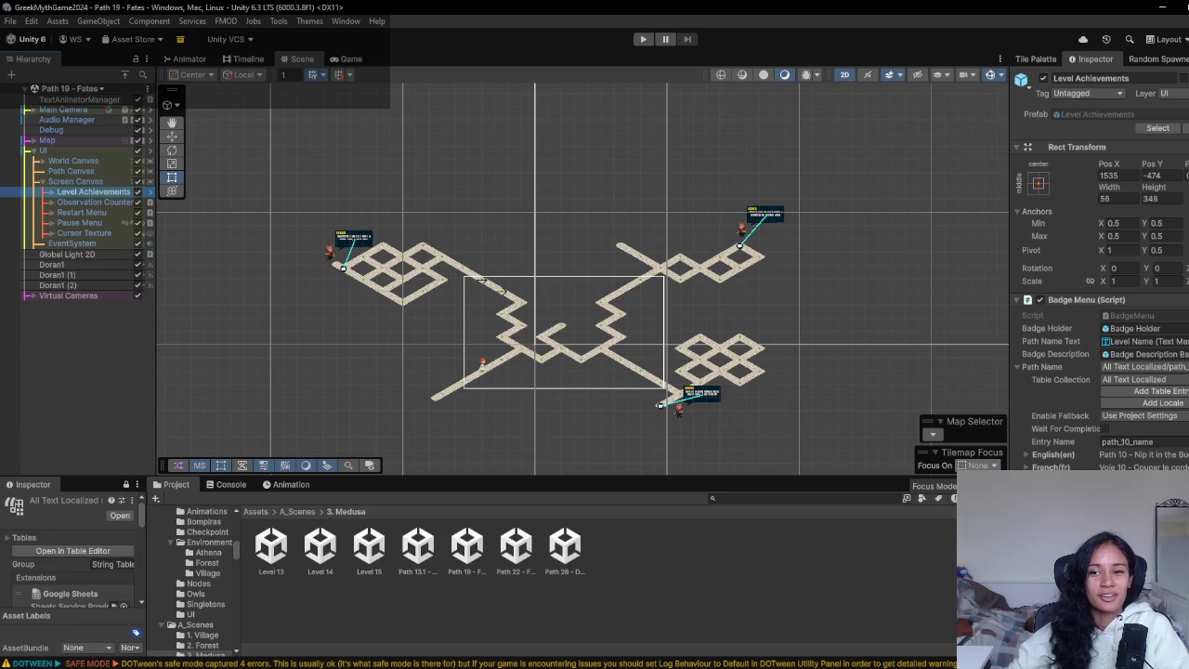
- Zoom and pan the Scene view to frame the Fates path tile layout
{"action": "scroll", "coordinate": [510, 392], "scroll_direction": "up", "scroll_amount": 3}
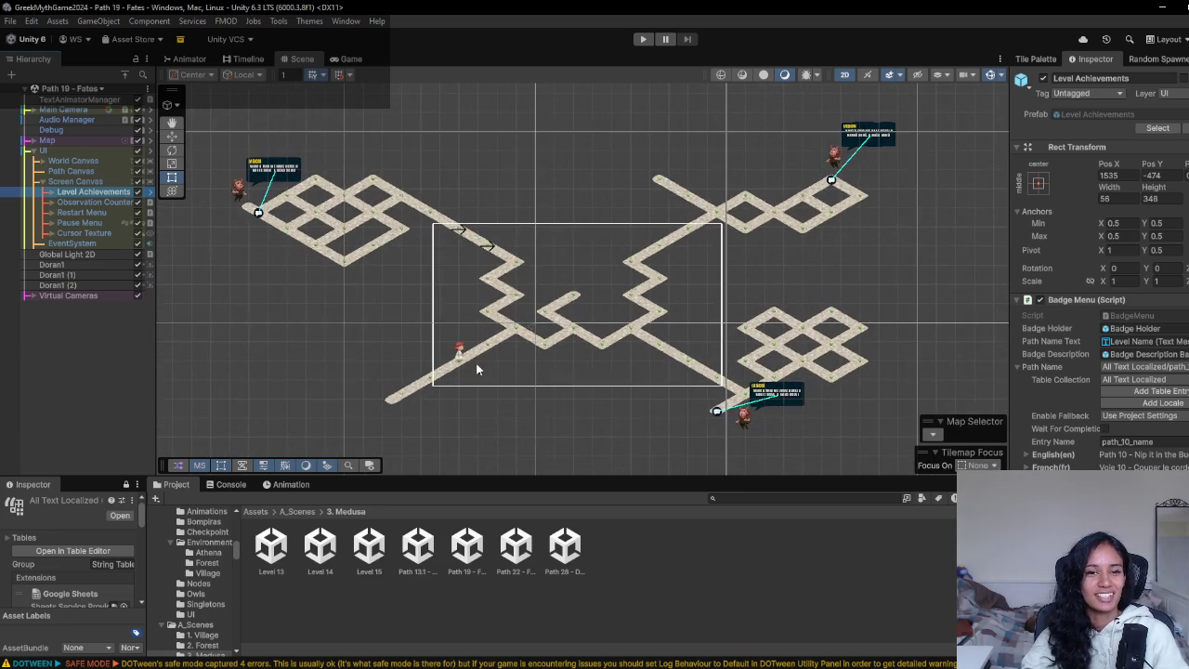
{"action": "scroll", "coordinate": [427, 284], "scroll_direction": "up", "scroll_amount": 2}
{"action": "scroll", "coordinate": [426, 284], "scroll_direction": "up", "scroll_amount": 2}
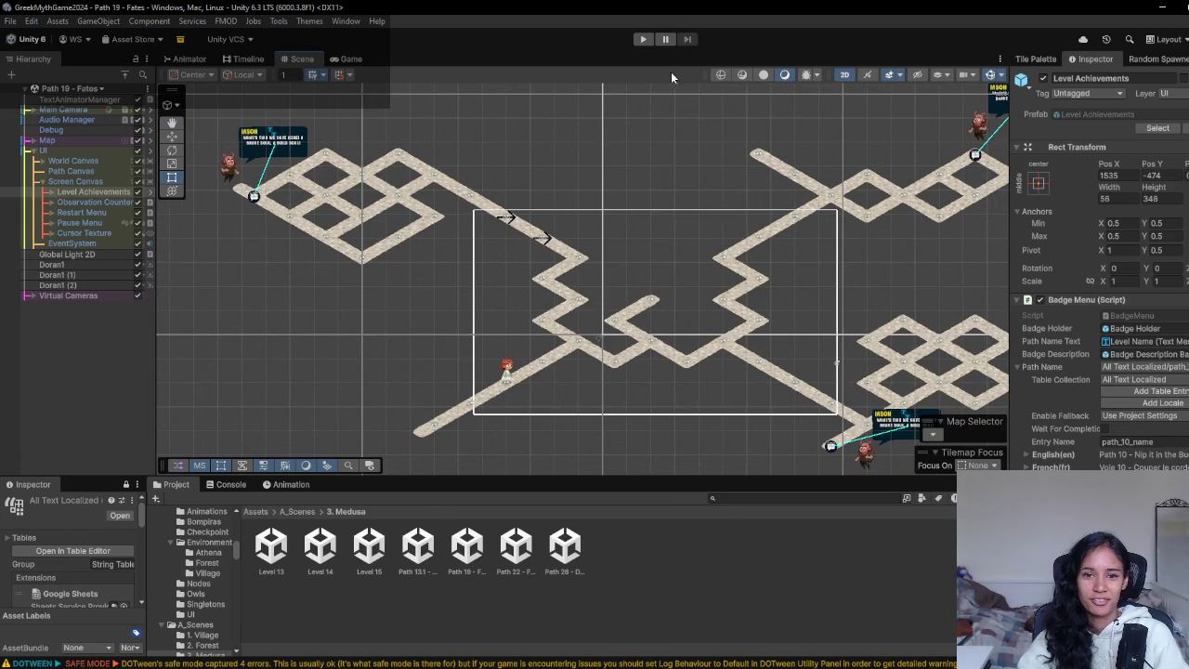
{"action": "mouse_move", "coordinate": [487, 304]}
{"action": "left_mouse_down"}
{"action": "mouse_move", "coordinate": [539, 304]}
{"action": "mouse_move", "coordinate": [503, 318]}
{"action": "mouse_move", "coordinate": [458, 292]}
{"action": "mouse_move", "coordinate": [587, 270]}
{"action": "mouse_move", "coordinate": [630, 278]}
{"action": "left_mouse_up"}
- Set the Fates badge Path Name to path_19_name and playtest to see 'Path 19 - Out of sight'
{"action": "type", "text": "path_1"}
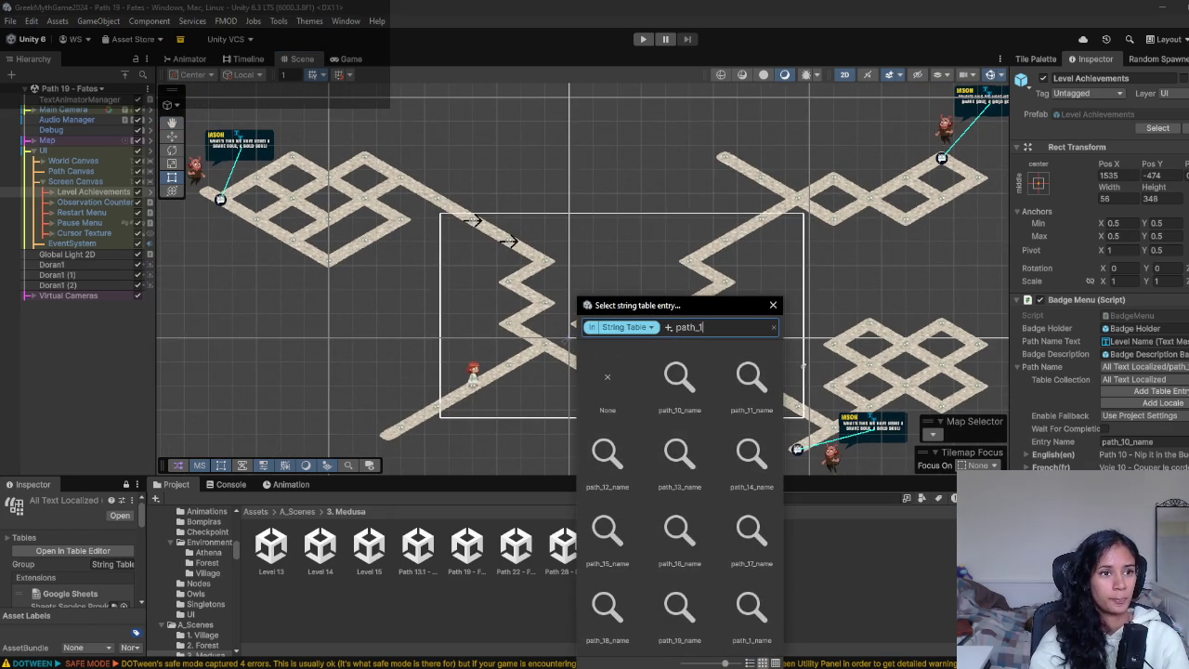
{"action": "type", "text": "9"}
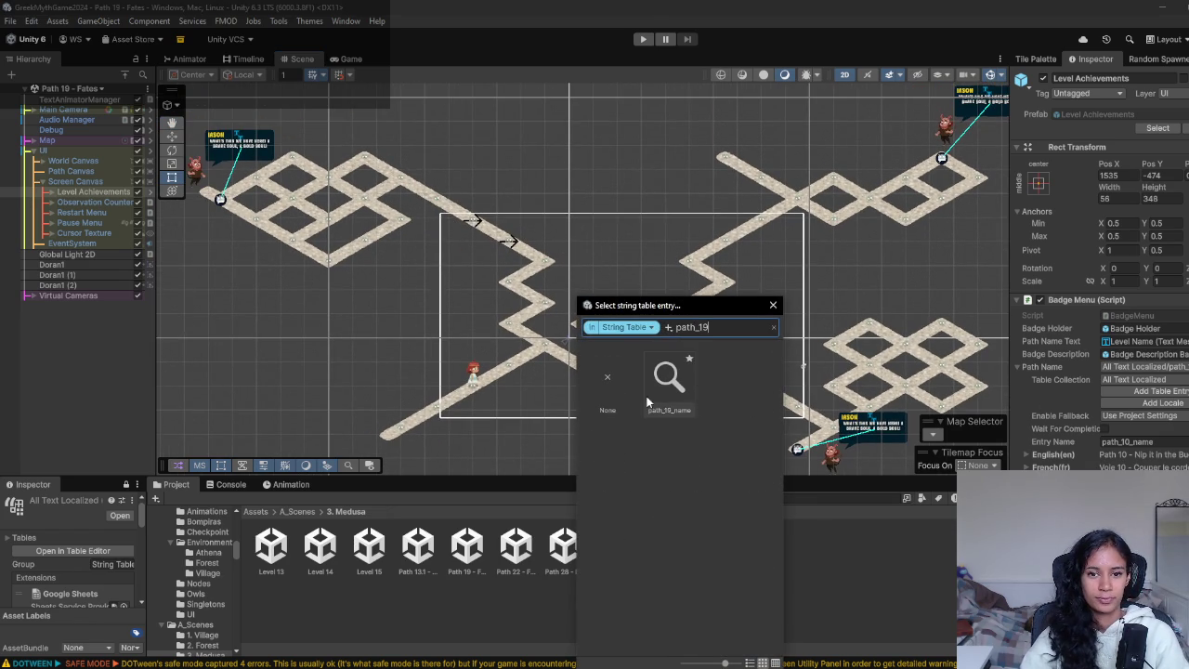
{"action": "left_click", "coordinate": [660, 400]}
{"action": "left_click", "coordinate": [643, 39]}
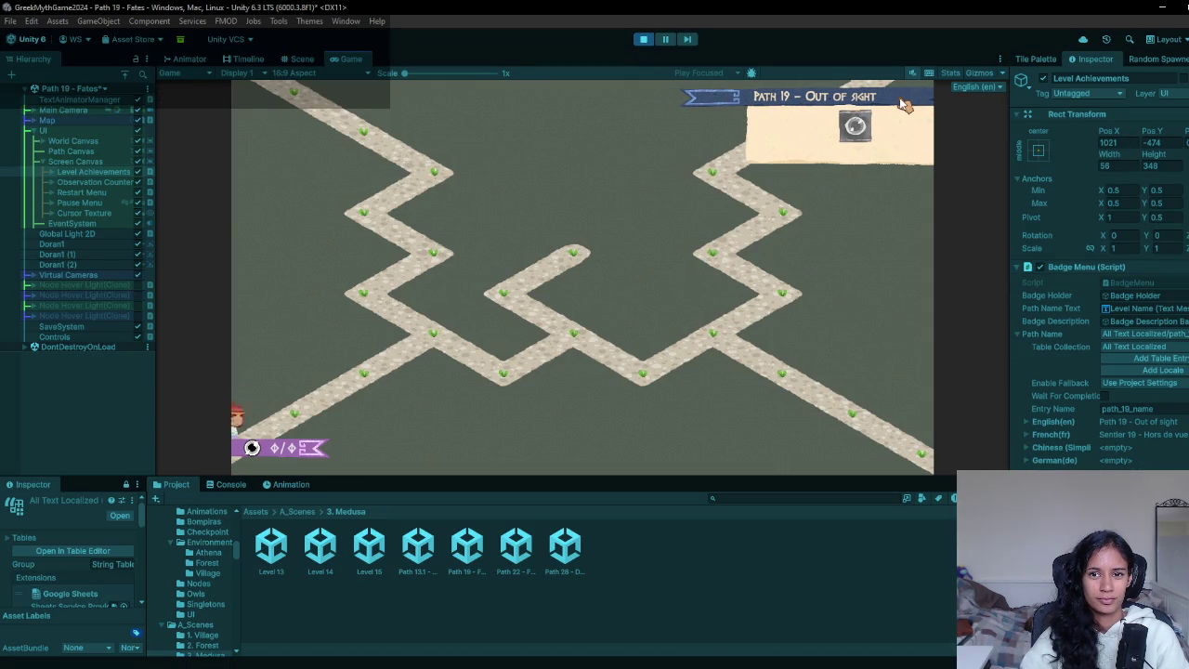
{"action": "left_click", "coordinate": [645, 39]}
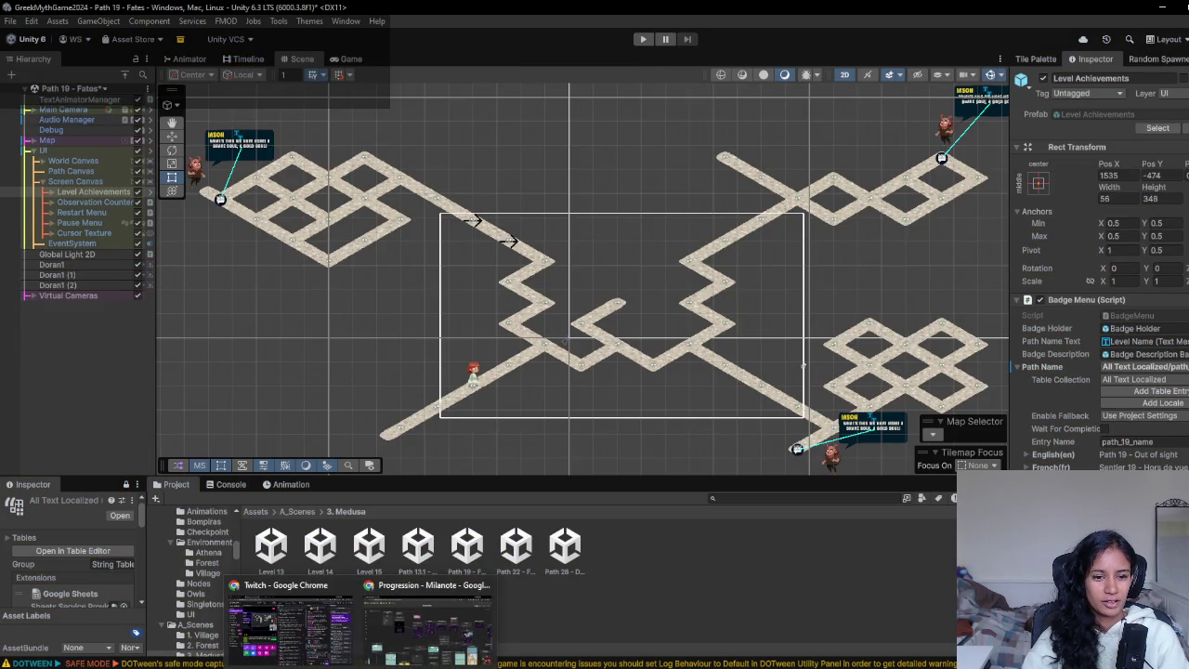
- Bring up the Milanote board, pan to more path cards, then switch back to Unity
{"action": "left_click", "coordinate": [441, 640]}
{"action": "left_click_drag", "start_coordinate": [754, 364], "coordinate": [539, 402]}
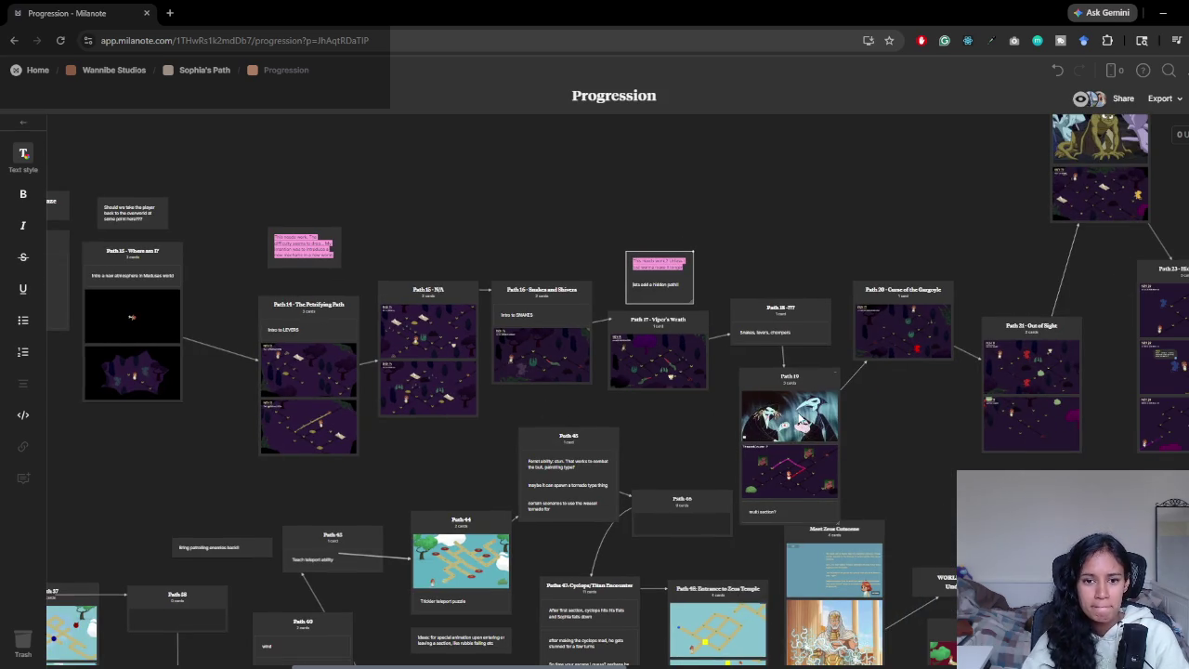
{"action": "key", "text": "alt+Tab"}
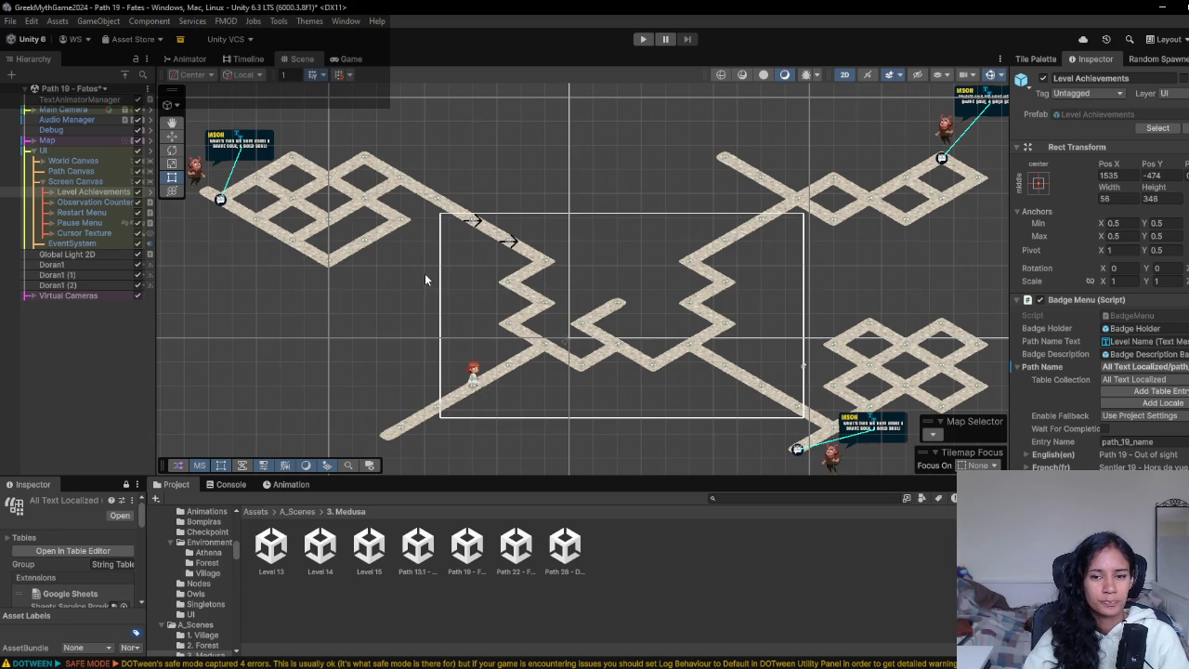
{"action": "key", "text": "alt+Tab"}
{"action": "key", "text": "alt+Tab"}
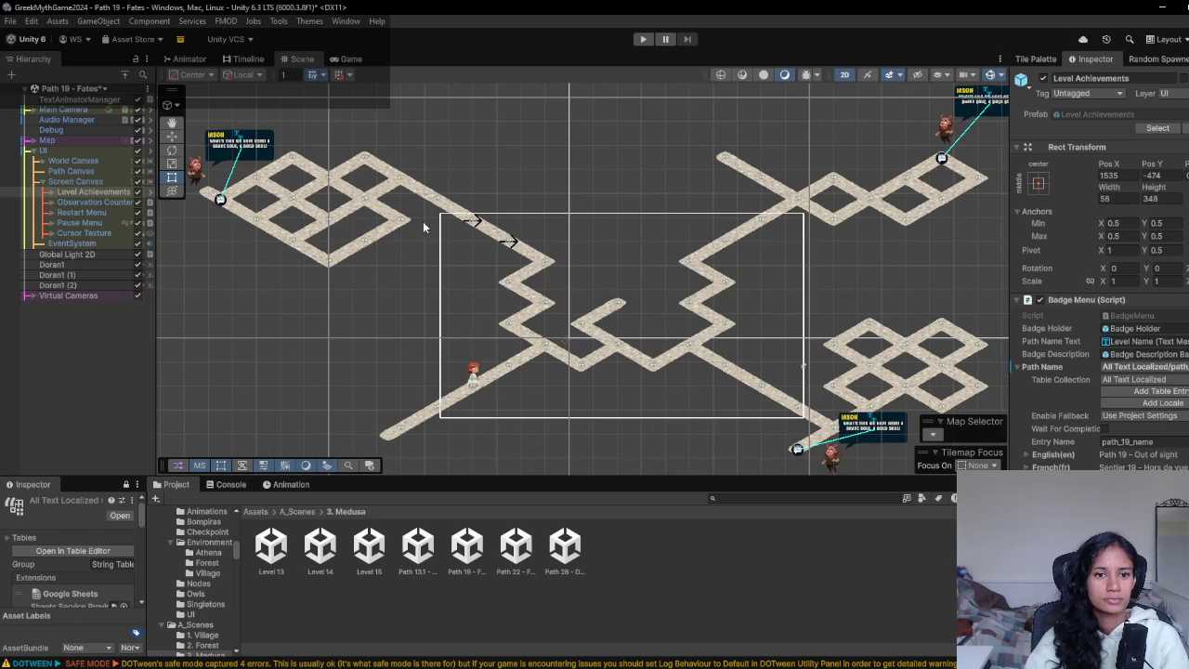
{"action": "left_click_drag", "start_coordinate": [421, 208], "coordinate": [480, 198]}
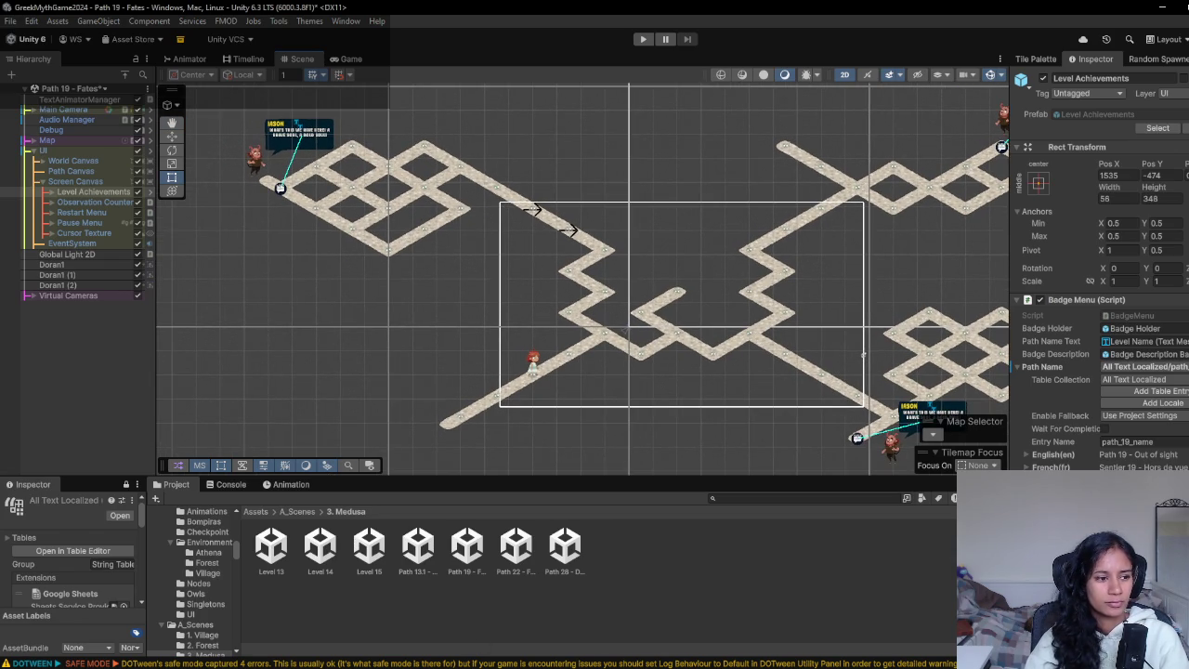
{"action": "left_click", "coordinate": [643, 39]}
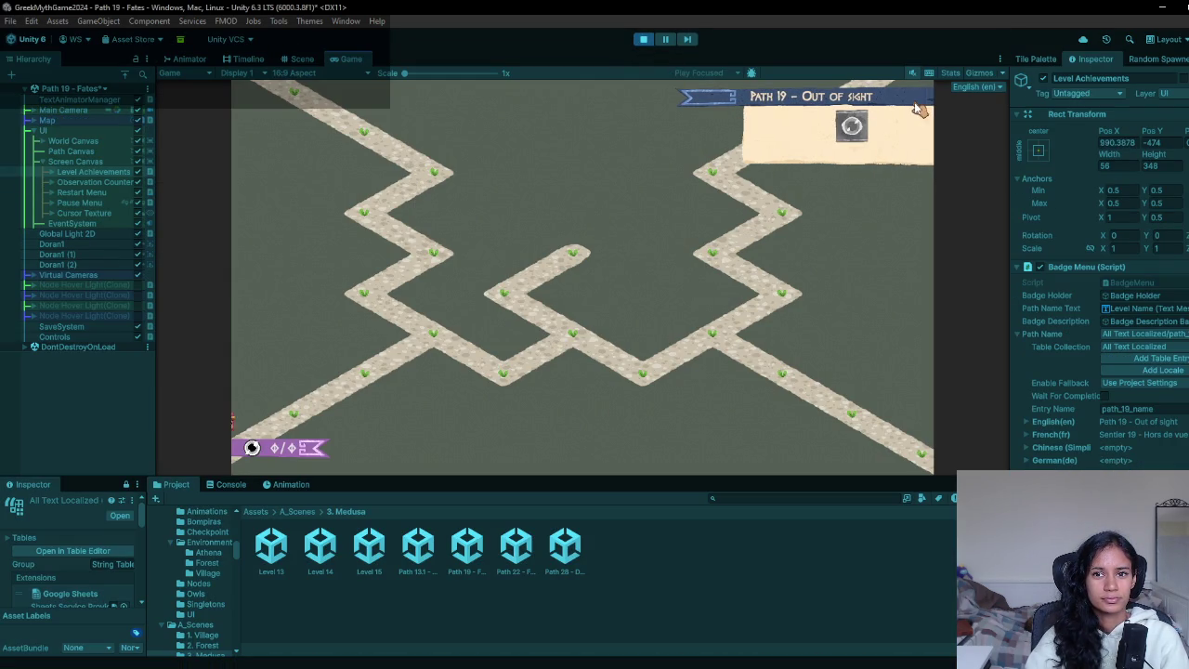
{"action": "left_click", "coordinate": [643, 39]}
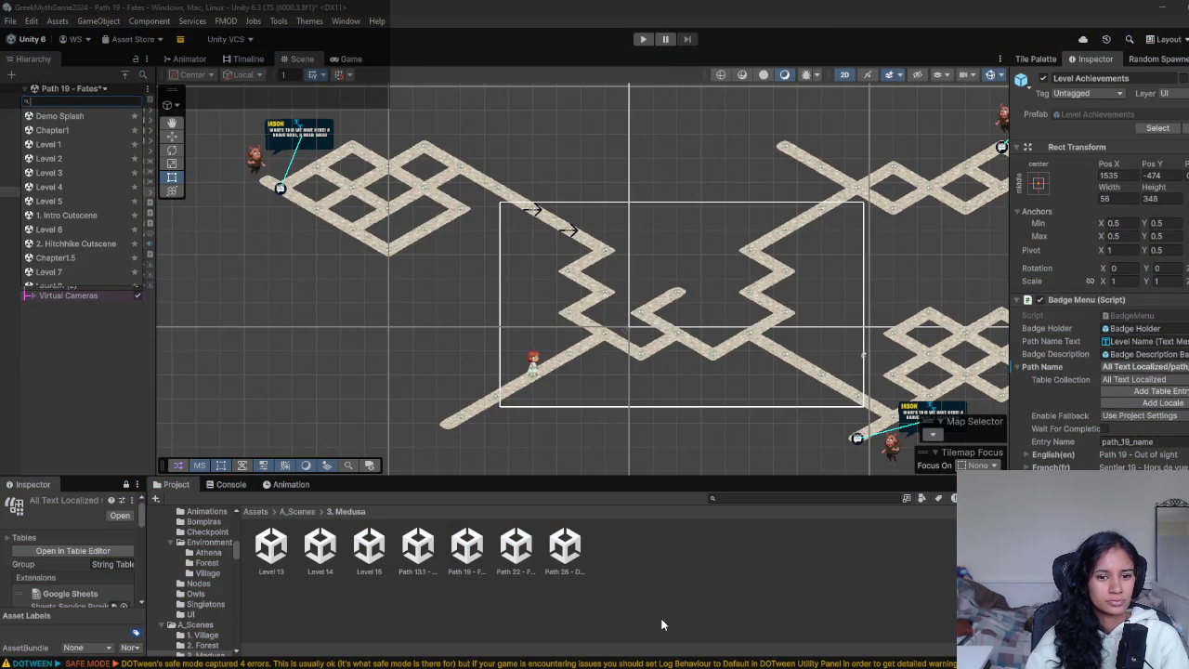
{"action": "double_click", "coordinate": [565, 555]}
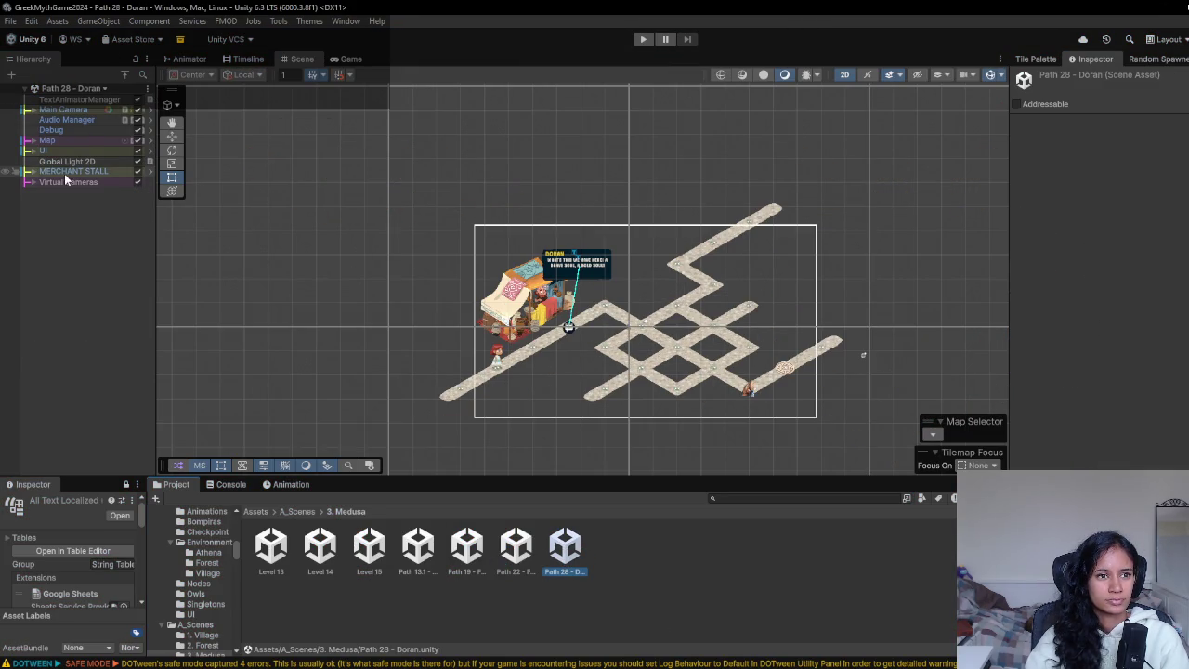
- Select the Level Achievements badge and choose path_24_name as its path name
{"action": "left_click", "coordinate": [32, 152]}
{"action": "left_click", "coordinate": [71, 172]}
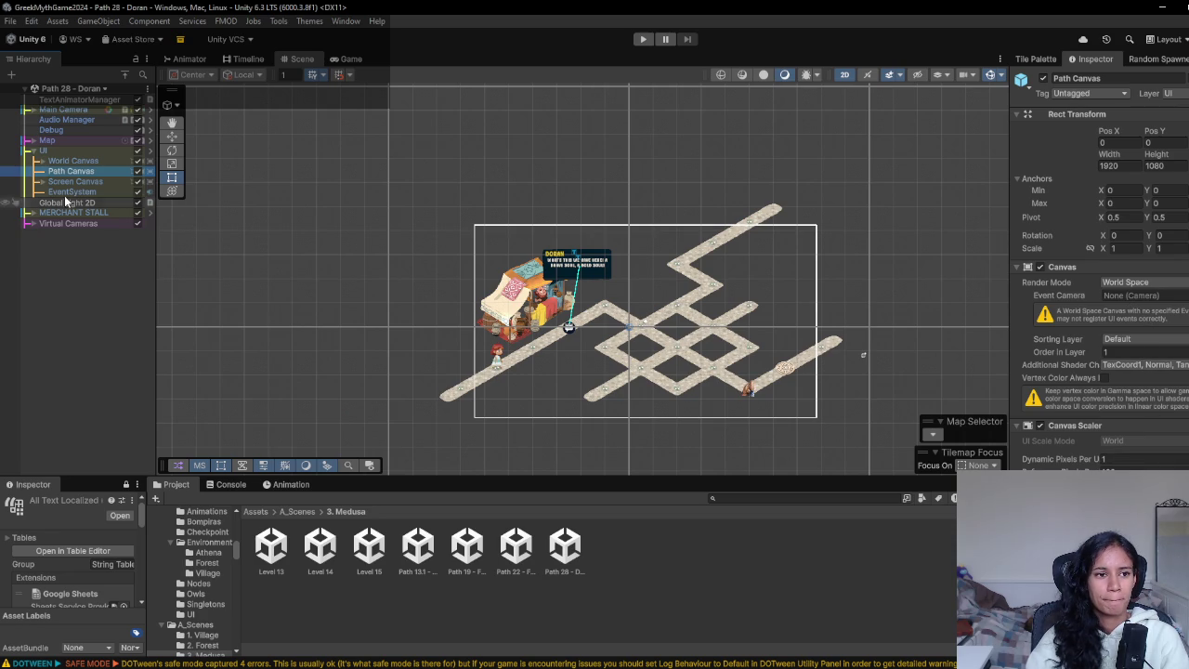
{"action": "left_click", "coordinate": [43, 181]}
{"action": "left_click", "coordinate": [88, 191]}
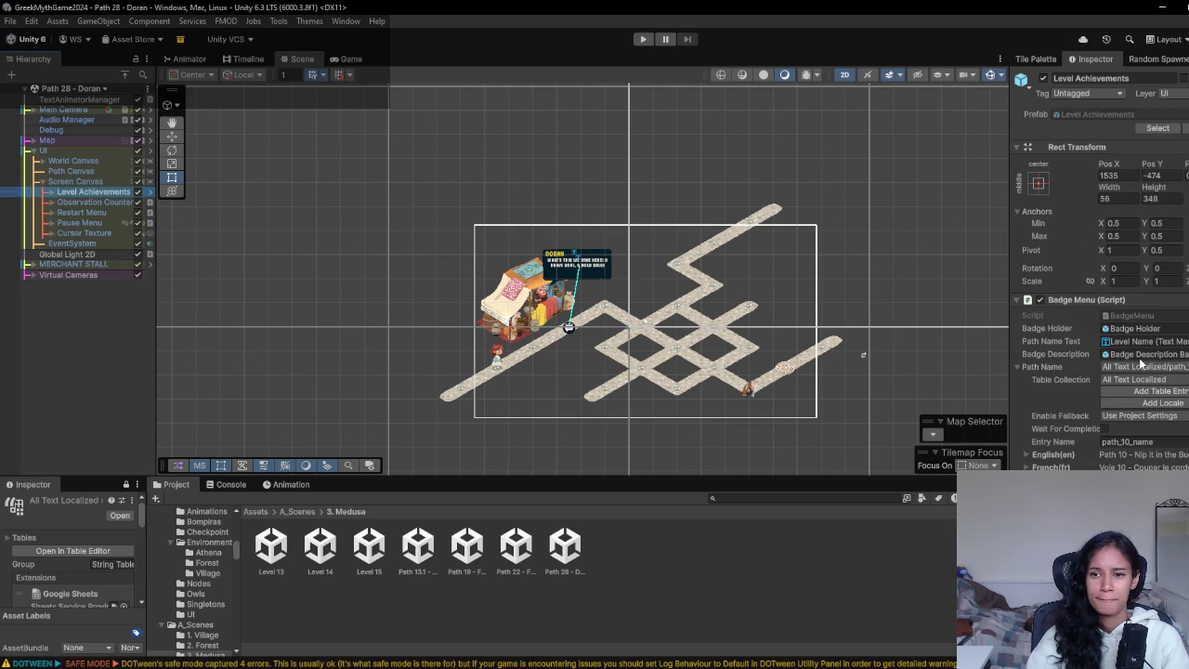
{"action": "left_click", "coordinate": [1169, 368]}
{"action": "type", "text": "path"}
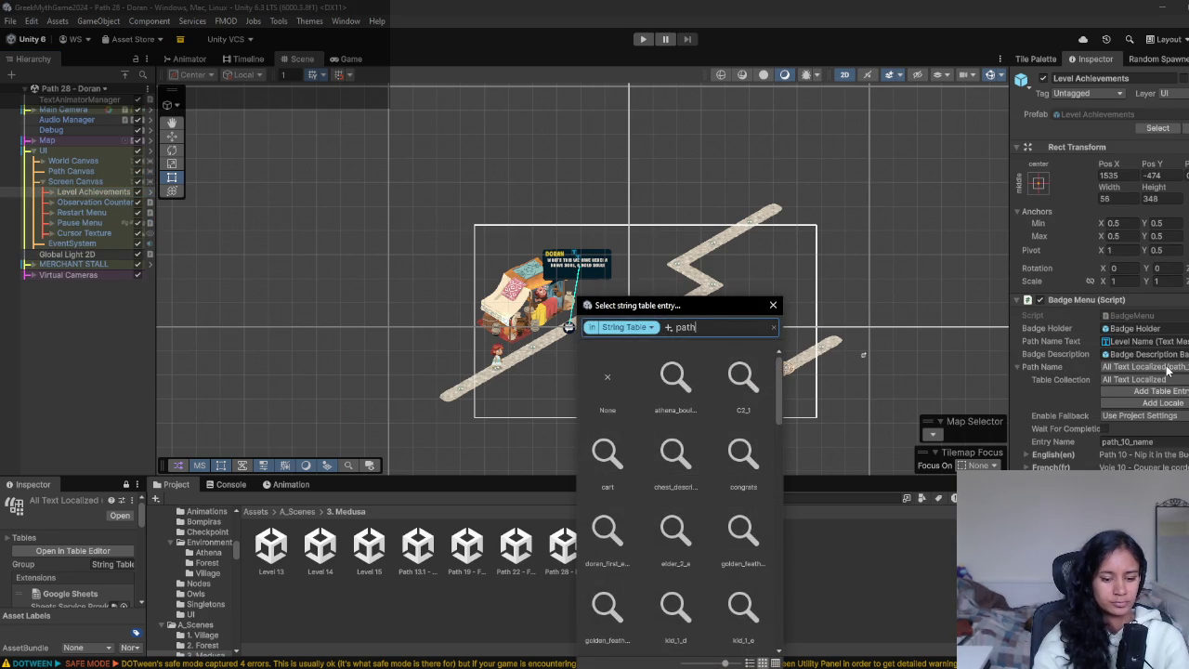
{"action": "type", "text": "_2"}
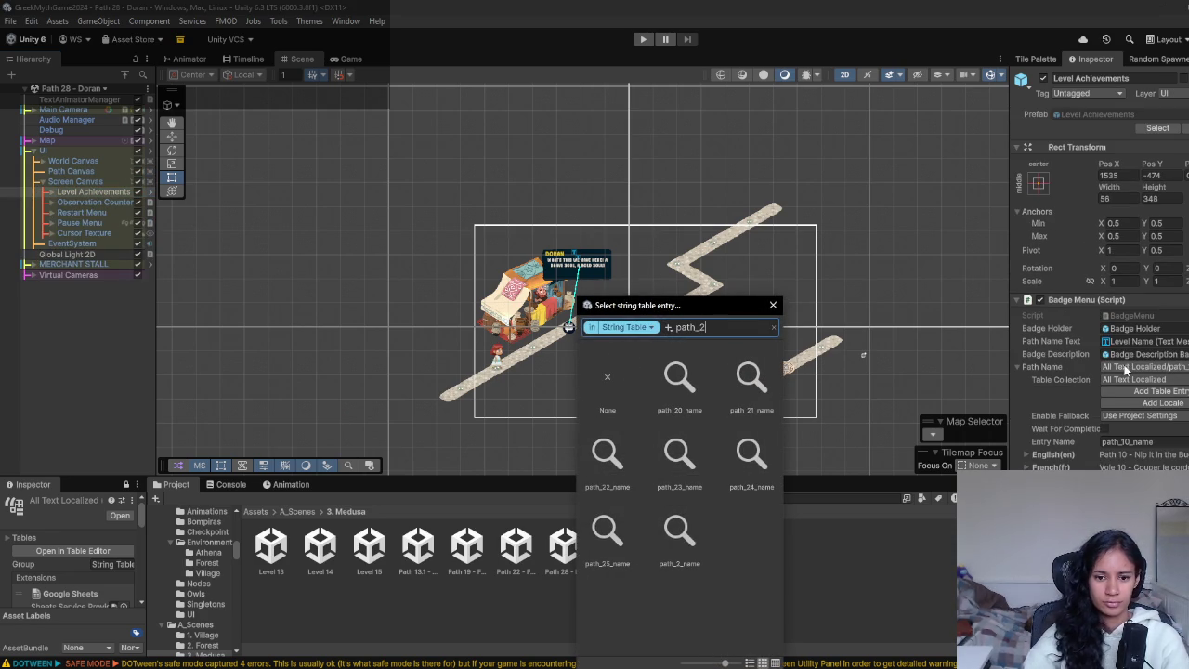
{"action": "double_click", "coordinate": [747, 469]}
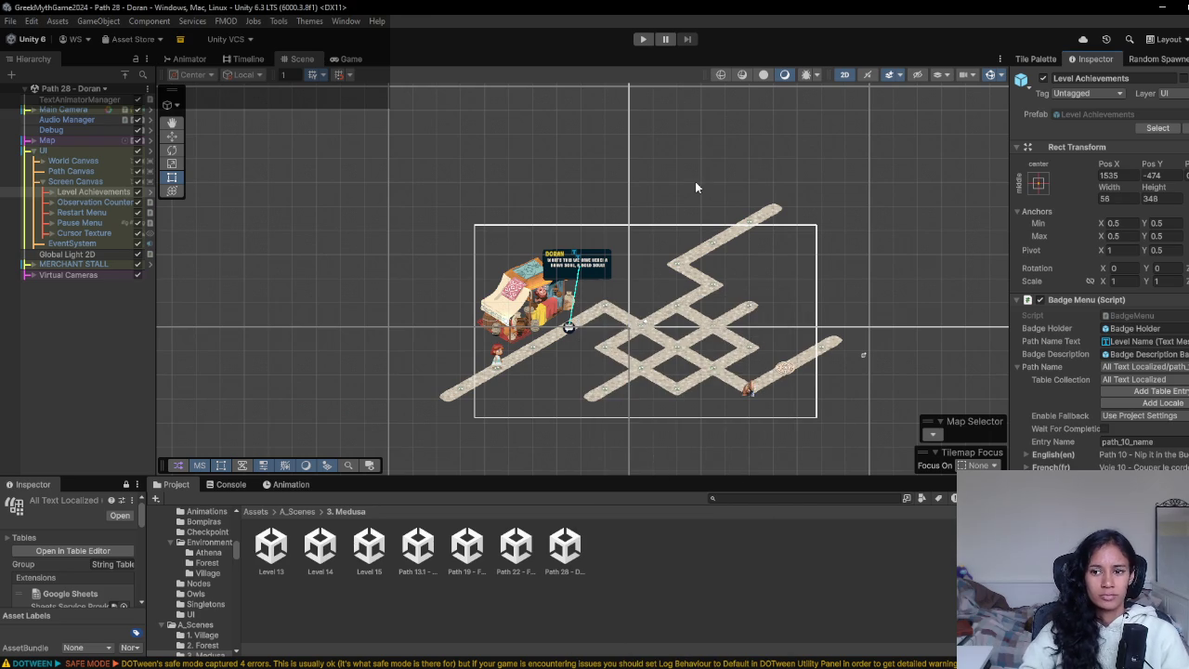
- Favourite Path 22 - Felix, Path 13.1 - Save Owl, Path 28 - Doran and Chapter2, then open Chapter2
{"action": "left_click", "coordinate": [104, 89]}
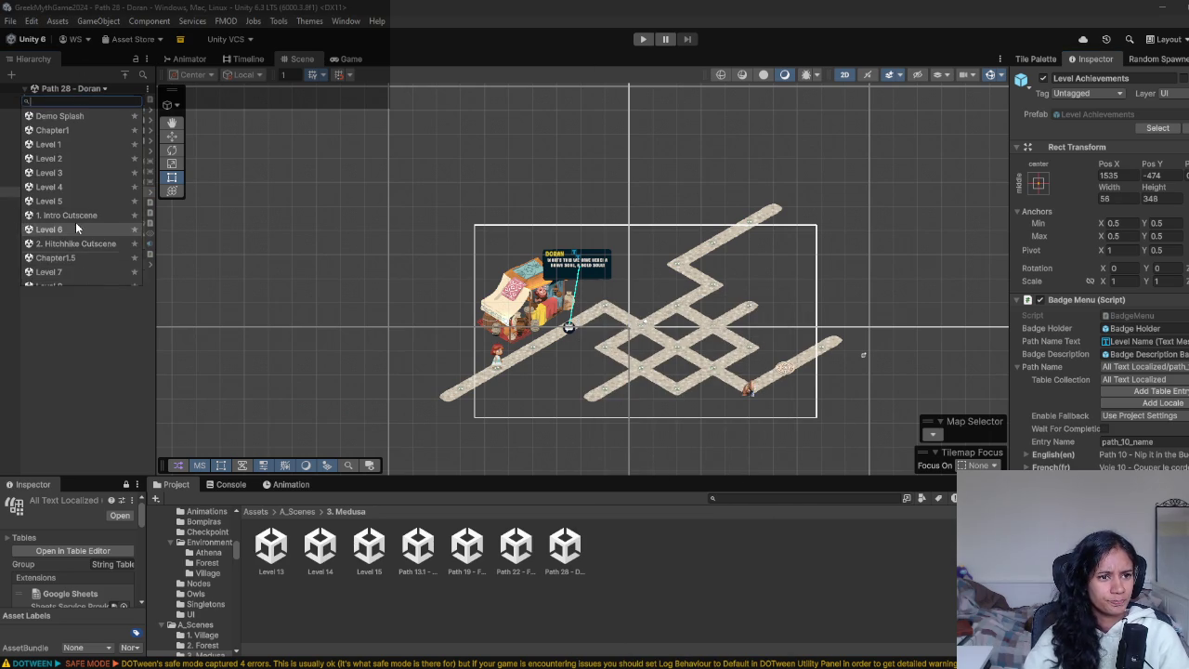
{"action": "scroll", "coordinate": [80, 230], "scroll_direction": "down", "scroll_amount": 3}
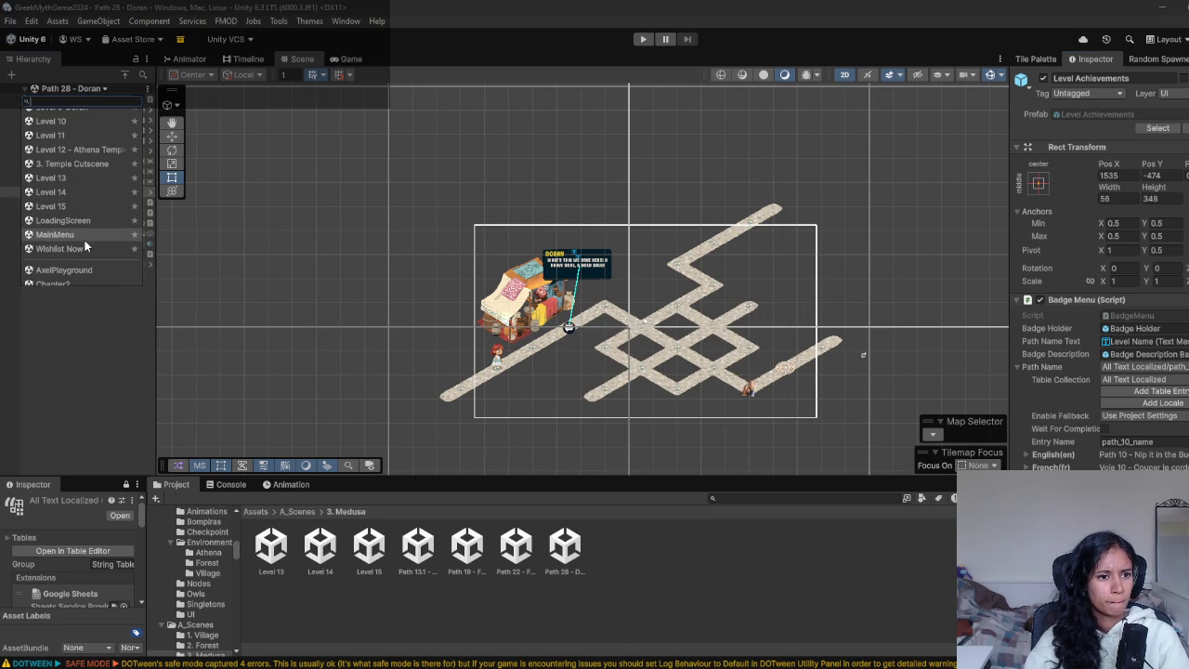
{"action": "scroll", "coordinate": [83, 242], "scroll_direction": "down", "scroll_amount": 2}
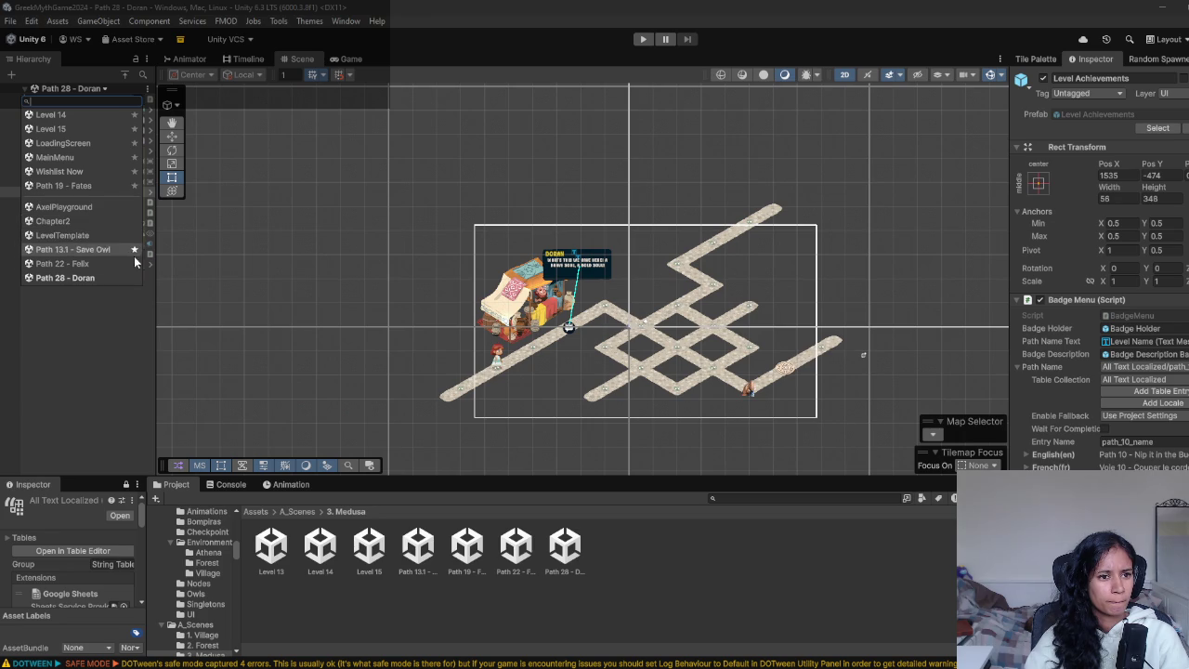
{"action": "left_click", "coordinate": [137, 263]}
{"action": "left_click", "coordinate": [137, 263]}
{"action": "left_click", "coordinate": [134, 281]}
{"action": "scroll", "coordinate": [110, 260], "scroll_direction": "down", "scroll_amount": 1}
{"action": "left_click", "coordinate": [134, 224]}
{"action": "left_click", "coordinate": [361, 217]}
- Play Chapter2, disable Cursor Texture to reveal the 'Chapter 2 - Slime and Stones' card, then stop
{"action": "left_click", "coordinate": [644, 38]}
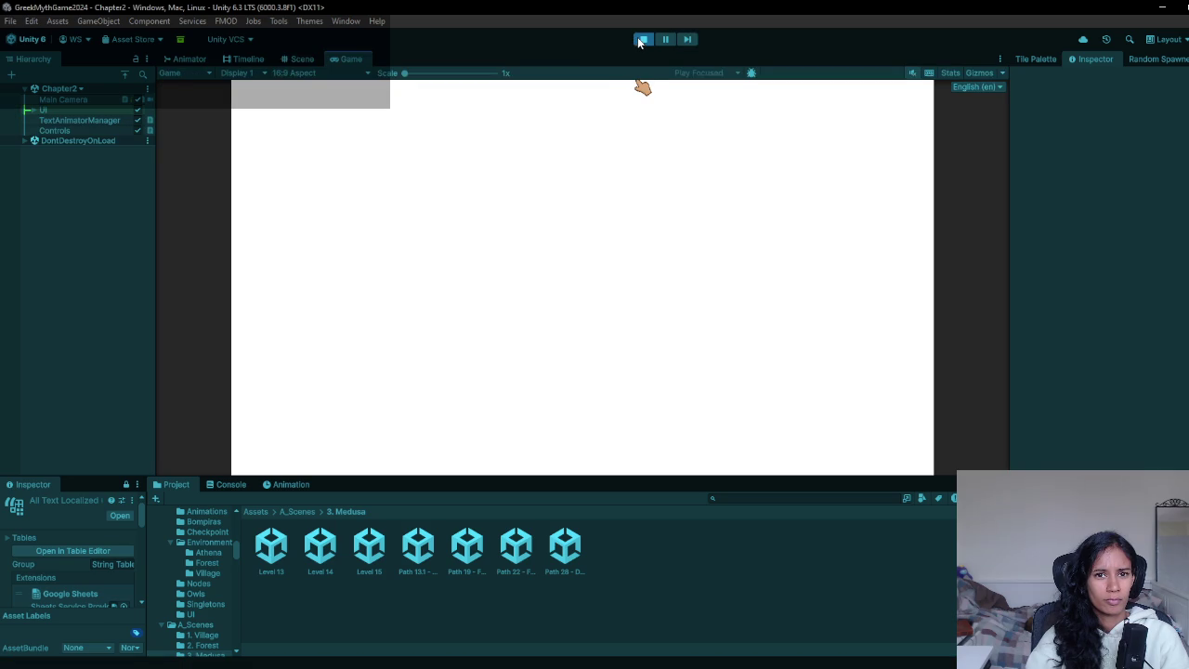
{"action": "left_click", "coordinate": [27, 109]}
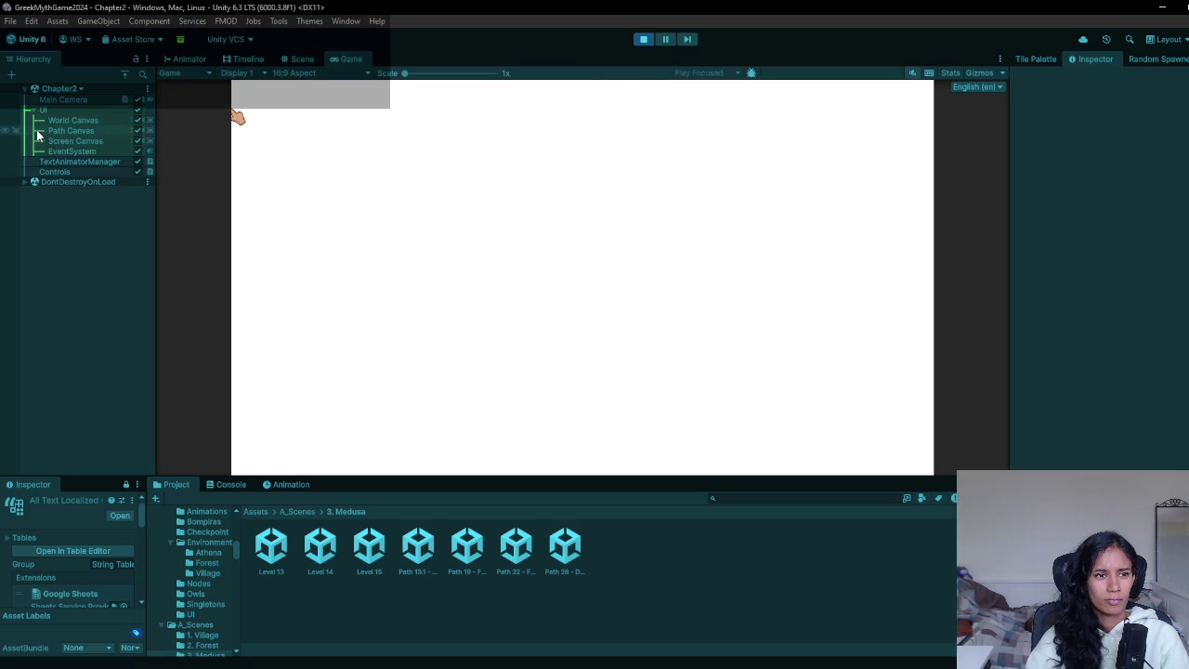
{"action": "left_click", "coordinate": [43, 141]}
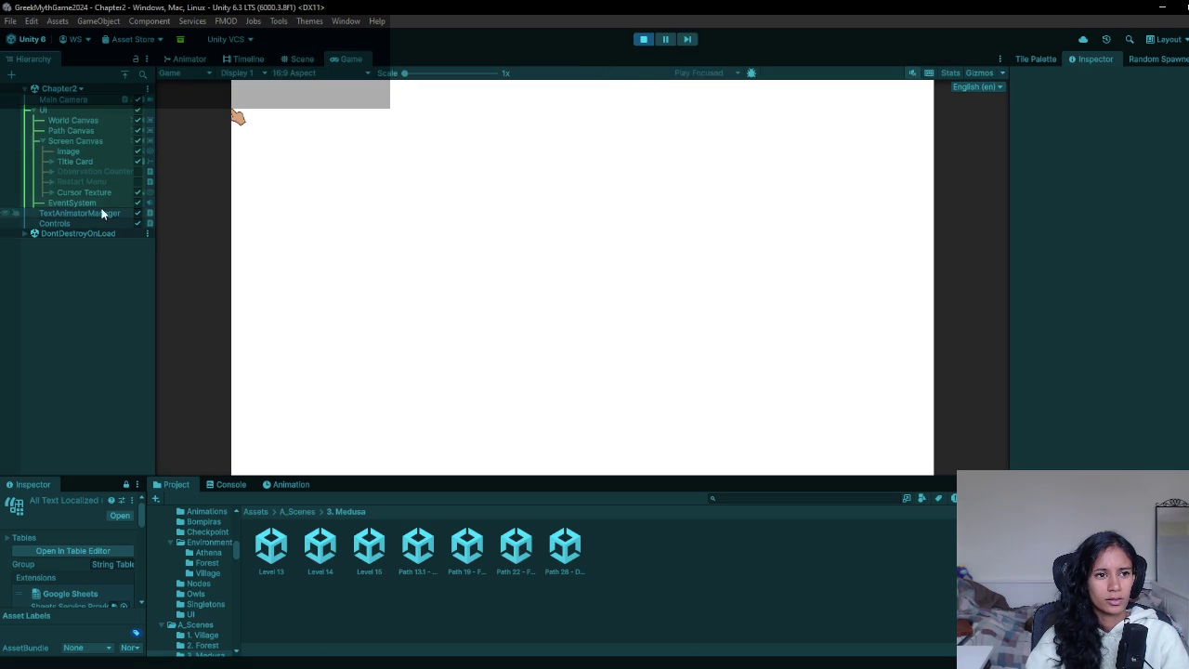
{"action": "left_click", "coordinate": [137, 194]}
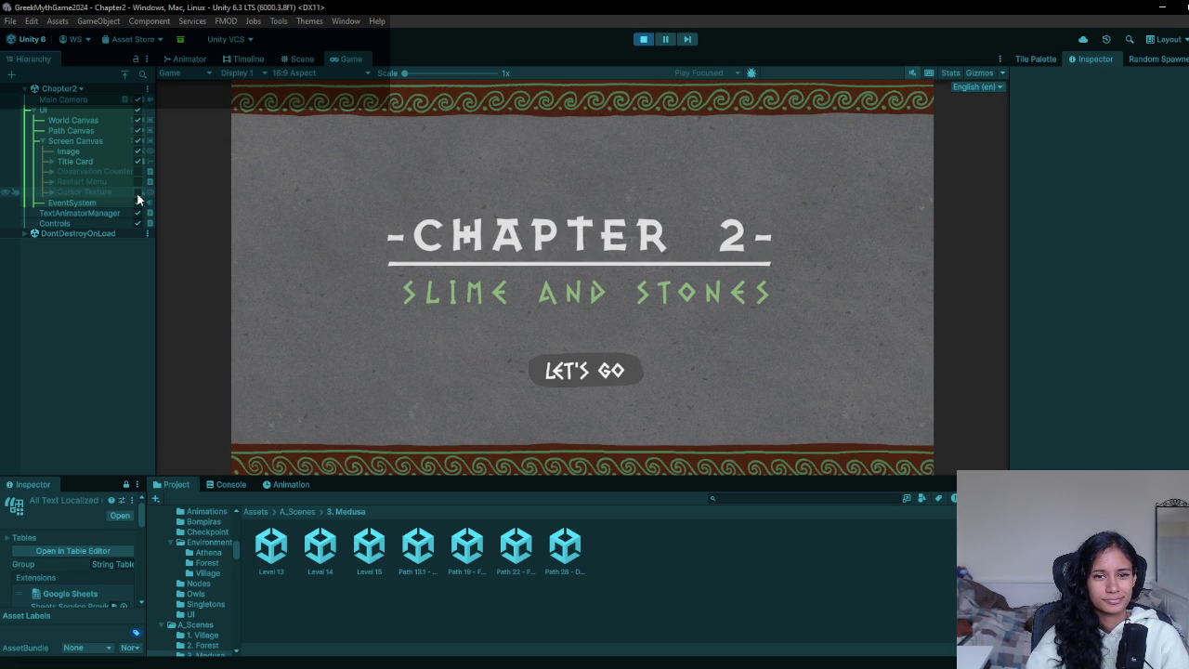
{"action": "key", "text": "ctrl+p"}
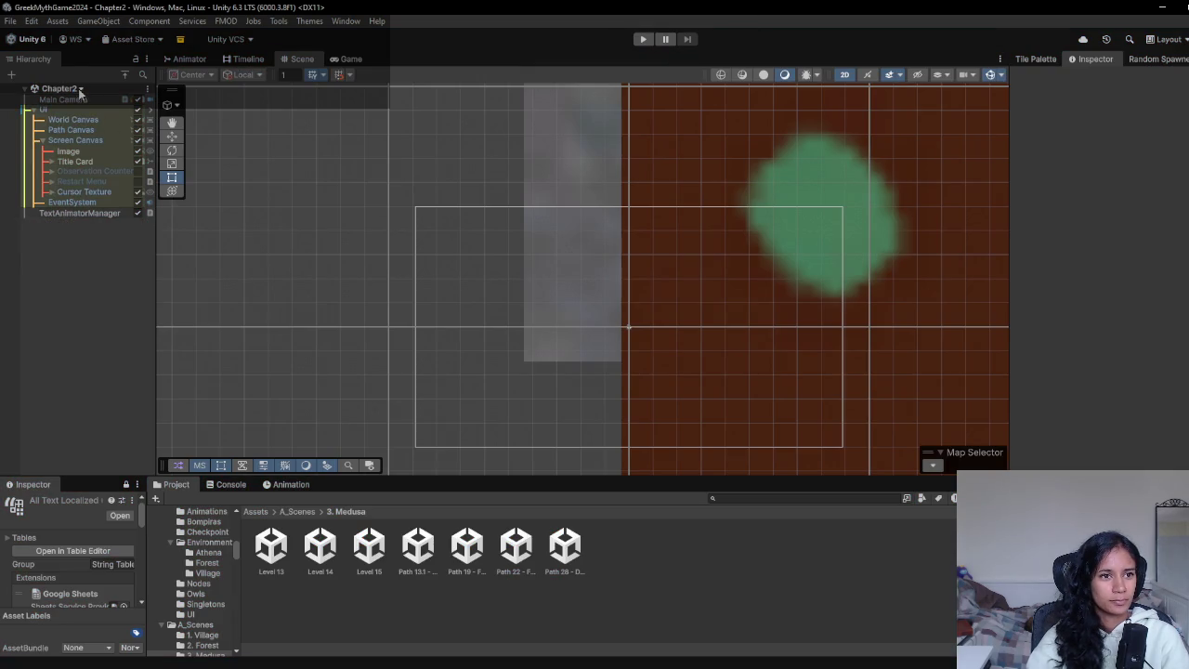
- In the scene dropdown, drag Chapter2 below 3. Temple Cutscene and reorder so Wishlist Now tops the list
{"action": "left_click", "coordinate": [80, 90]}
{"action": "scroll", "coordinate": [94, 148], "scroll_direction": "down", "scroll_amount": 5}
{"action": "scroll", "coordinate": [76, 265], "scroll_direction": "down", "scroll_amount": 5}
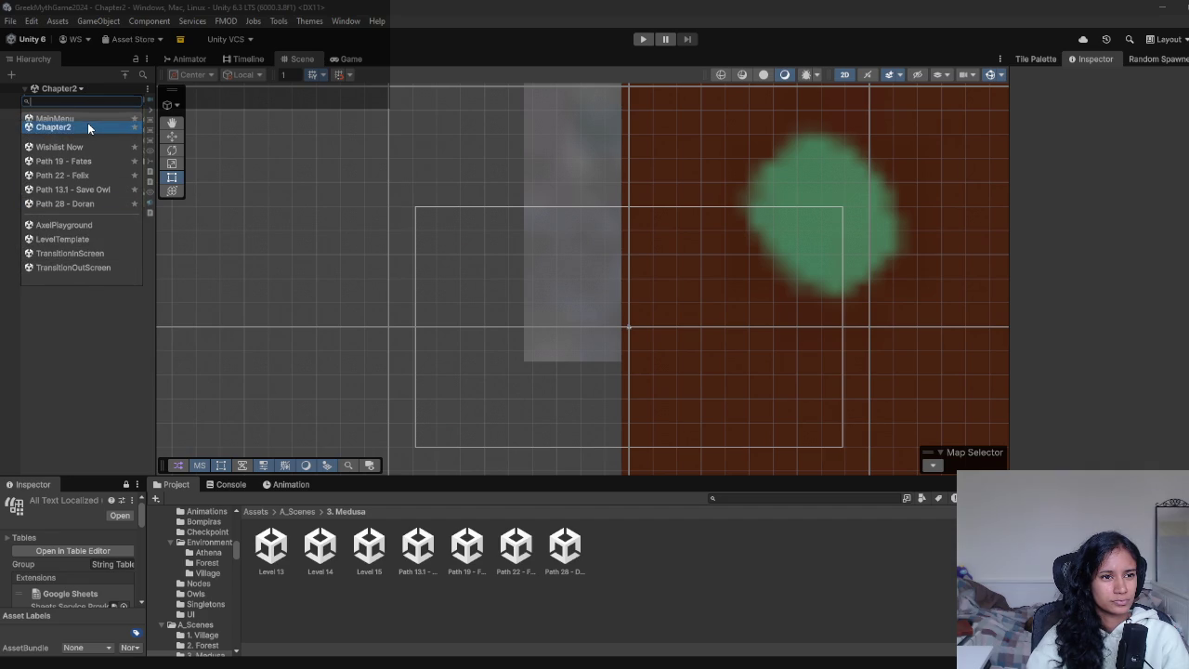
{"action": "scroll", "coordinate": [88, 122], "scroll_direction": "up", "scroll_amount": 3}
{"action": "mouse_move", "coordinate": [76, 176]}
{"action": "left_mouse_down"}
{"action": "mouse_move", "coordinate": [80, 136]}
{"action": "mouse_move", "coordinate": [84, 240]}
{"action": "left_mouse_up"}
{"action": "scroll", "coordinate": [91, 212], "scroll_direction": "down", "scroll_amount": 3}
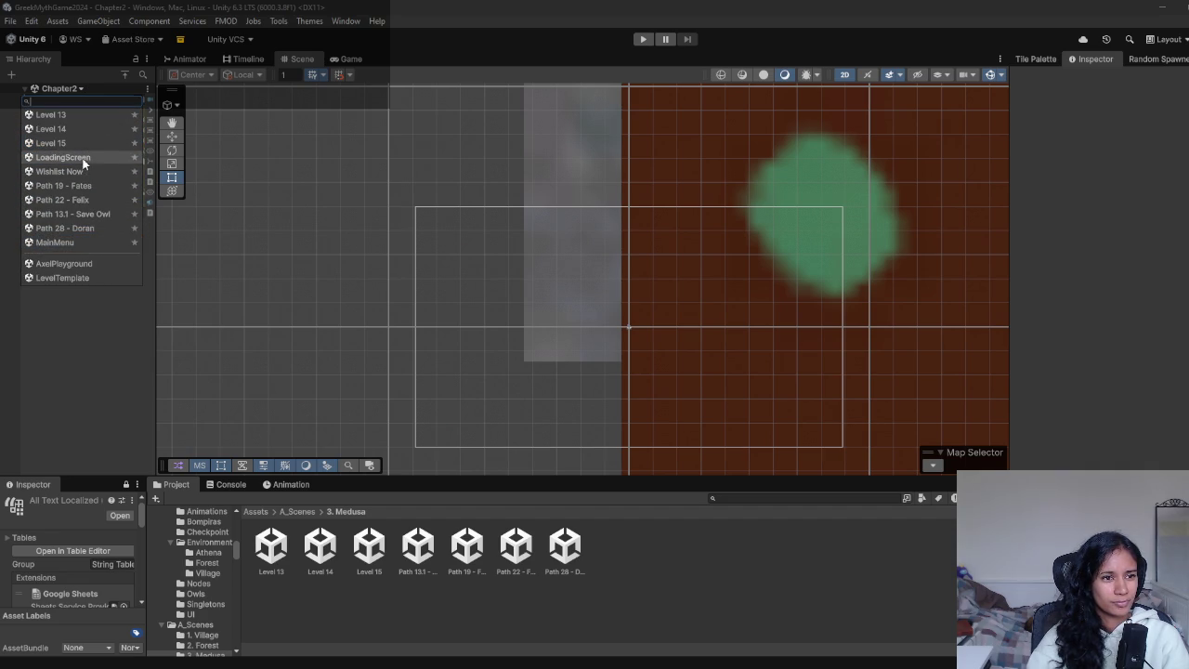
{"action": "mouse_move", "coordinate": [82, 168]}
{"action": "left_mouse_down"}
{"action": "mouse_move", "coordinate": [83, 233]}
{"action": "mouse_move", "coordinate": [85, 107]}
{"action": "mouse_move", "coordinate": [90, 130]}
{"action": "mouse_move", "coordinate": [91, 117]}
{"action": "left_mouse_up"}
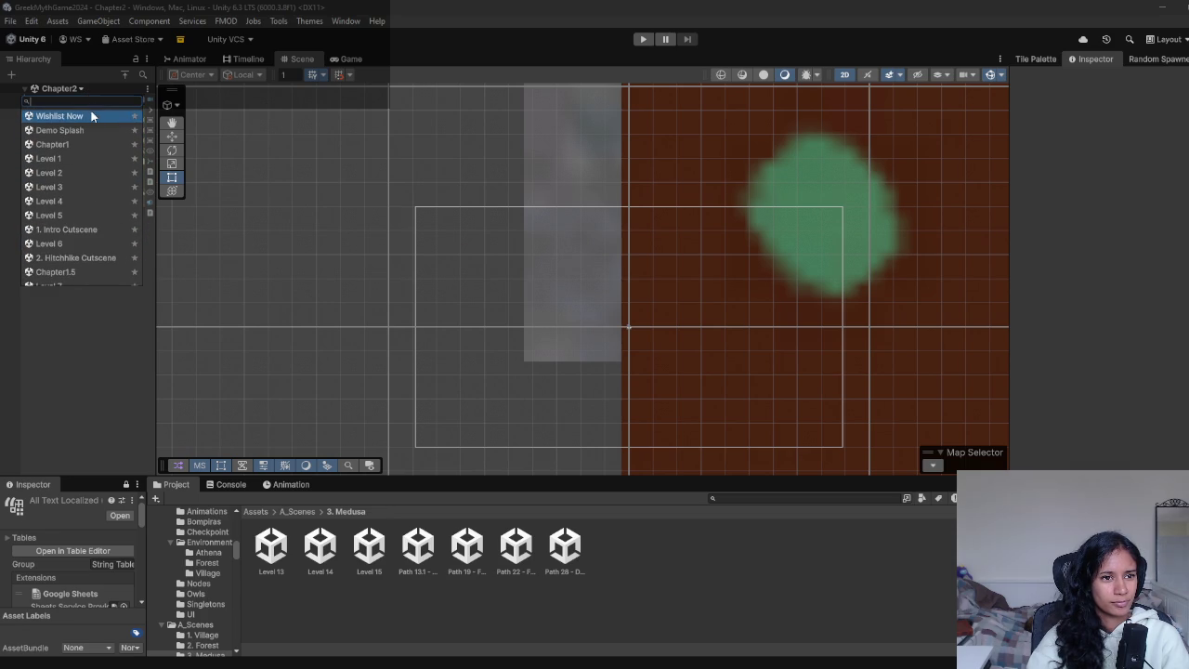
- Move MainMenu and Wishlist Now to the top of the scene list, then load the Level 16 scene
{"action": "scroll", "coordinate": [74, 195], "scroll_direction": "down", "scroll_amount": 10}
{"action": "left_click_drag", "start_coordinate": [73, 220], "coordinate": [80, 118]}
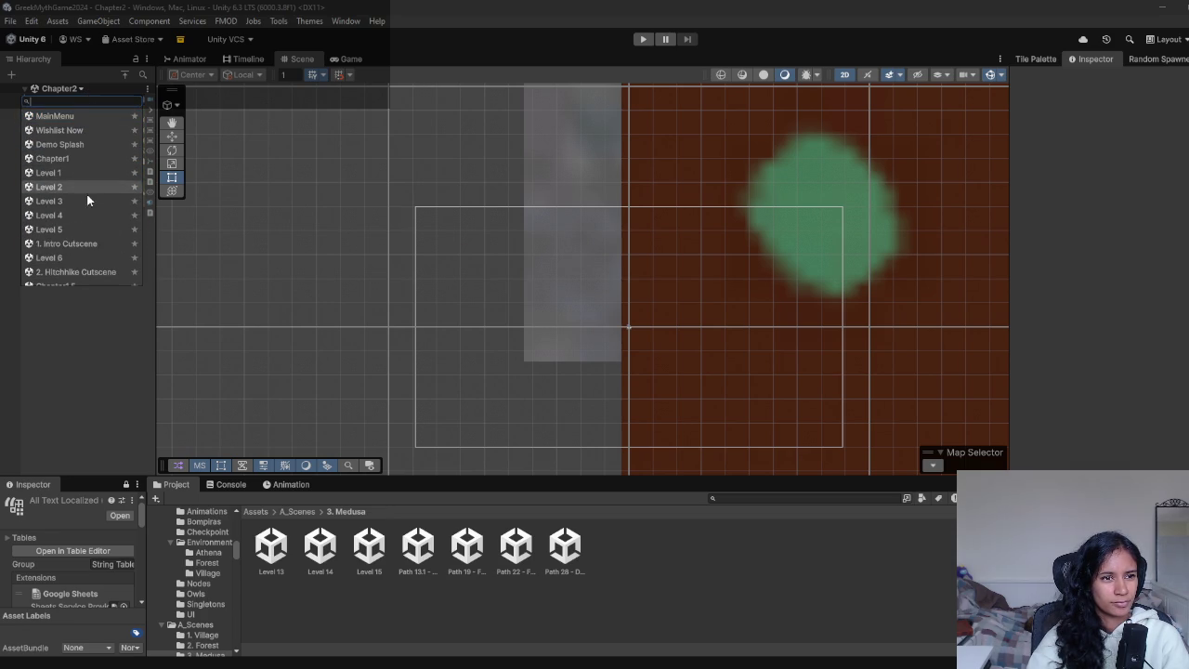
{"action": "scroll", "coordinate": [87, 200], "scroll_direction": "down", "scroll_amount": 10}
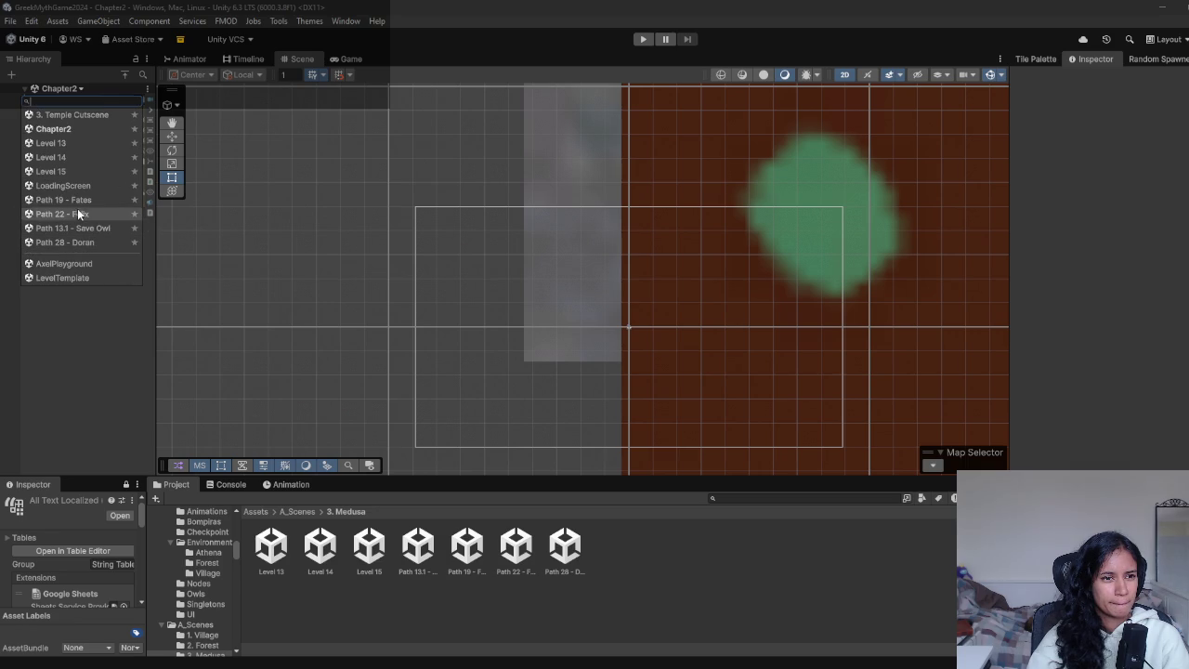
{"action": "scroll", "coordinate": [80, 187], "scroll_direction": "up", "scroll_amount": 2}
{"action": "left_click", "coordinate": [80, 140]}
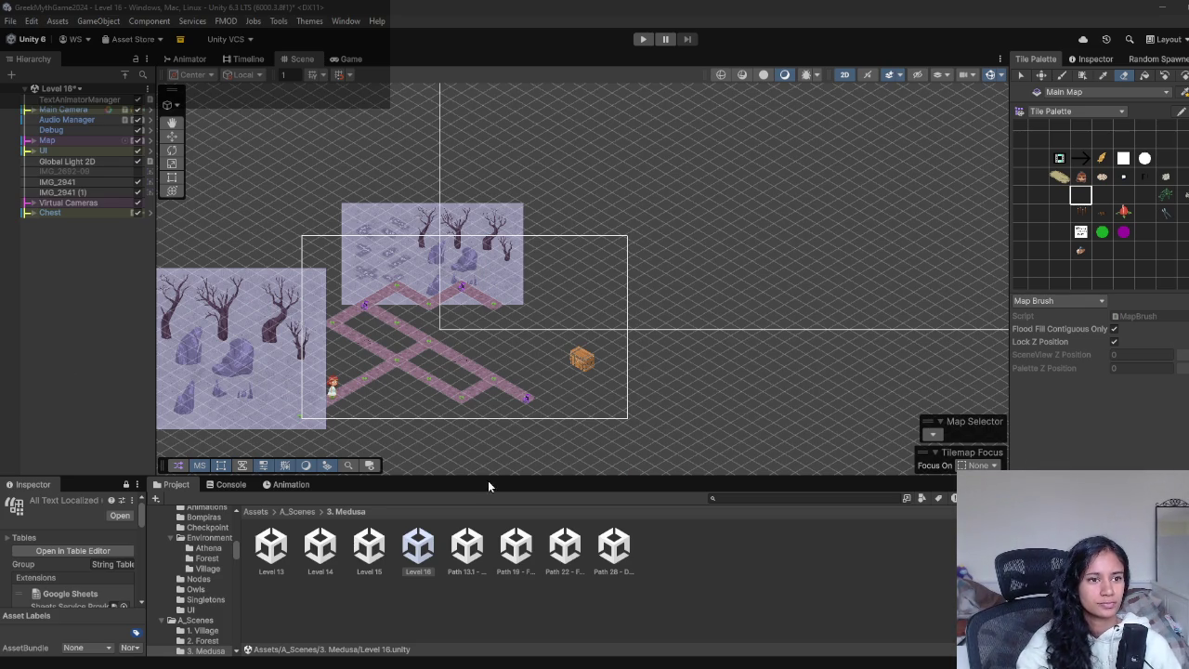
- Delete the Chest object from Level 16 and save the scene
{"action": "scroll", "coordinate": [560, 383], "scroll_direction": "up", "scroll_amount": 2}
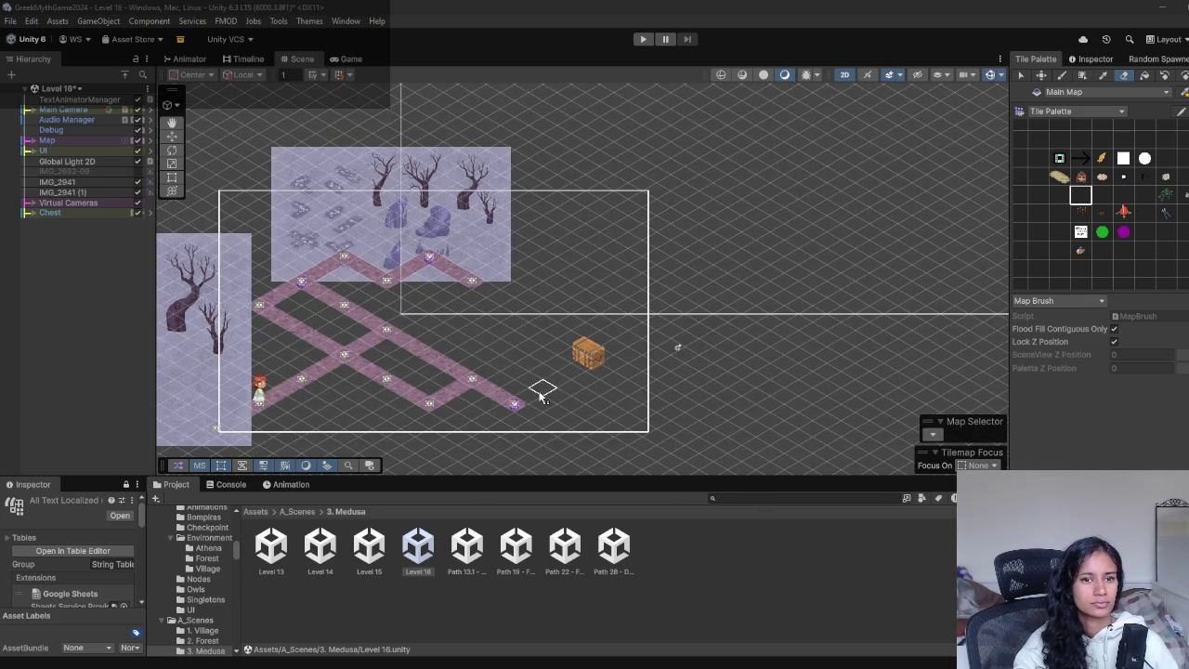
{"action": "left_click_drag", "start_coordinate": [483, 376], "coordinate": [549, 363]}
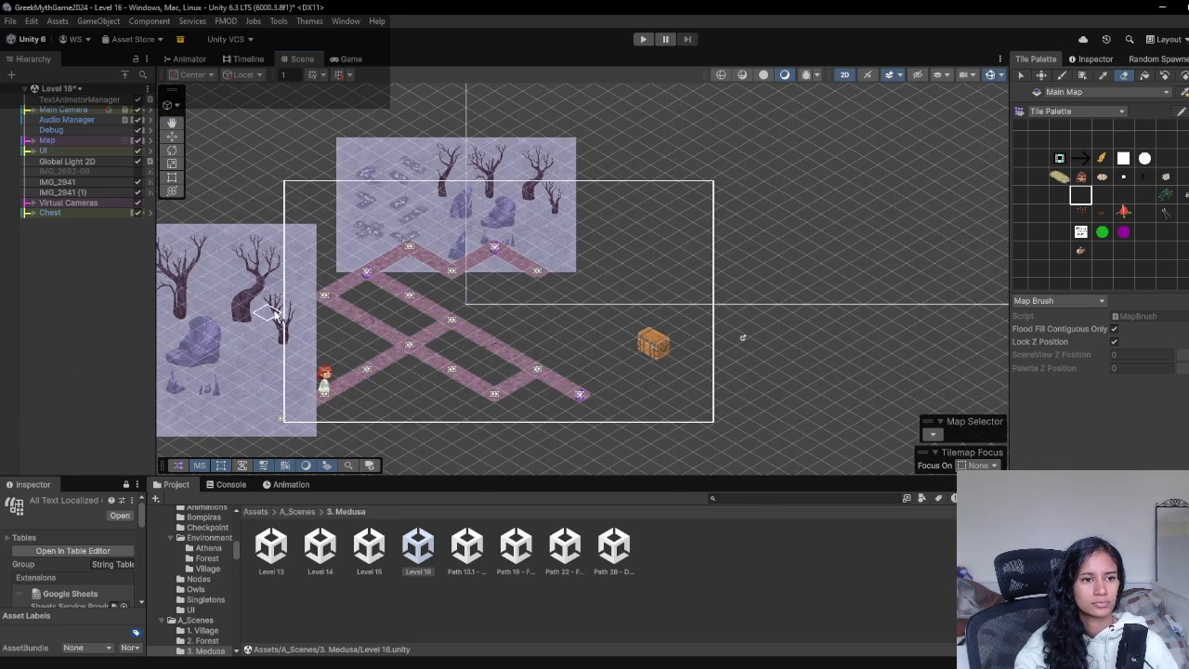
{"action": "left_click", "coordinate": [171, 136]}
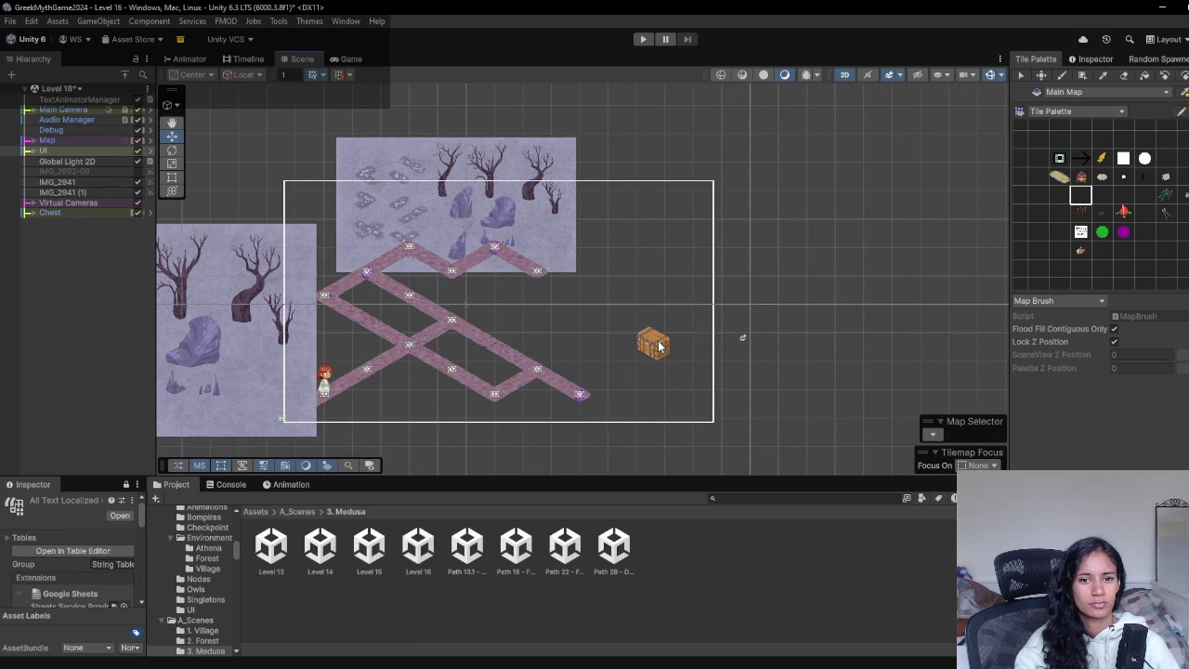
{"action": "left_click", "coordinate": [653, 344]}
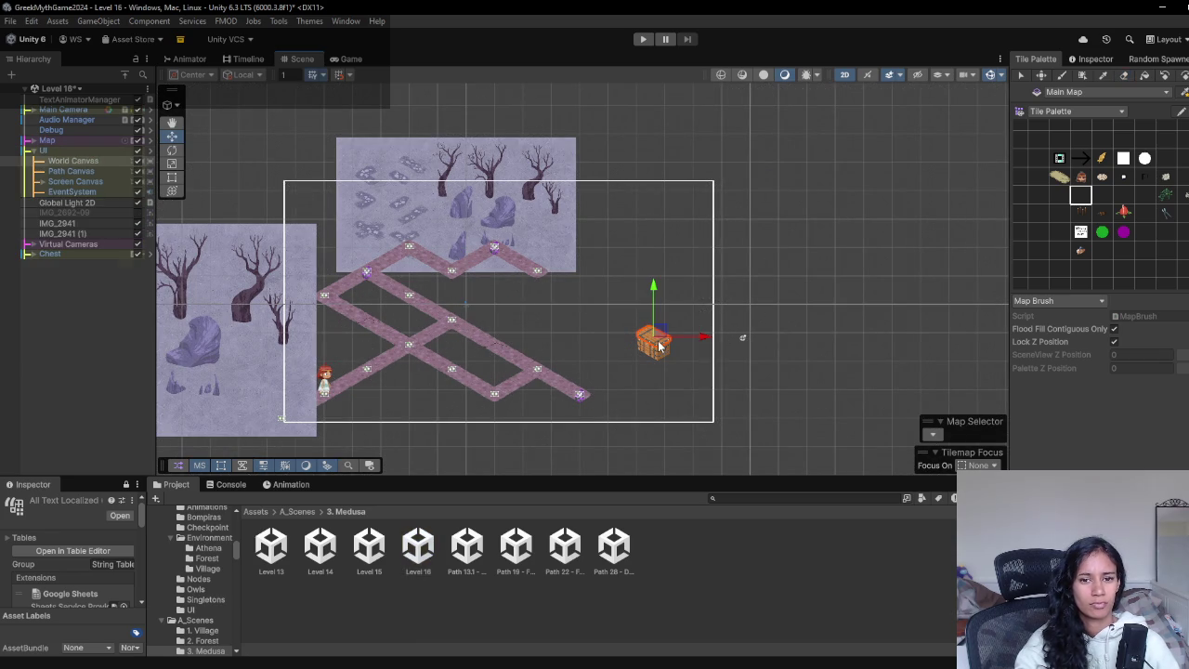
{"action": "left_click", "coordinate": [51, 254]}
{"action": "key", "text": "Delete"}
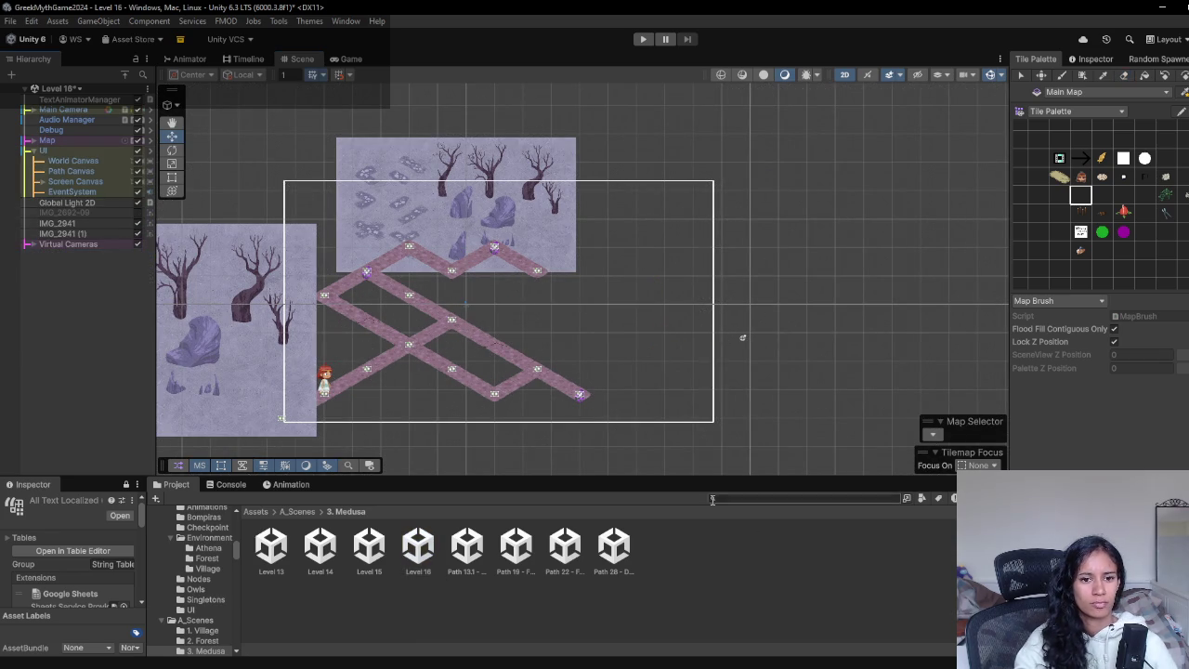
{"action": "key", "text": "ctrl+s"}
- Erase the bottom path's right end and the lower-right diagonal branch
{"action": "left_click", "coordinate": [1124, 78]}
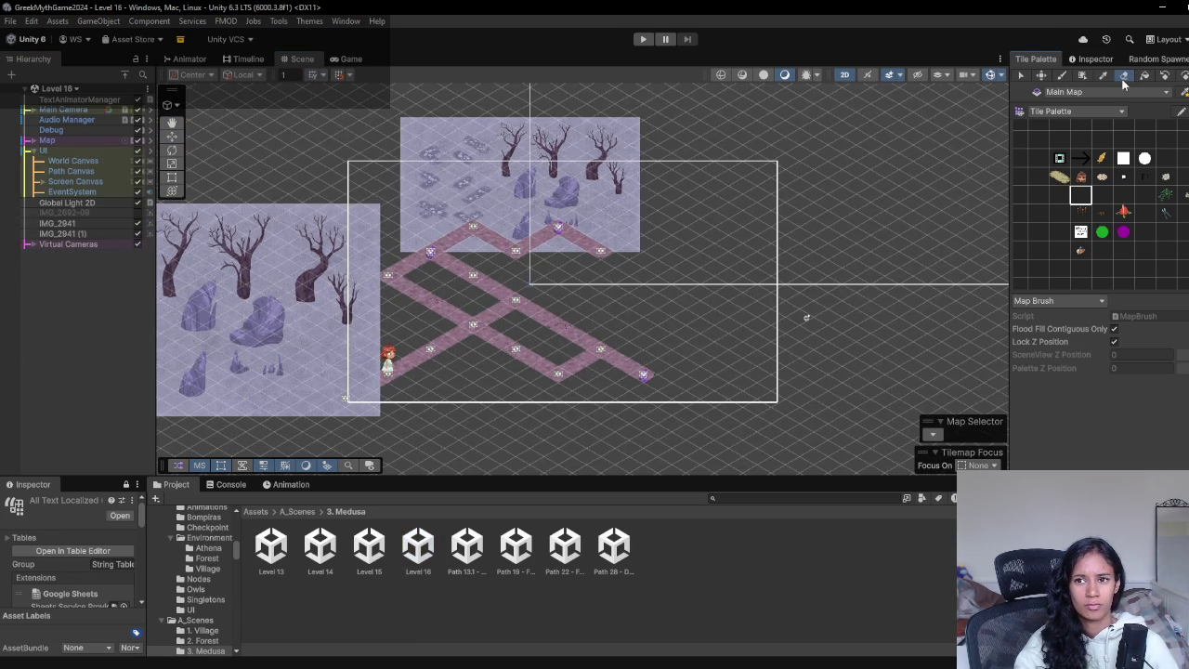
{"action": "left_click_drag", "start_coordinate": [650, 377], "coordinate": [582, 346]}
{"action": "mouse_move", "coordinate": [534, 316]}
{"action": "left_mouse_down"}
{"action": "mouse_move", "coordinate": [491, 332]}
{"action": "mouse_move", "coordinate": [601, 364]}
{"action": "mouse_move", "coordinate": [459, 321]}
{"action": "mouse_move", "coordinate": [408, 286]}
{"action": "mouse_move", "coordinate": [437, 243]}
{"action": "mouse_move", "coordinate": [523, 257]}
{"action": "mouse_move", "coordinate": [459, 258]}
{"action": "mouse_move", "coordinate": [500, 289]}
{"action": "mouse_move", "coordinate": [558, 228]}
{"action": "mouse_move", "coordinate": [629, 269]}
{"action": "left_mouse_up"}
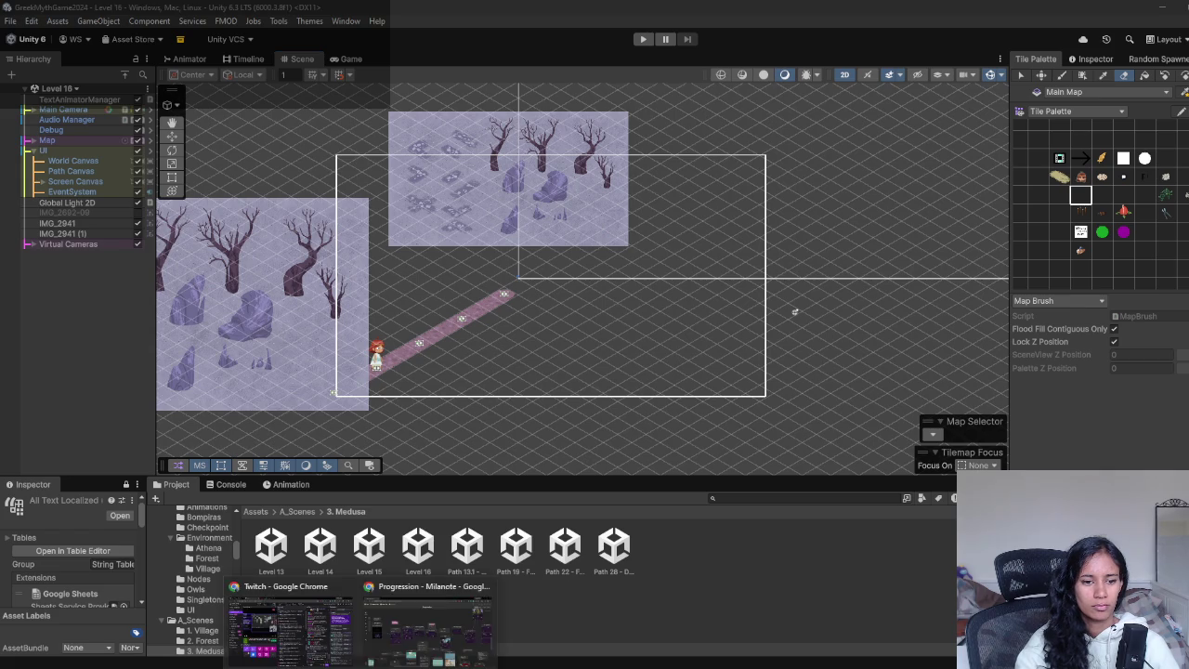
{"action": "left_click", "coordinate": [427, 618]}
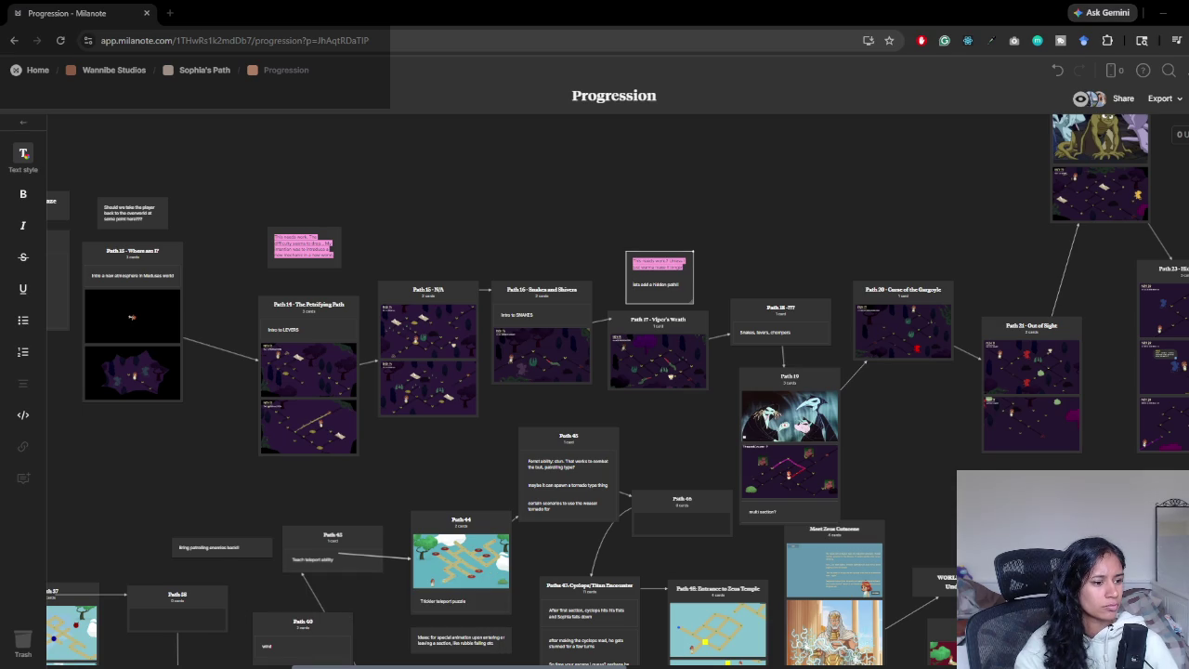
{"action": "scroll", "coordinate": [627, 438], "scroll_direction": "down", "scroll_amount": 1}
{"action": "left_click", "coordinate": [1162, 13]}
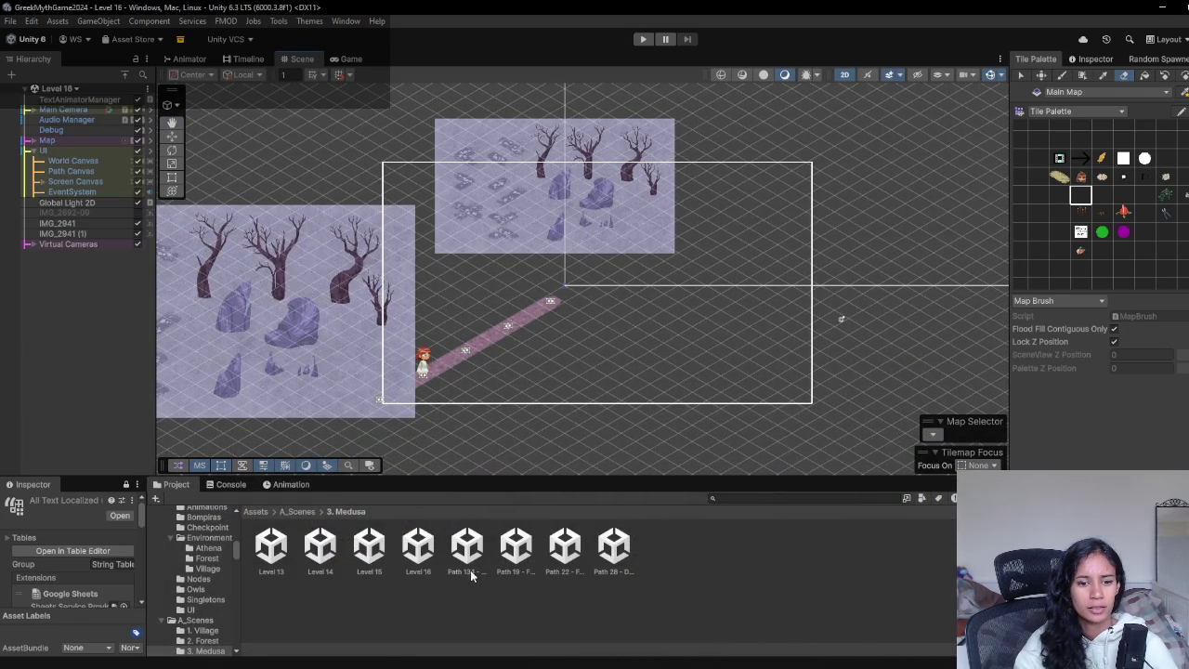
{"action": "left_click", "coordinate": [371, 550]}
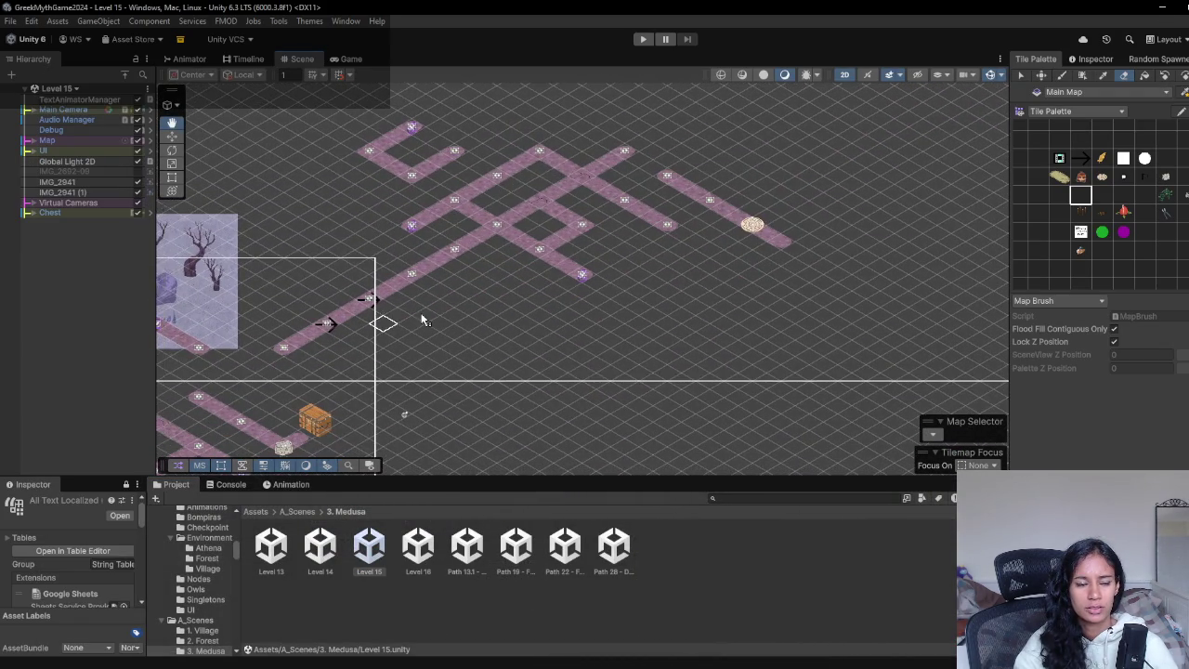
- Reopen Level 16, paint test tiles near the top left, and erase the stray orange and pink tiles
{"action": "left_click", "coordinate": [420, 557]}
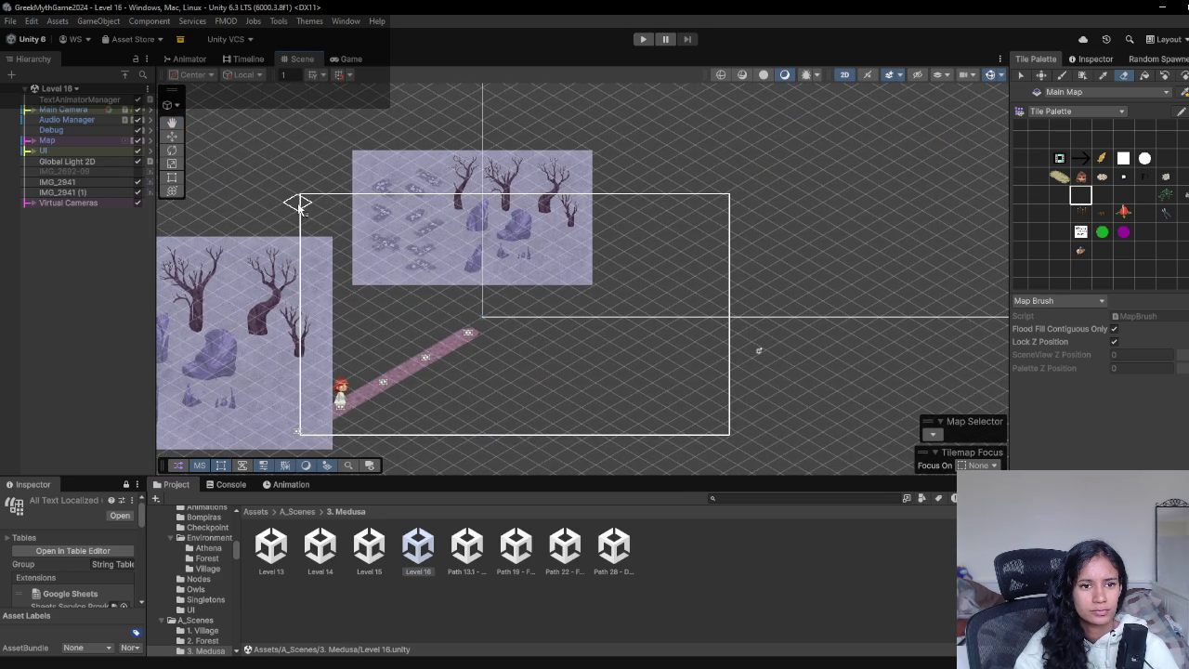
{"action": "key", "text": "b"}
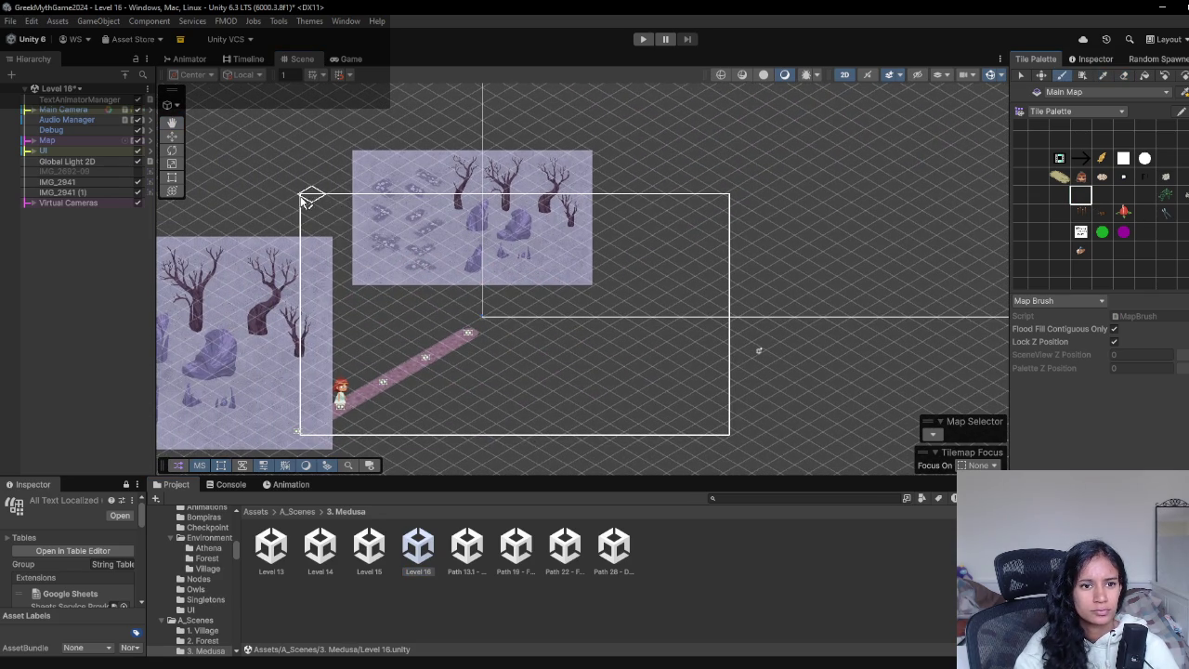
{"action": "left_click", "coordinate": [300, 199]}
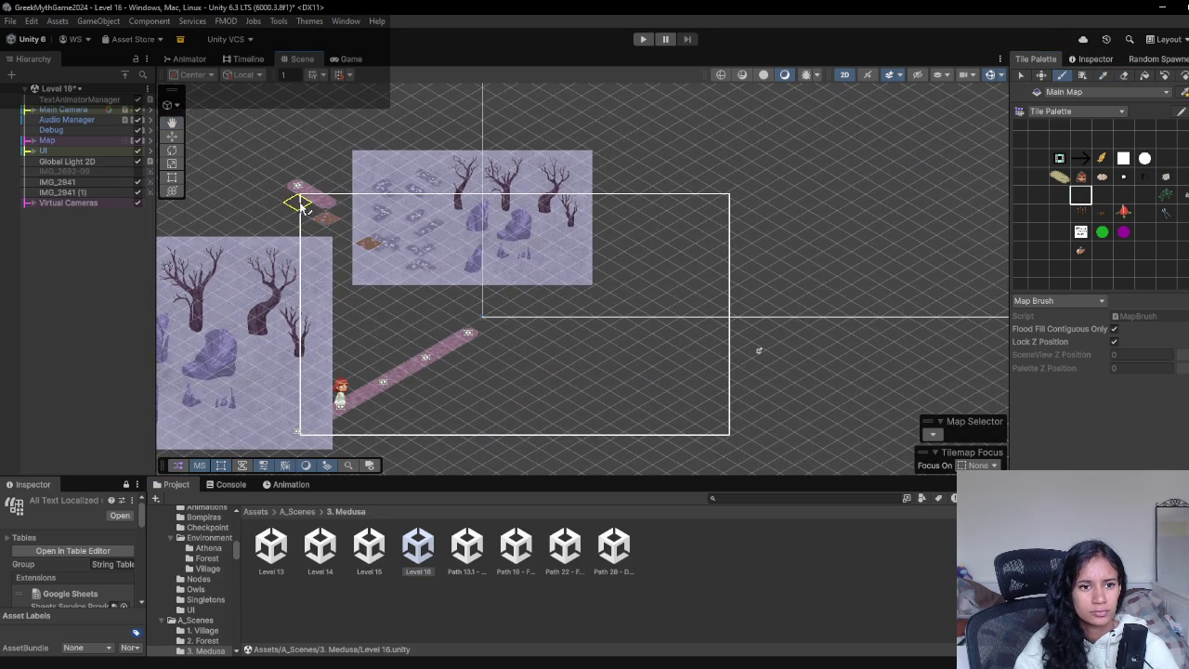
{"action": "left_click", "coordinate": [367, 228]}
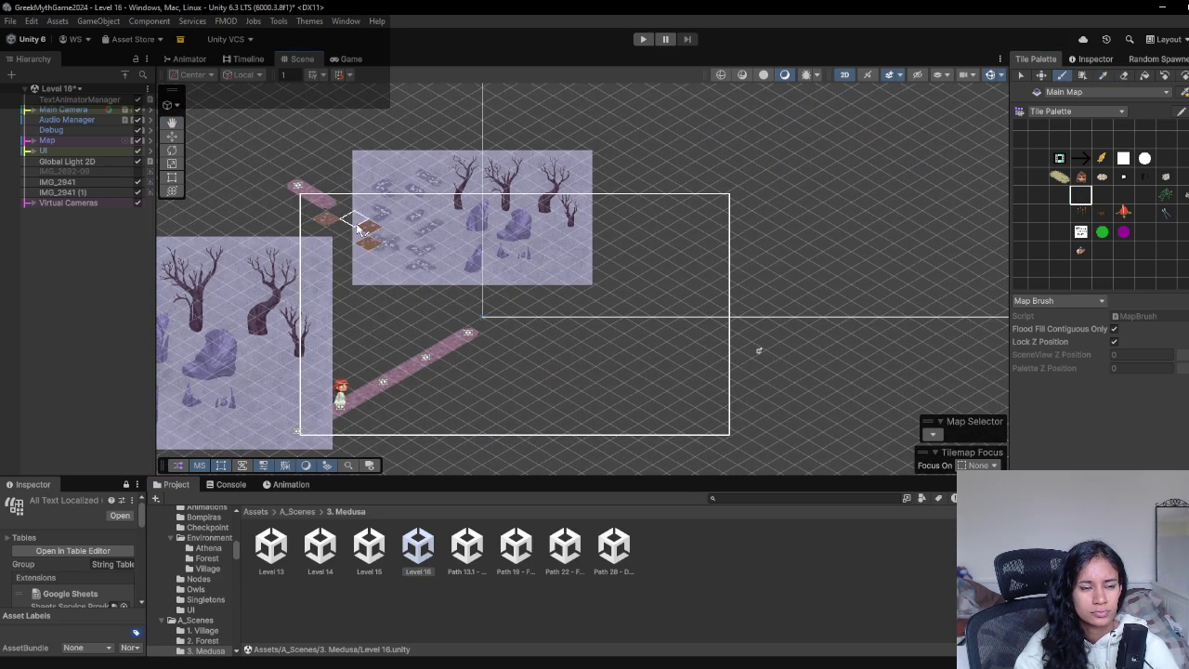
{"action": "scroll", "coordinate": [361, 230], "scroll_direction": "up", "scroll_amount": 3}
{"action": "left_click", "coordinate": [1123, 76]}
{"action": "mouse_move", "coordinate": [506, 288]}
{"action": "left_mouse_down"}
{"action": "mouse_move", "coordinate": [486, 291]}
{"action": "mouse_move", "coordinate": [390, 213]}
{"action": "left_mouse_up"}
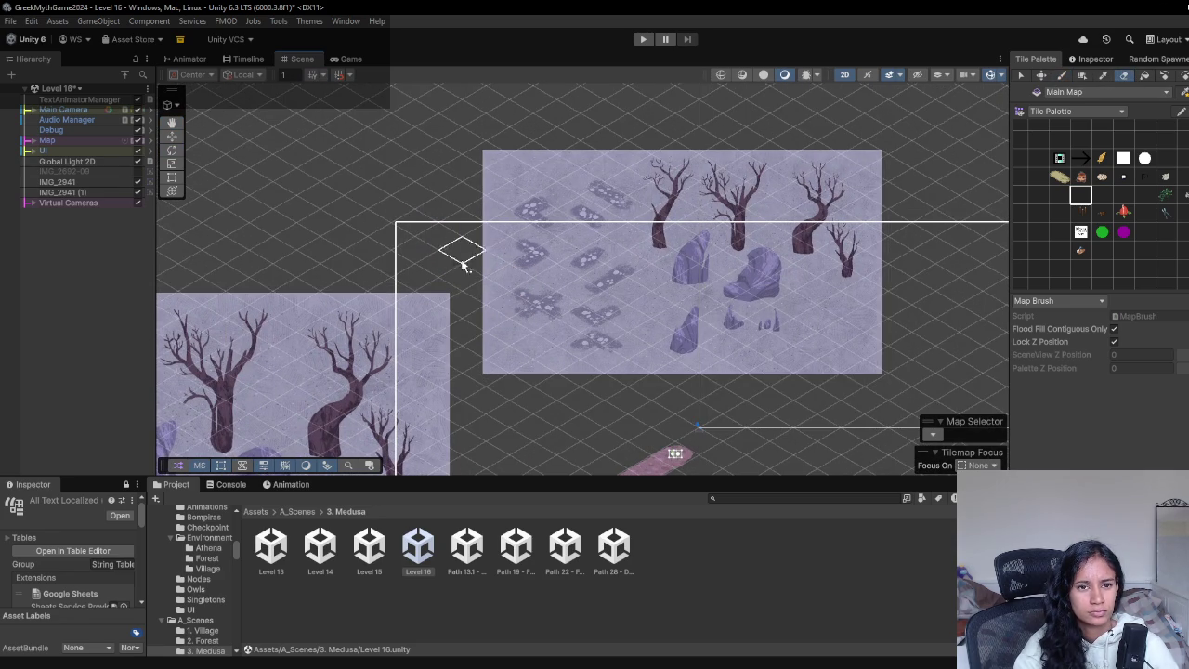
- Paint a path-tile route running down-right from the top left of the map
{"action": "key", "text": "b"}
{"action": "left_click", "coordinate": [453, 271]}
{"action": "left_click", "coordinate": [1103, 197]}
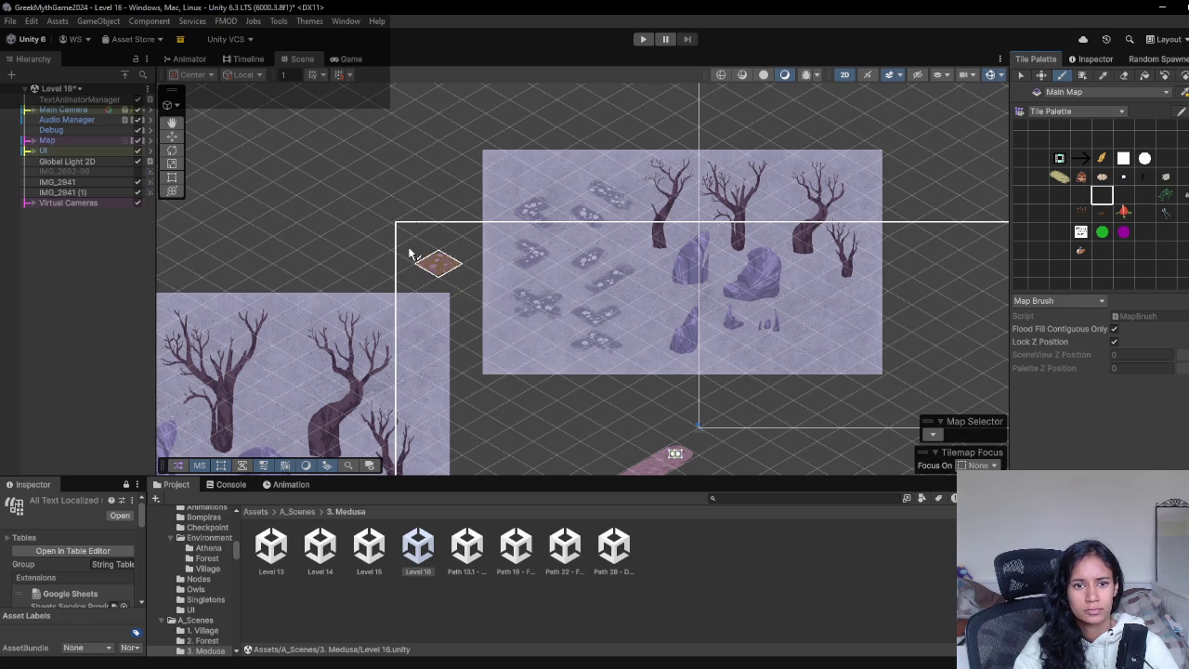
{"action": "left_click", "coordinate": [373, 228]}
{"action": "mouse_move", "coordinate": [452, 276]}
{"action": "left_mouse_down"}
{"action": "mouse_move", "coordinate": [491, 313]}
{"action": "mouse_move", "coordinate": [531, 295]}
{"action": "mouse_move", "coordinate": [449, 259]}
{"action": "mouse_move", "coordinate": [376, 200]}
{"action": "left_mouse_up"}
- Extend the path with a long new diagonal run toward the player
{"action": "left_click", "coordinate": [1126, 77]}
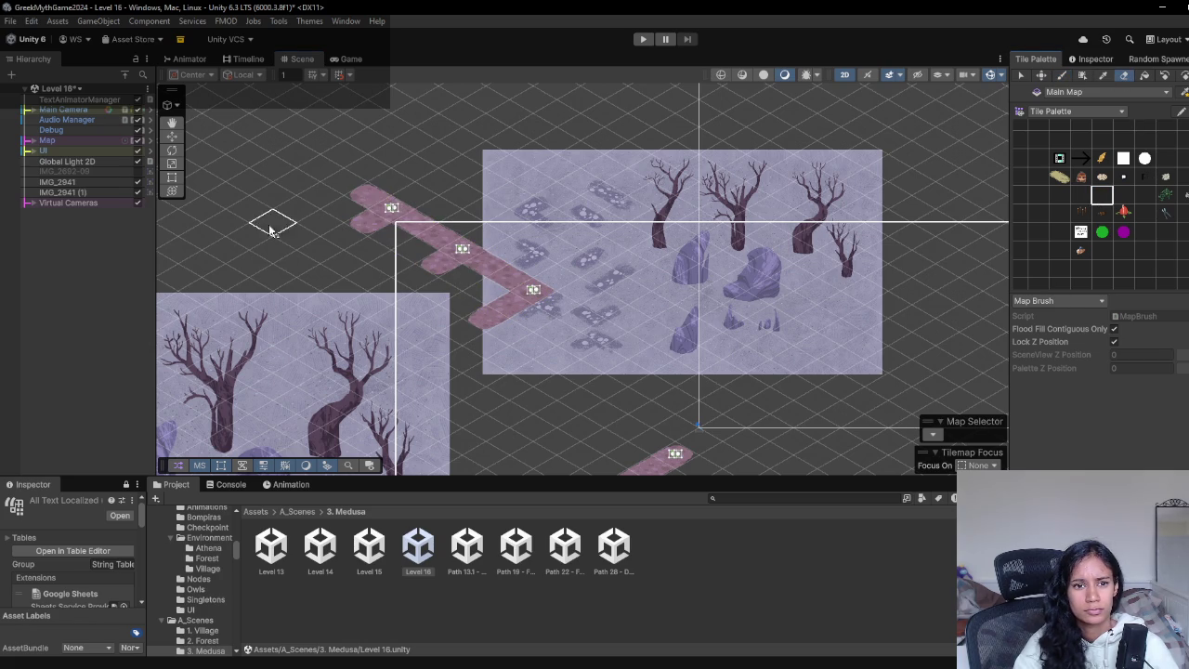
{"action": "scroll", "coordinate": [549, 409], "scroll_direction": "down", "scroll_amount": 2}
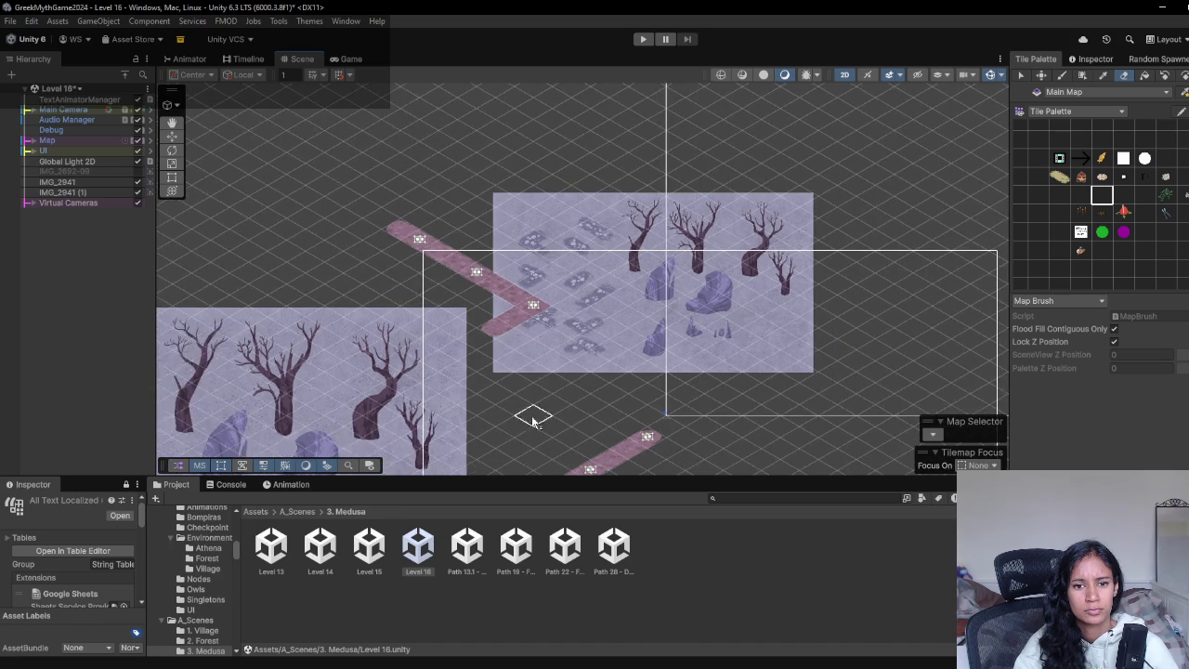
{"action": "left_click_drag", "start_coordinate": [552, 424], "coordinate": [452, 324]}
{"action": "left_click", "coordinate": [1105, 200]}
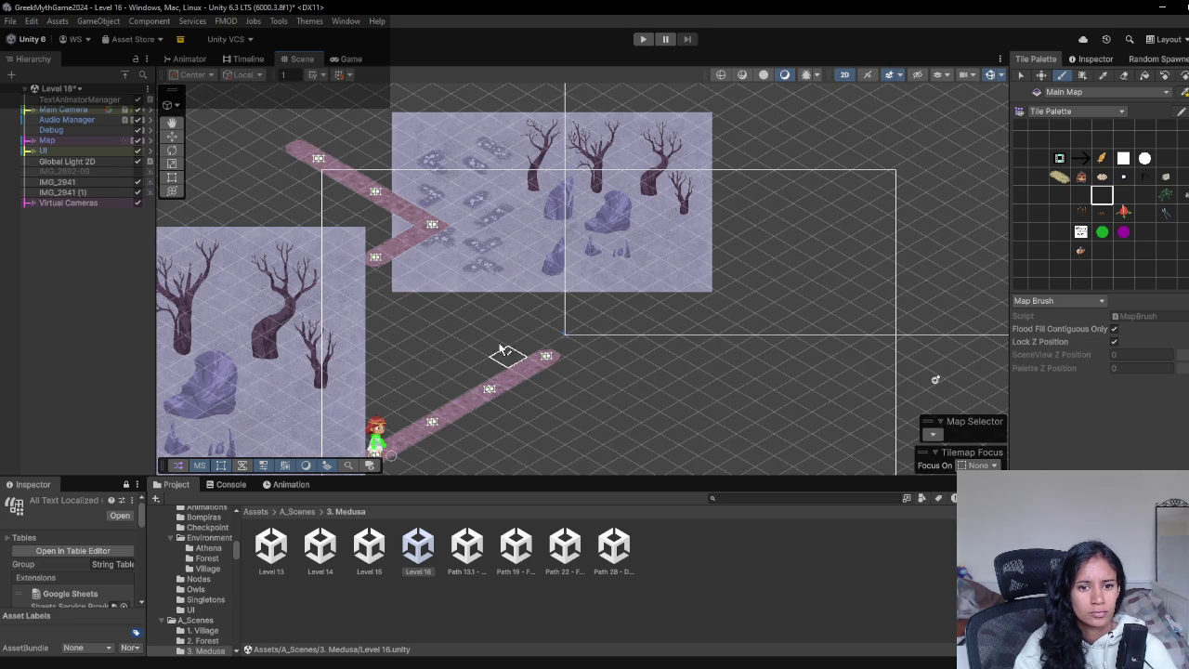
{"action": "mouse_move", "coordinate": [400, 260]}
{"action": "left_mouse_down"}
{"action": "mouse_move", "coordinate": [492, 314]}
{"action": "mouse_move", "coordinate": [558, 279]}
{"action": "mouse_move", "coordinate": [770, 406]}
{"action": "mouse_move", "coordinate": [753, 333]}
{"action": "left_mouse_up"}
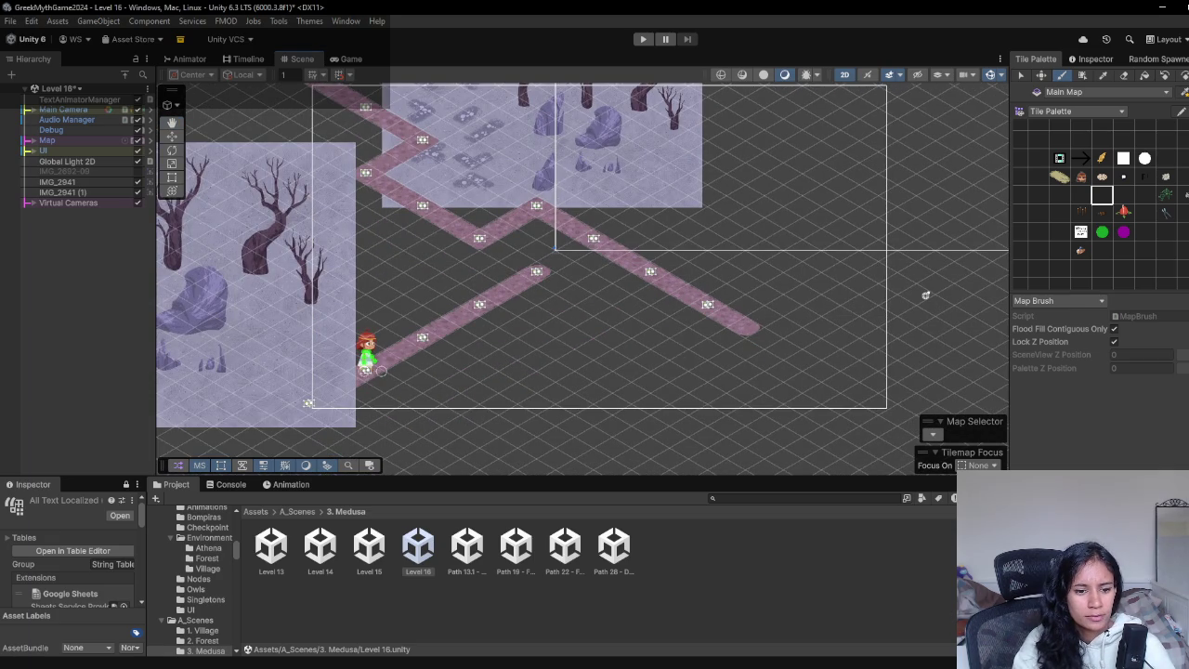
- Check the enlarged Path 14 reference image on the Milanote board, then return to Unity
{"action": "key", "text": "alt+Tab"}
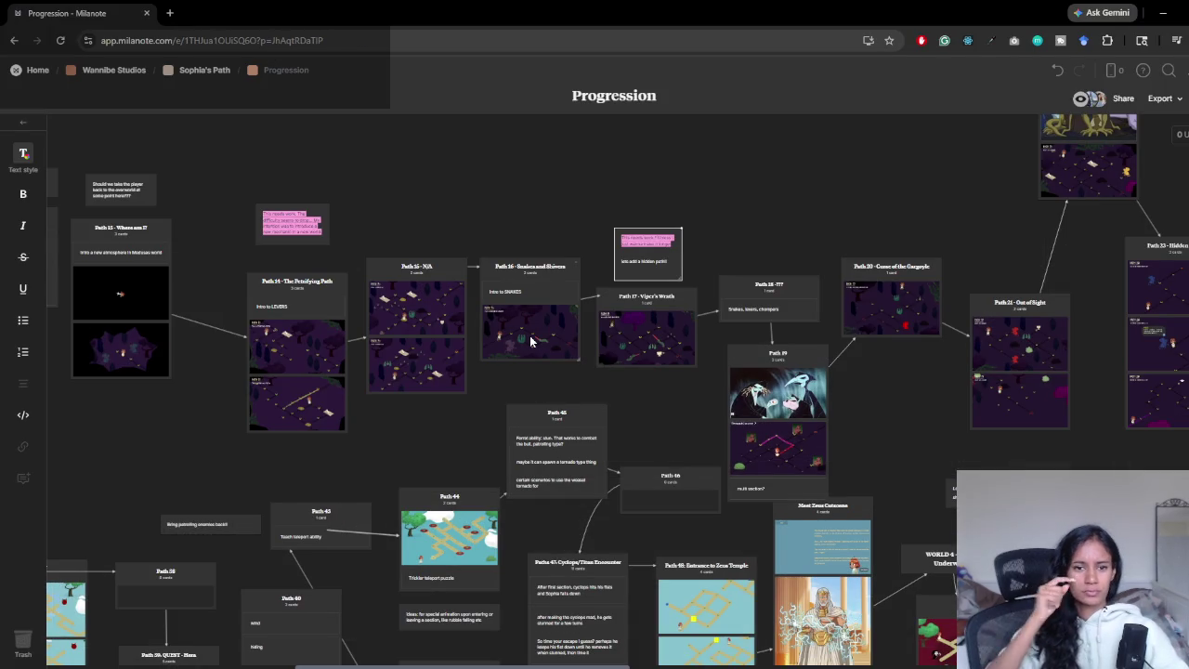
{"action": "double_click", "coordinate": [530, 342]}
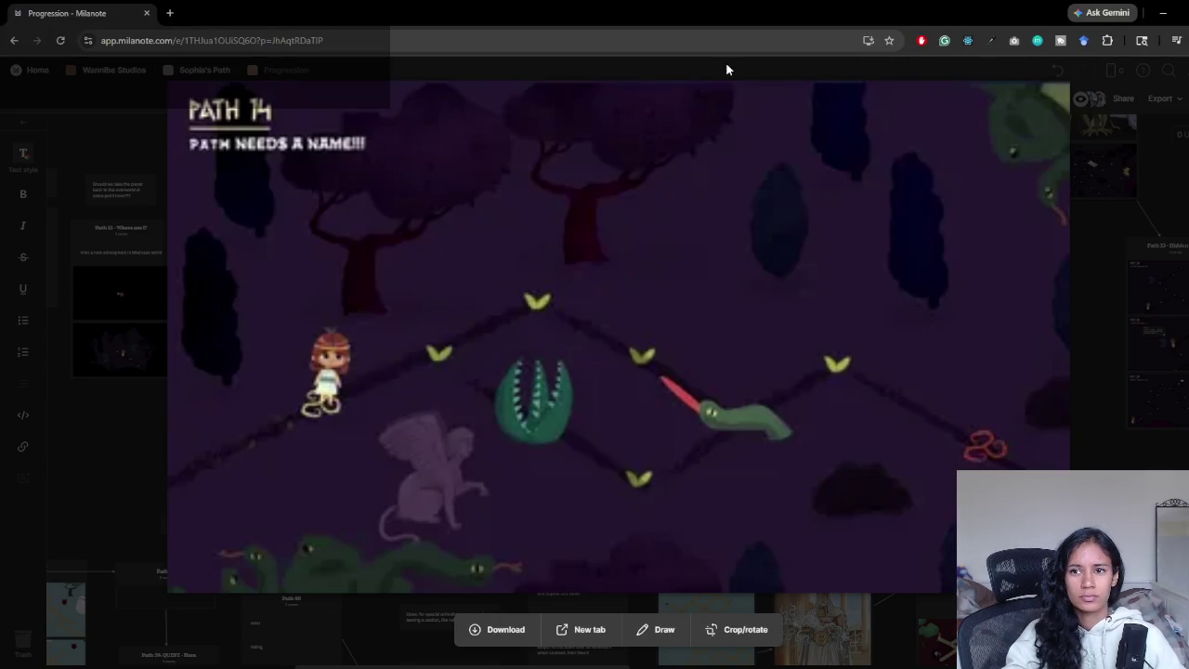
{"action": "left_click", "coordinate": [1164, 17]}
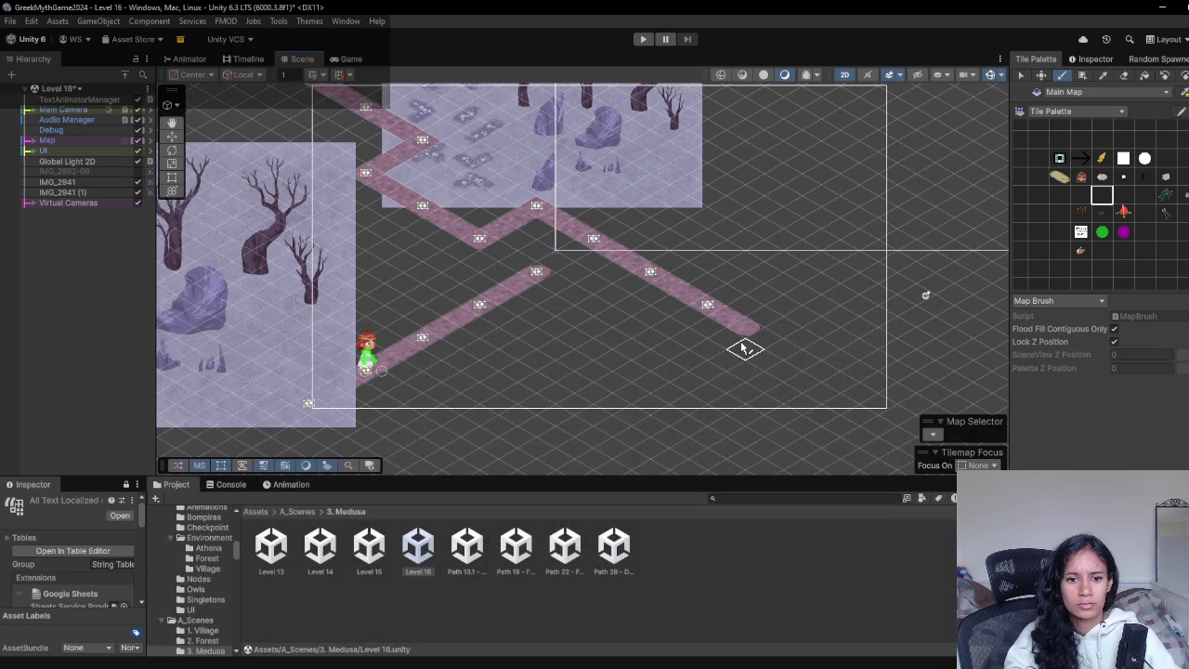
{"action": "mouse_move", "coordinate": [536, 296]}
{"action": "left_mouse_down"}
{"action": "mouse_move", "coordinate": [600, 350]}
{"action": "mouse_move", "coordinate": [617, 349]}
{"action": "mouse_move", "coordinate": [561, 356]}
{"action": "mouse_move", "coordinate": [423, 446]}
{"action": "mouse_move", "coordinate": [549, 326]}
{"action": "mouse_move", "coordinate": [464, 465]}
{"action": "mouse_move", "coordinate": [497, 372]}
{"action": "mouse_move", "coordinate": [470, 328]}
{"action": "mouse_move", "coordinate": [448, 320]}
{"action": "left_mouse_up"}
- Paint a short branch off the loop and a path running down to the lower right
{"action": "left_click", "coordinate": [1125, 76]}
{"action": "key", "text": "b"}
{"action": "mouse_move", "coordinate": [628, 341]}
{"action": "left_mouse_down"}
{"action": "mouse_move", "coordinate": [591, 353]}
{"action": "mouse_move", "coordinate": [668, 411]}
{"action": "mouse_move", "coordinate": [690, 372]}
{"action": "mouse_move", "coordinate": [764, 326]}
{"action": "left_mouse_up"}
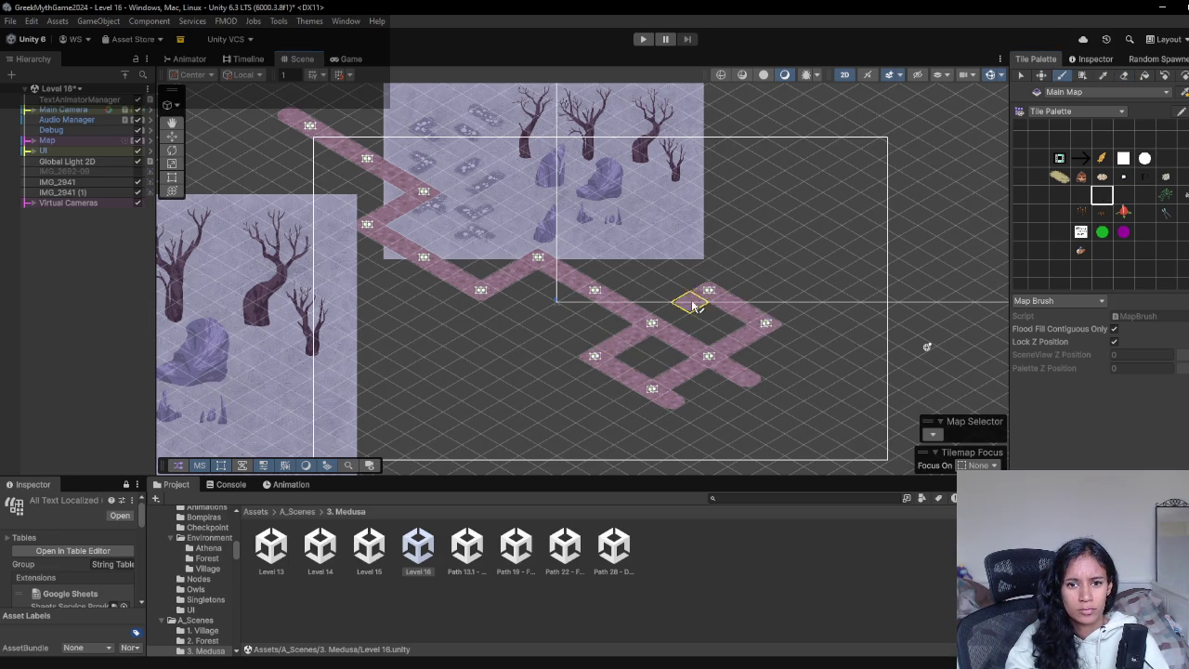
{"action": "left_click_drag", "start_coordinate": [696, 411], "coordinate": [643, 362]}
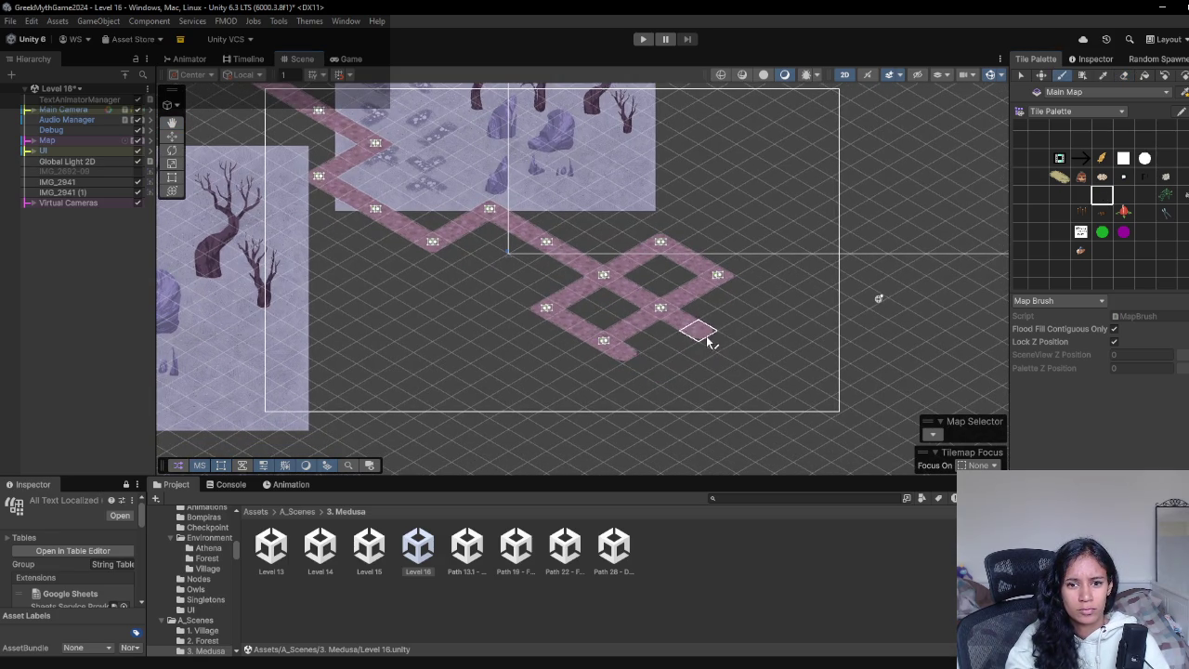
{"action": "left_click_drag", "start_coordinate": [727, 356], "coordinate": [831, 412]}
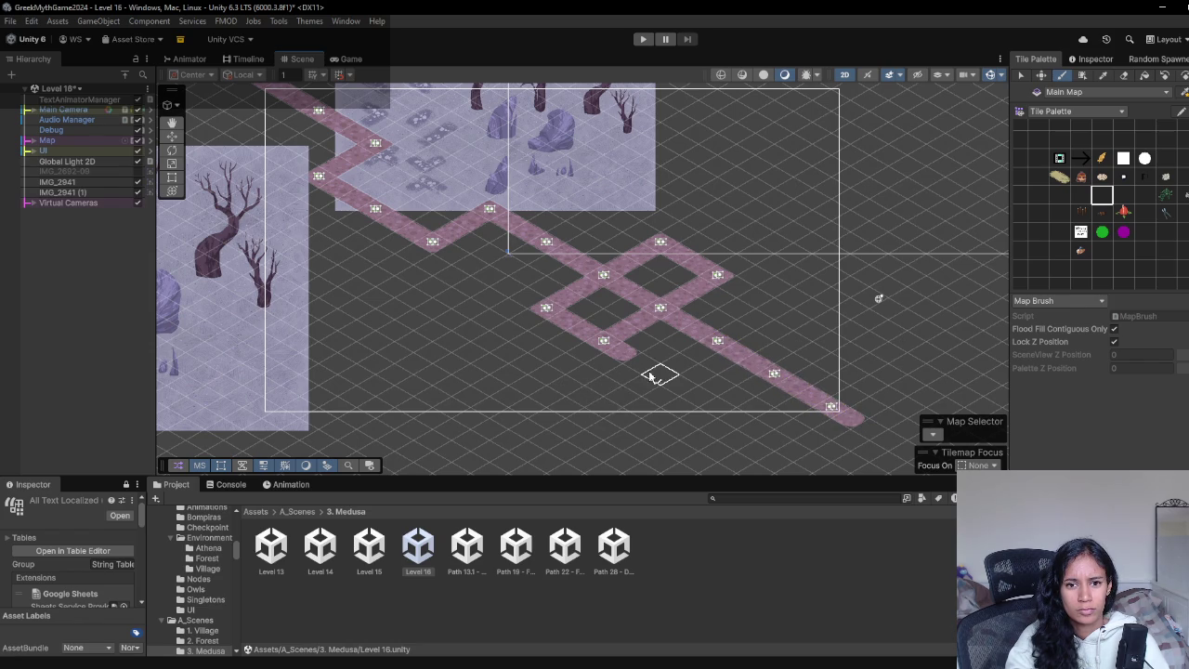
{"action": "left_click_drag", "start_coordinate": [625, 376], "coordinate": [589, 408]}
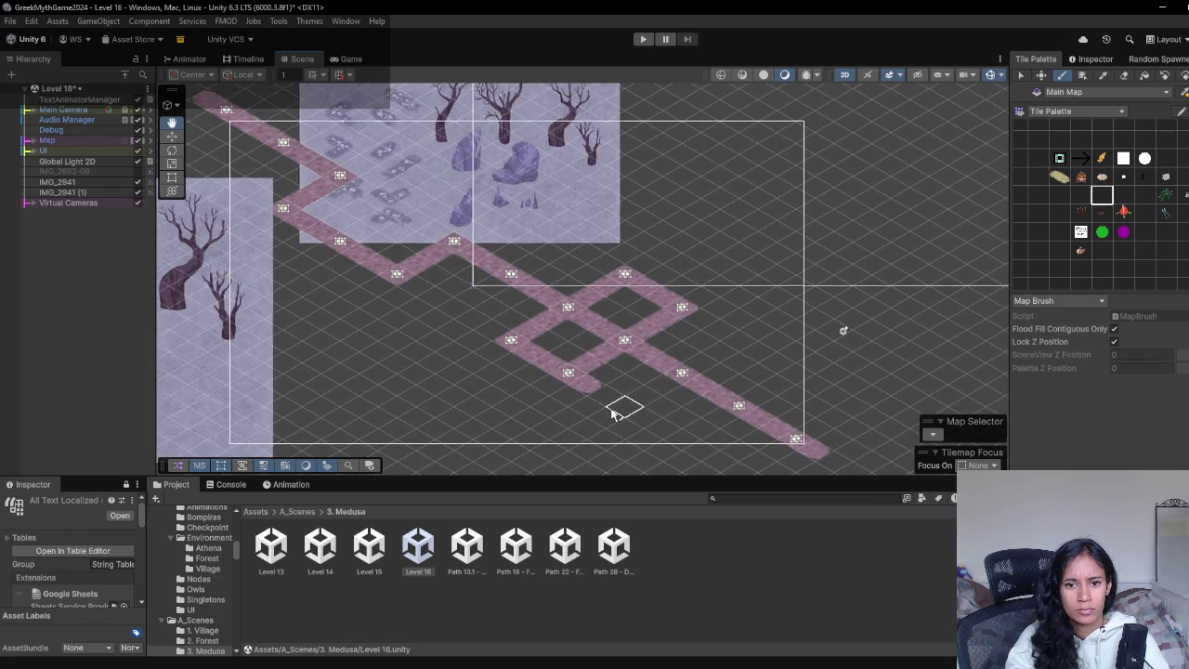
- Look at the Milanote reference image again and return to Unity
{"action": "left_click", "coordinate": [1127, 78]}
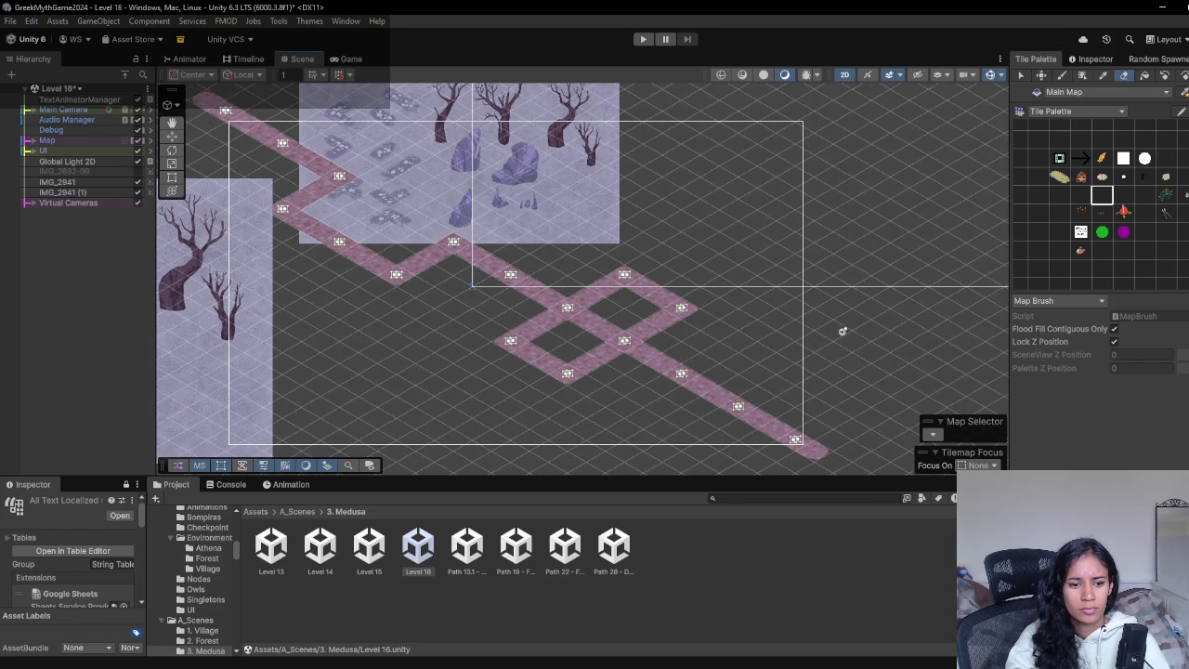
{"action": "mouse_move", "coordinate": [361, 668]}
{"action": "left_click", "coordinate": [396, 657]}
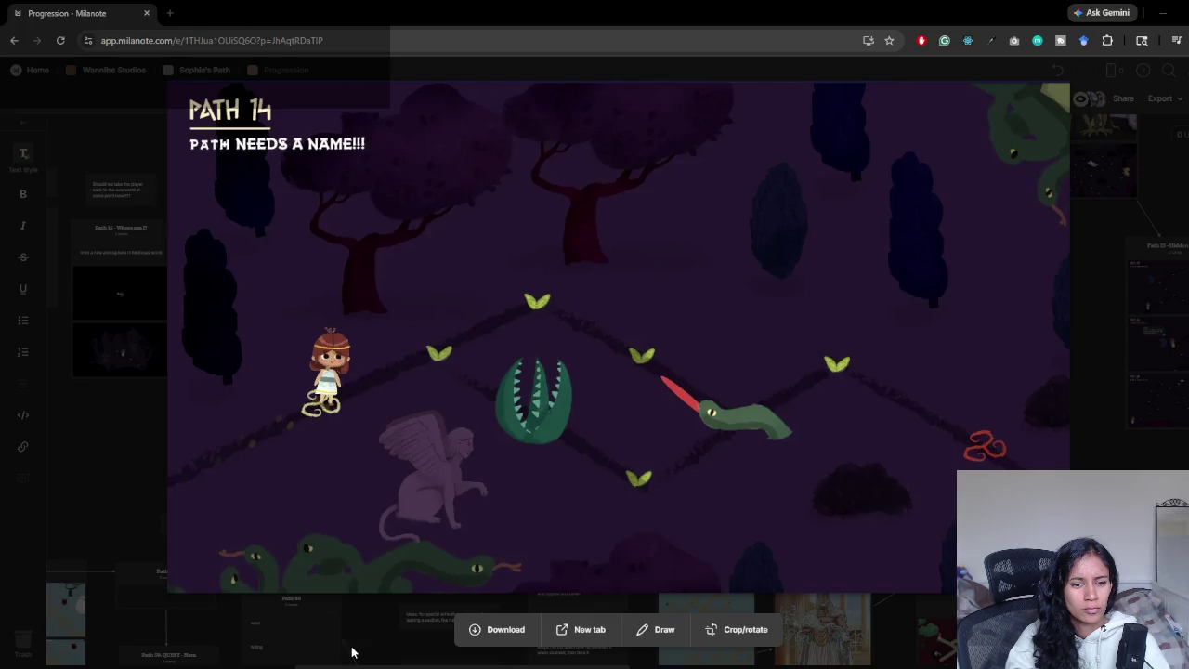
{"action": "left_click", "coordinate": [1164, 13]}
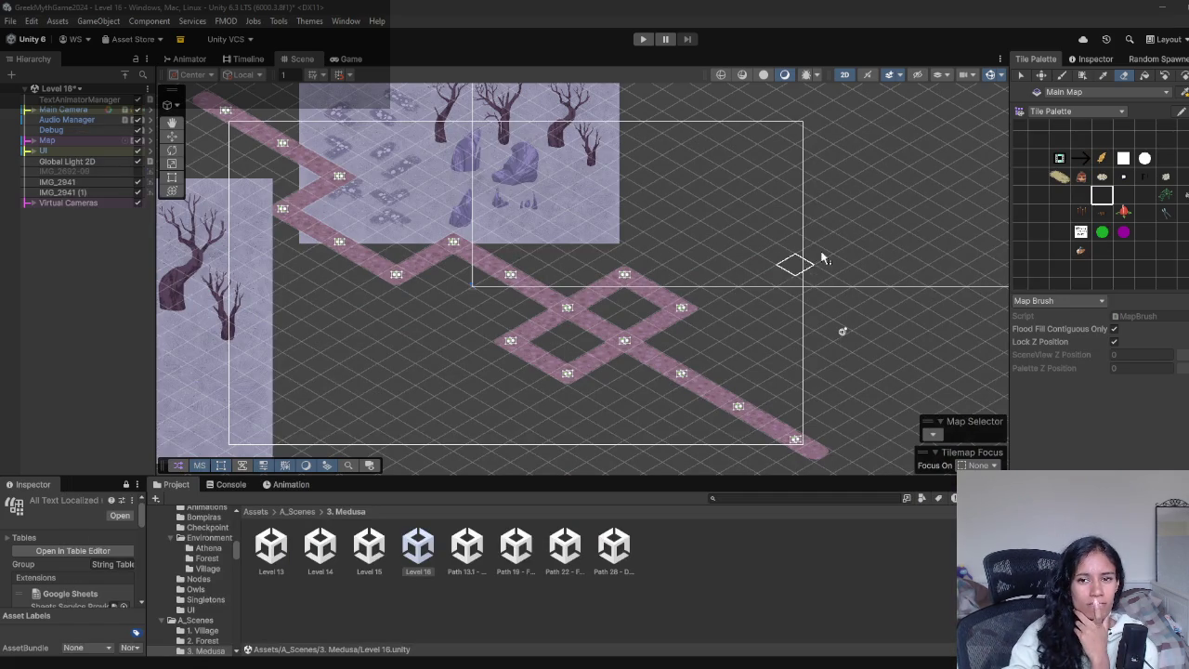
- Select Camera View 1 and nudge its frame slightly upward
{"action": "left_click", "coordinate": [1123, 194]}
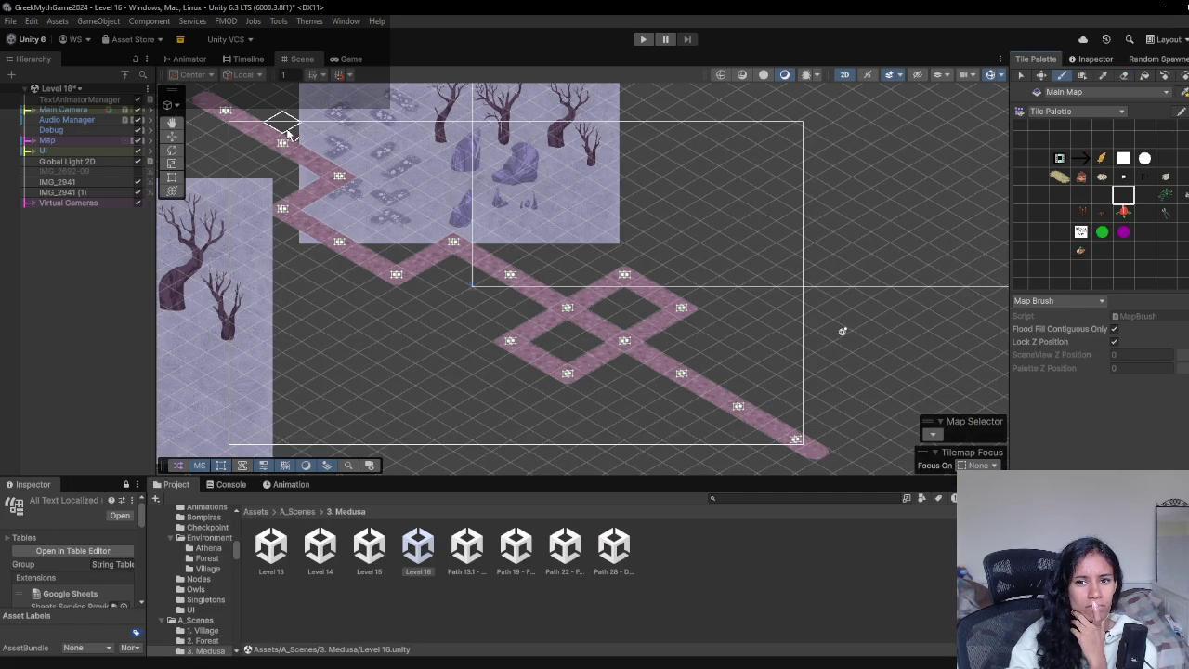
{"action": "left_click", "coordinate": [33, 203]}
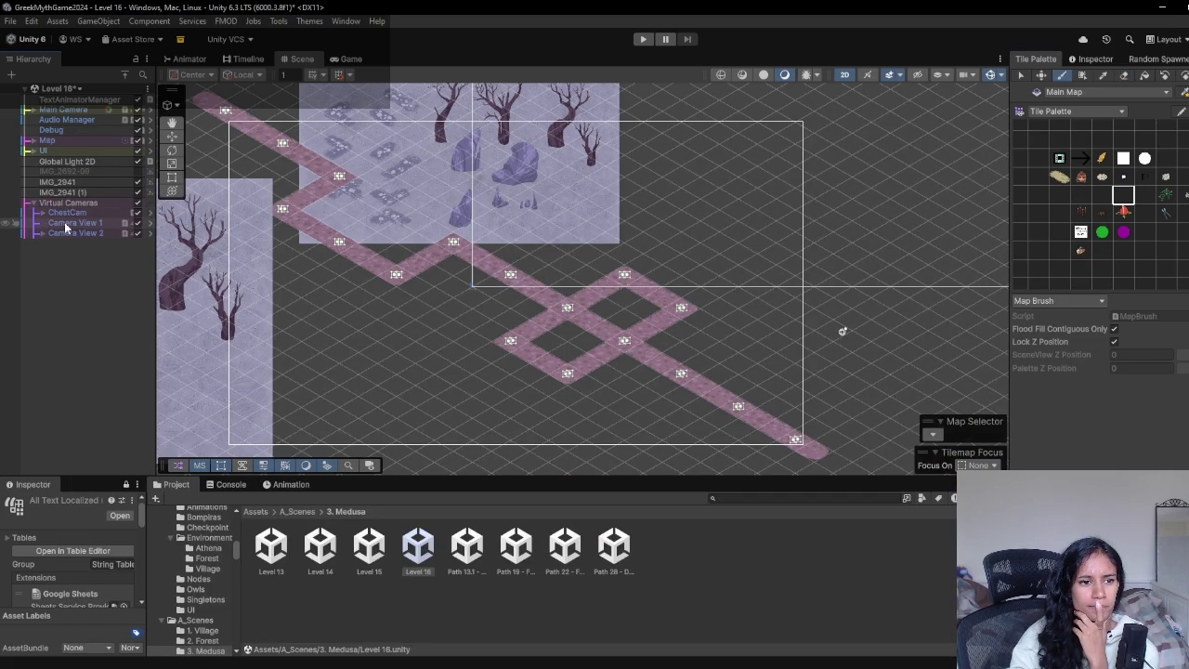
{"action": "left_click", "coordinate": [73, 223]}
{"action": "key", "text": "w"}
{"action": "scroll", "coordinate": [556, 247], "scroll_direction": "down", "scroll_amount": 5}
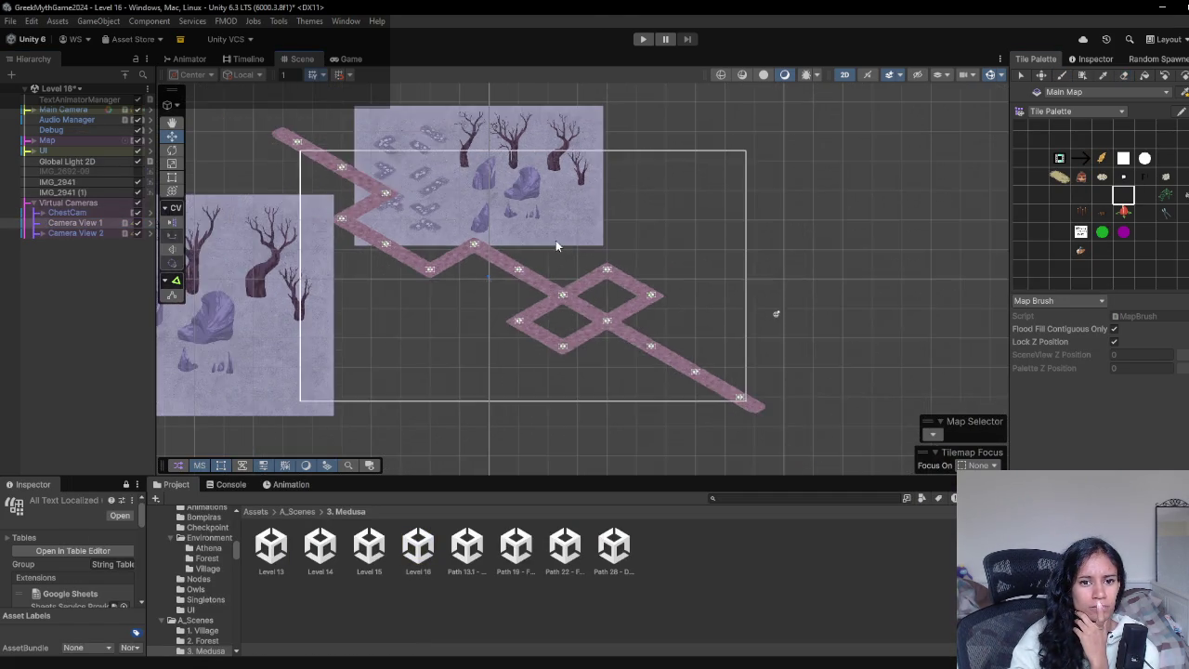
{"action": "left_click_drag", "start_coordinate": [533, 213], "coordinate": [541, 208]}
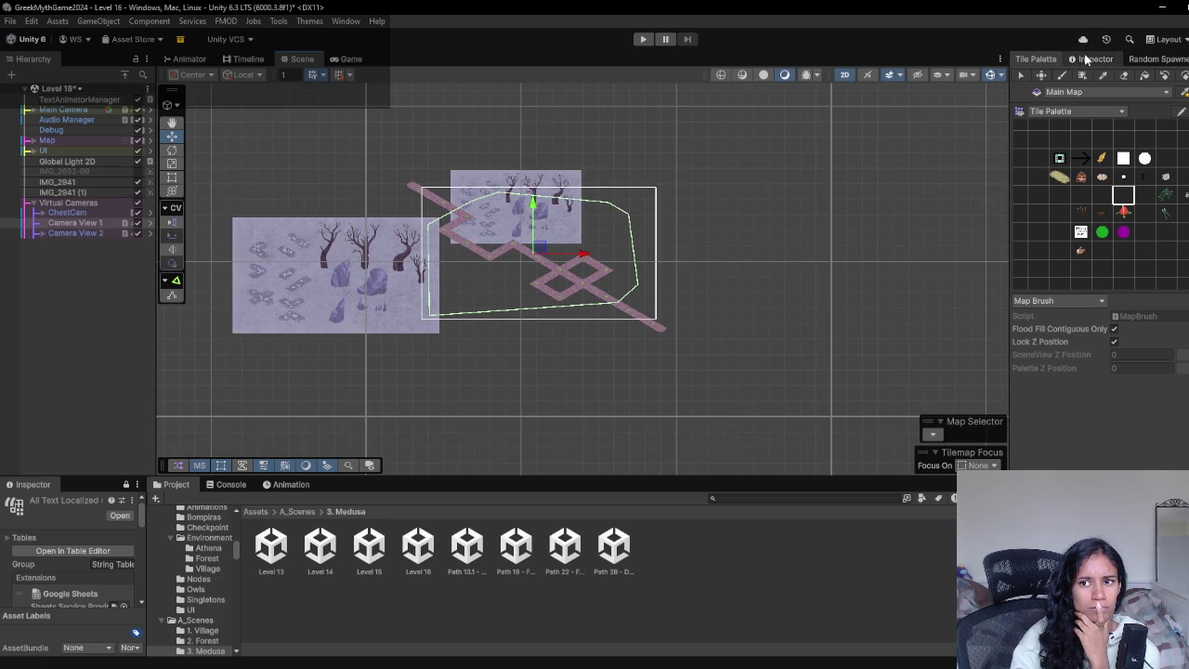
- Reshape Camera View 1's confiner by moving three corners and deleting a stray vertex, then stop the playtest
{"action": "left_click", "coordinate": [1089, 58]}
{"action": "scroll", "coordinate": [633, 330], "scroll_direction": "up", "scroll_amount": 1}
{"action": "scroll", "coordinate": [633, 325], "scroll_direction": "up", "scroll_amount": 1}
{"action": "scroll", "coordinate": [625, 287], "scroll_direction": "down", "scroll_amount": 3}
{"action": "mouse_move", "coordinate": [665, 295]}
{"action": "left_mouse_down"}
{"action": "mouse_move", "coordinate": [606, 296]}
{"action": "mouse_move", "coordinate": [640, 336]}
{"action": "left_mouse_up"}
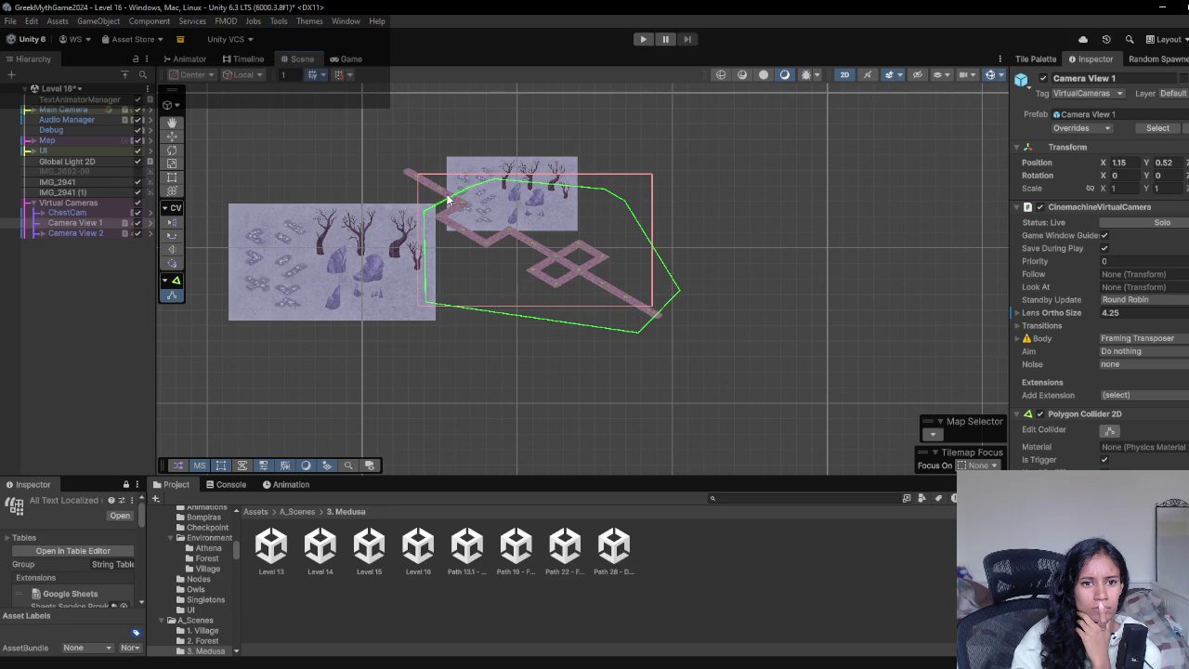
{"action": "left_click_drag", "start_coordinate": [423, 211], "coordinate": [397, 161]}
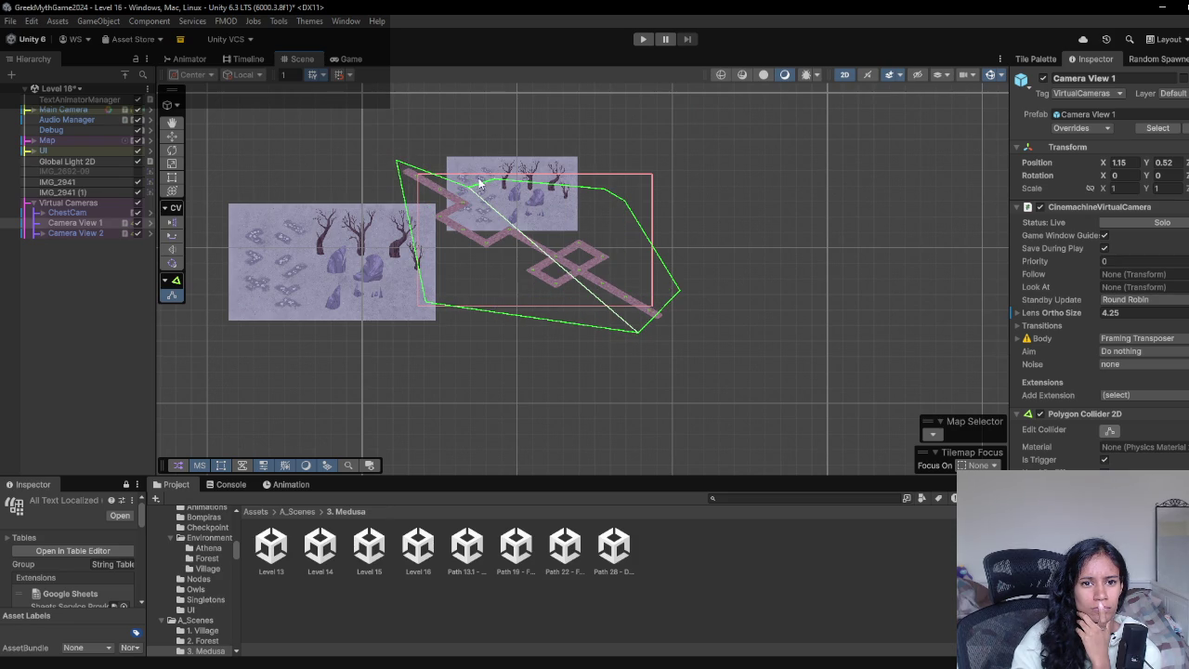
{"action": "left_click_drag", "start_coordinate": [470, 189], "coordinate": [470, 153]}
{"action": "left_click", "coordinate": [501, 184], "text": "ctrl"}
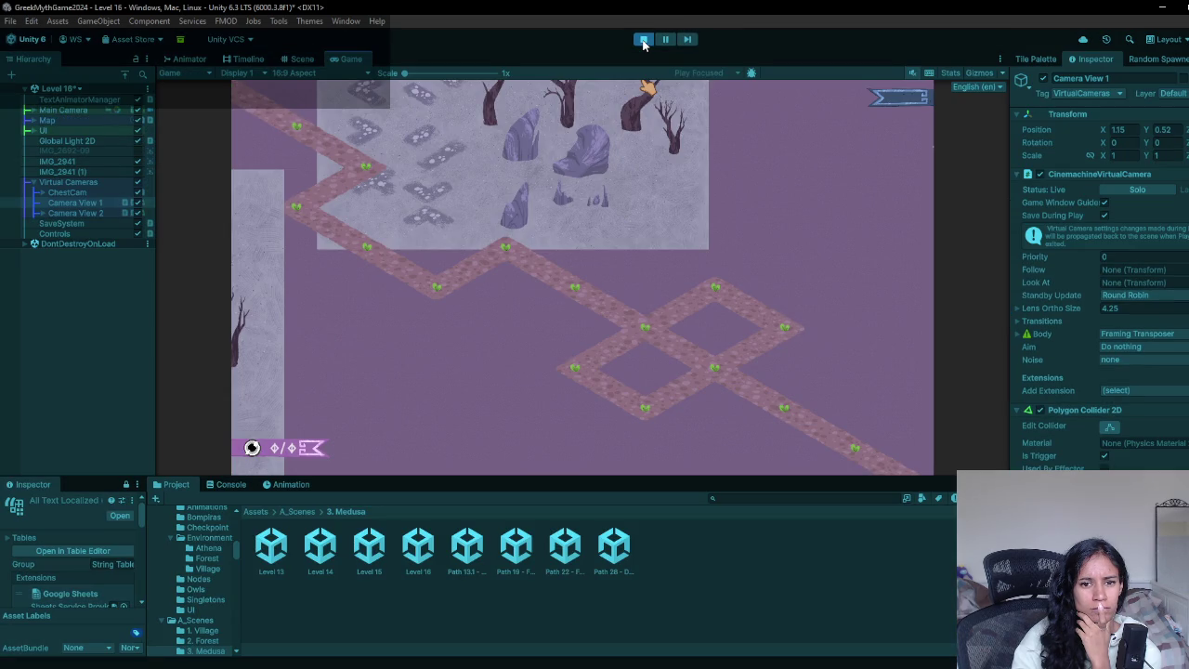
{"action": "left_click", "coordinate": [644, 41]}
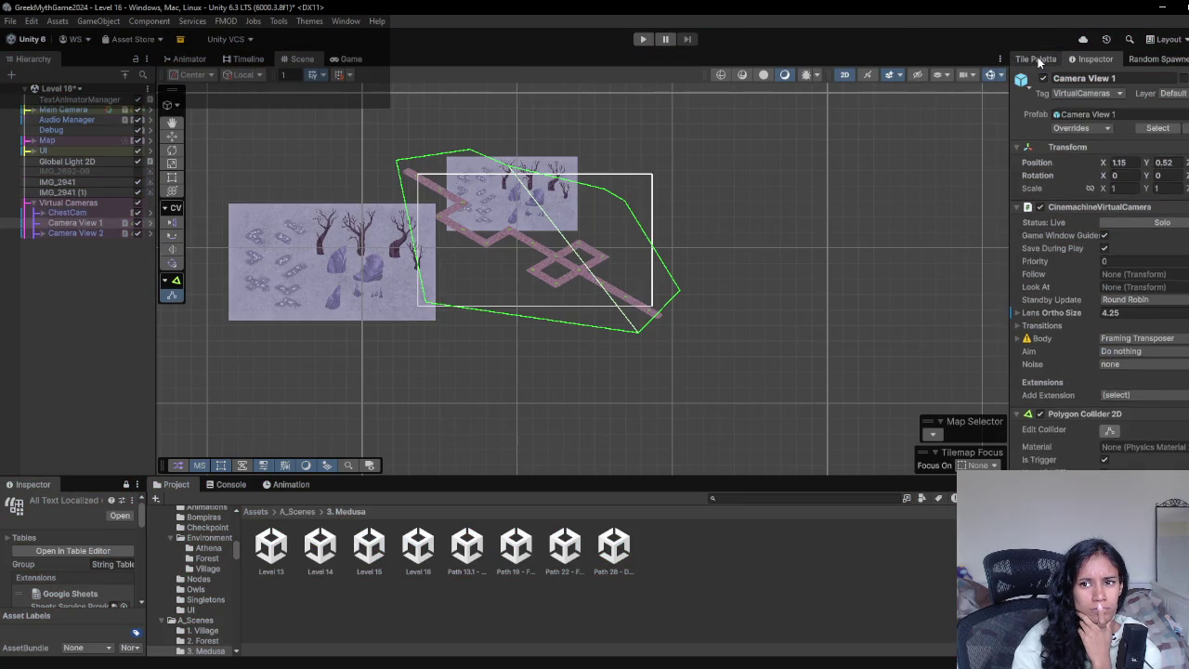
{"action": "left_click", "coordinate": [1036, 58]}
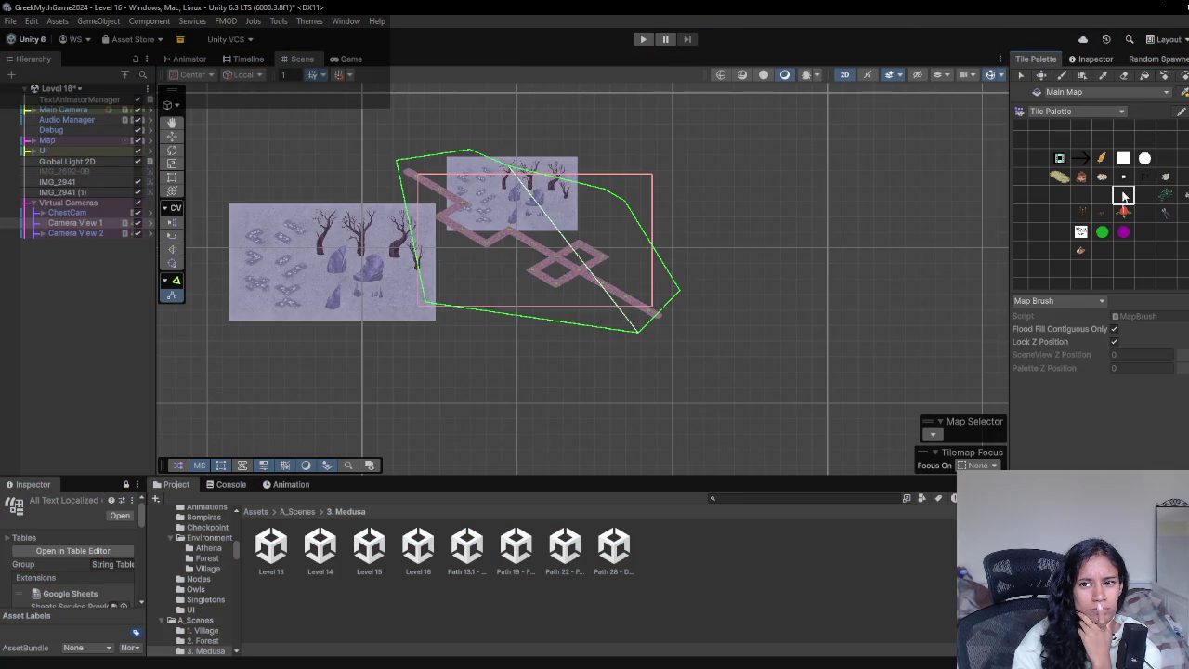
- Paint snakes at the diamond's right corner, left corner and lower edge, then start Play mode
{"action": "scroll", "coordinate": [554, 305], "scroll_direction": "up", "scroll_amount": 5}
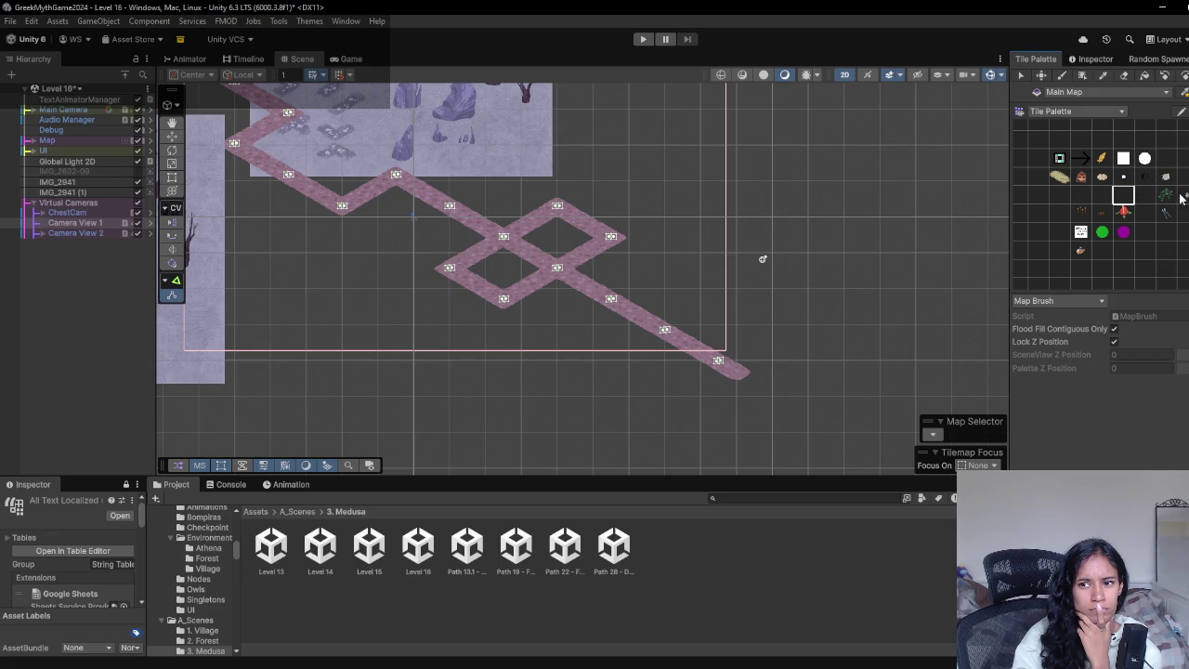
{"action": "left_click", "coordinate": [1079, 253]}
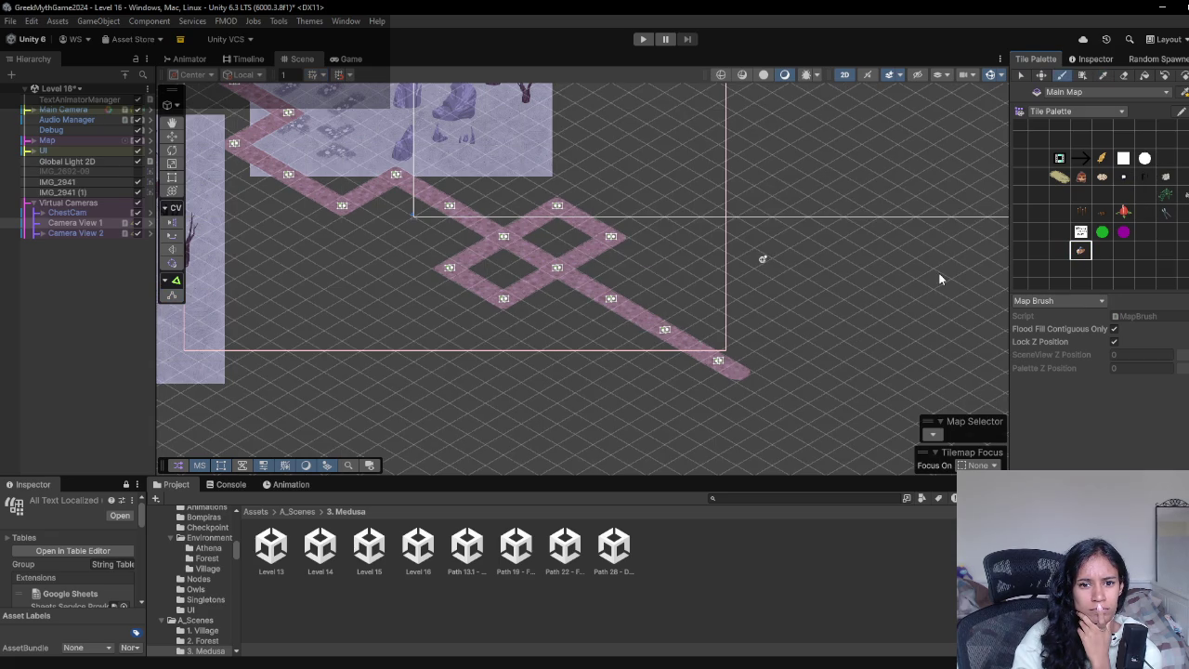
{"action": "left_click", "coordinate": [610, 240]}
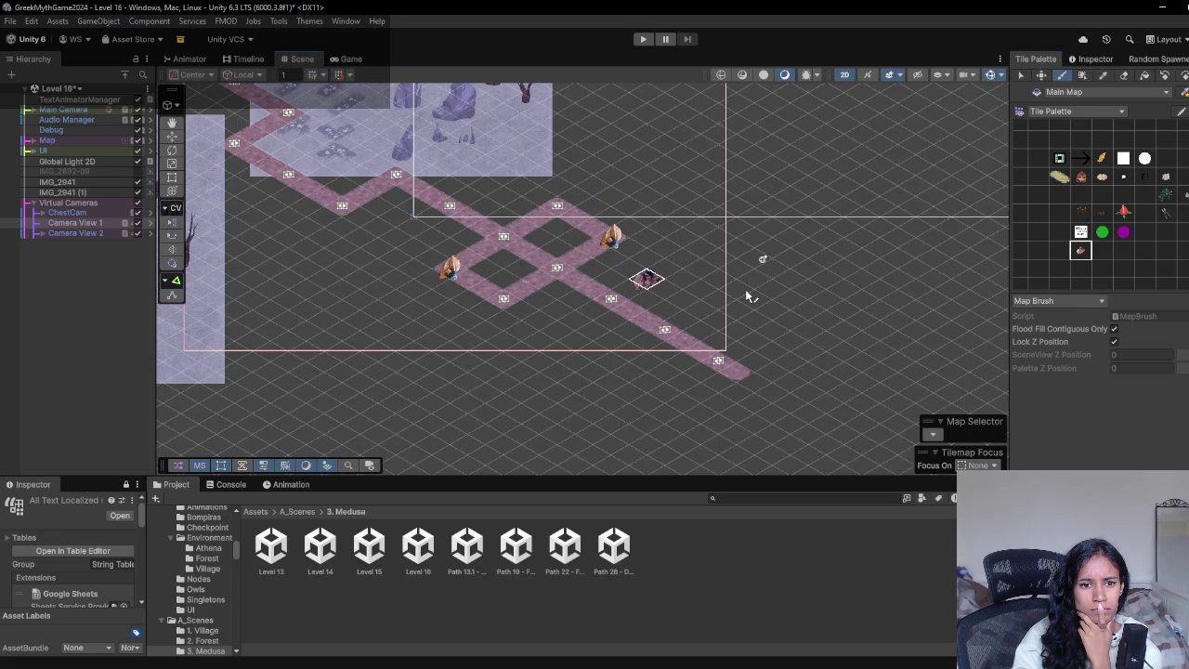
{"action": "left_click", "coordinate": [450, 270]}
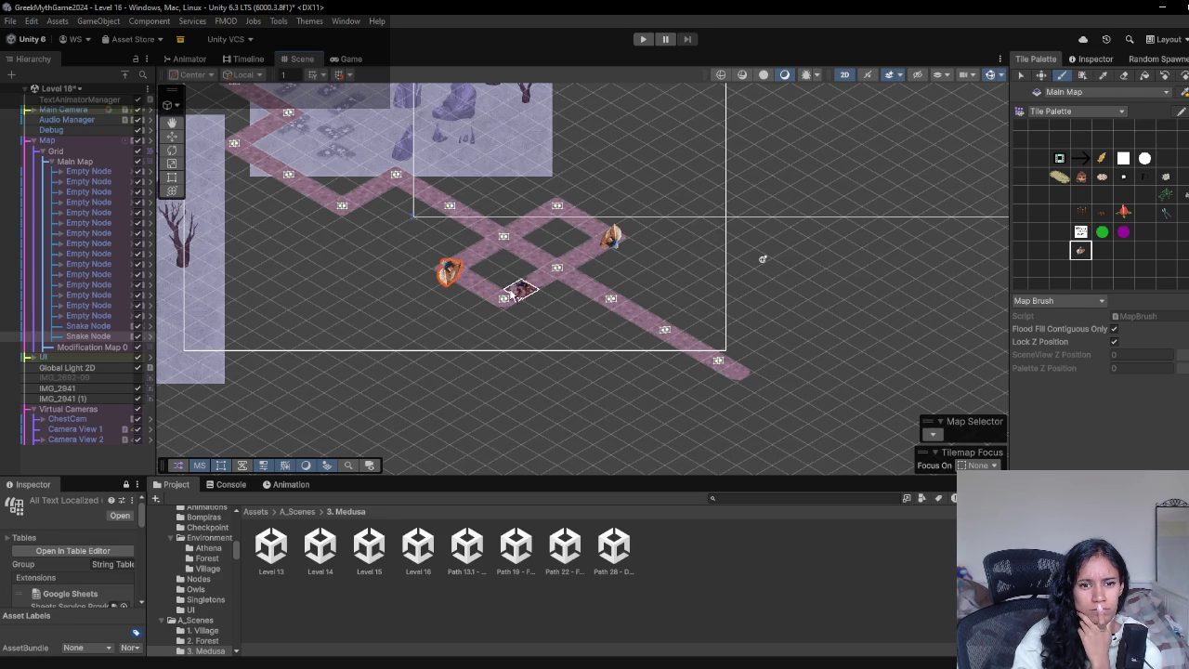
{"action": "left_click", "coordinate": [504, 300]}
{"action": "left_click", "coordinate": [505, 301]}
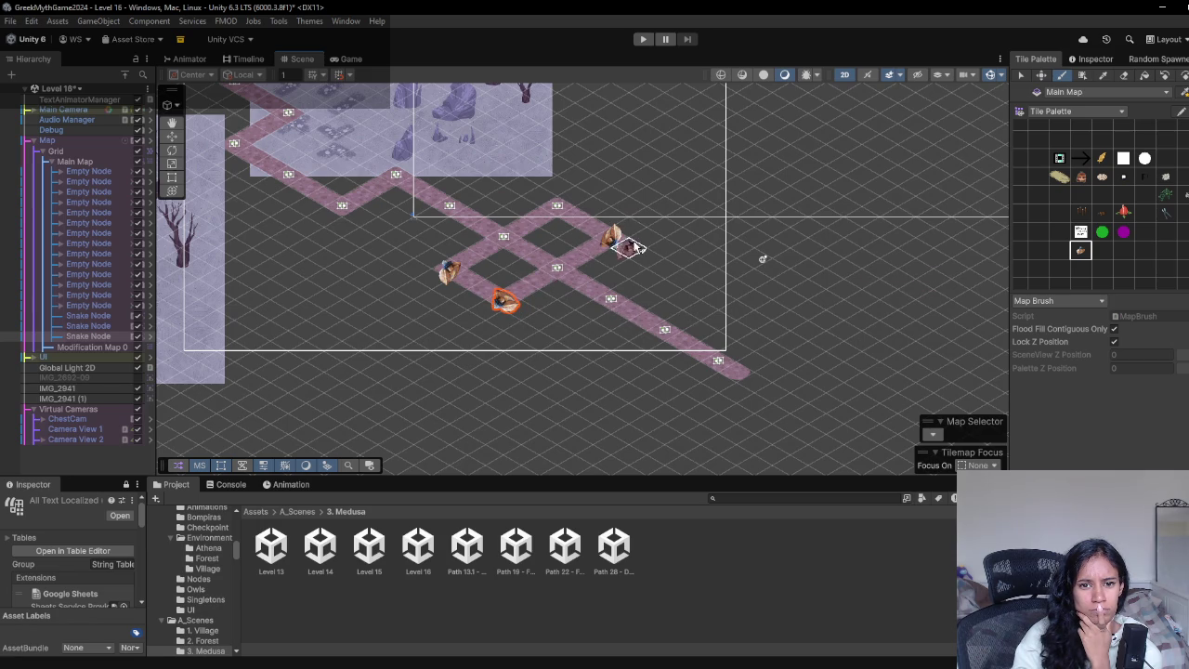
{"action": "left_click", "coordinate": [644, 39]}
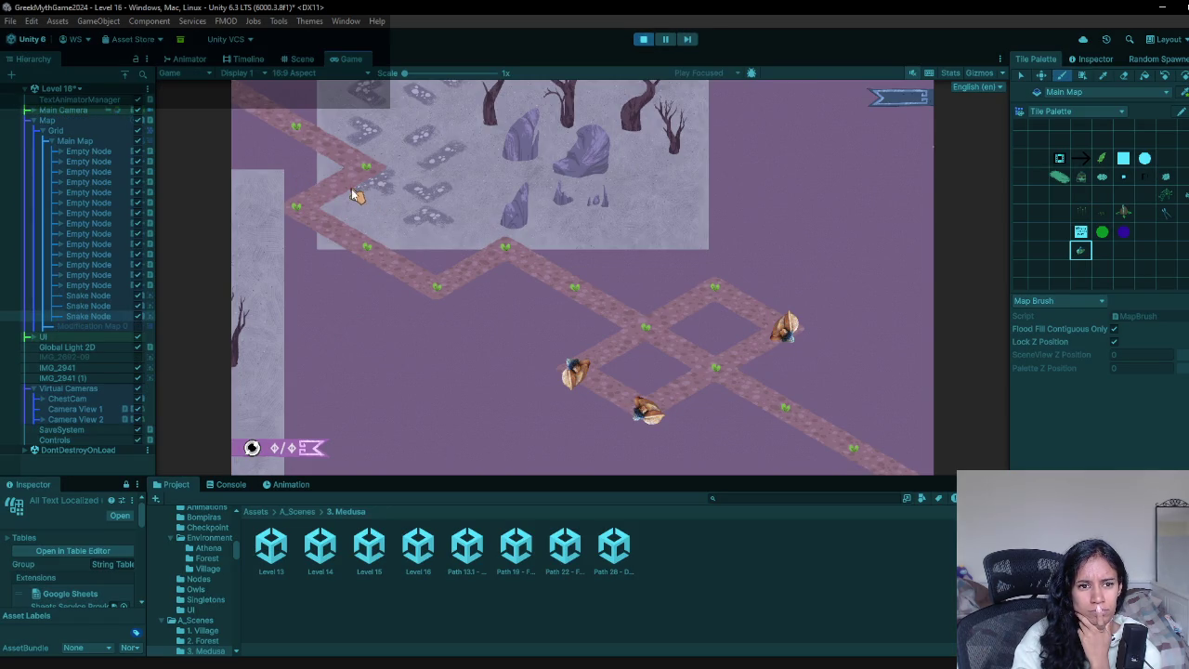
- Stop the playtest and paint Sophia onto the first node of the path
{"action": "left_click", "coordinate": [644, 39]}
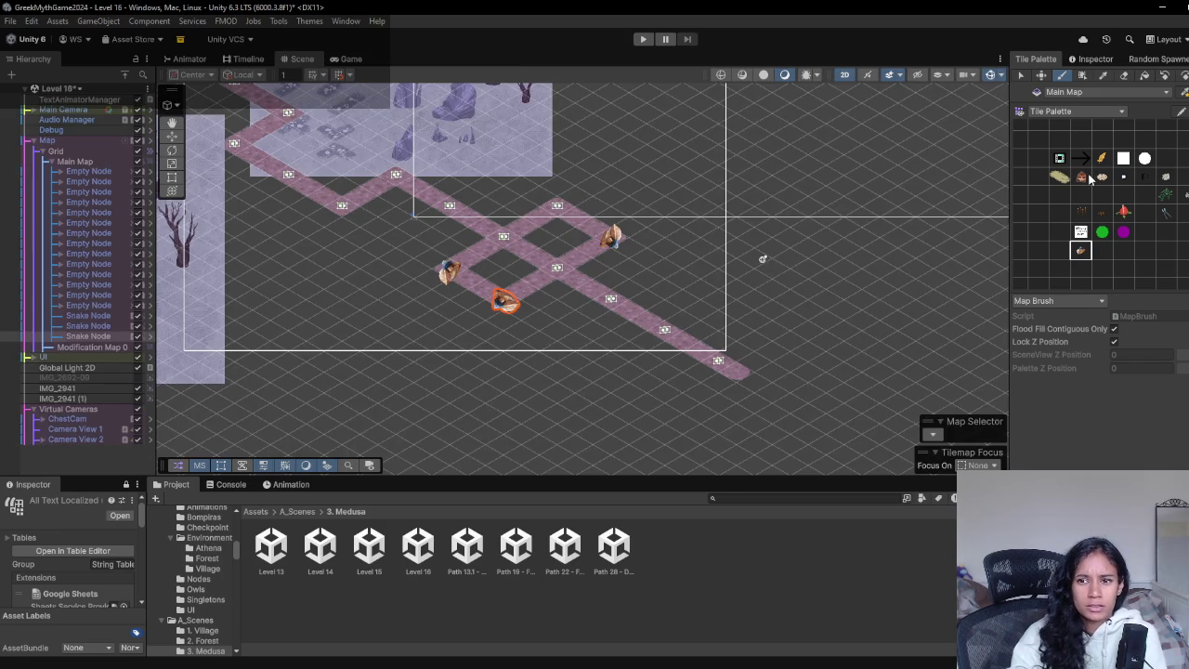
{"action": "left_click", "coordinate": [1085, 178]}
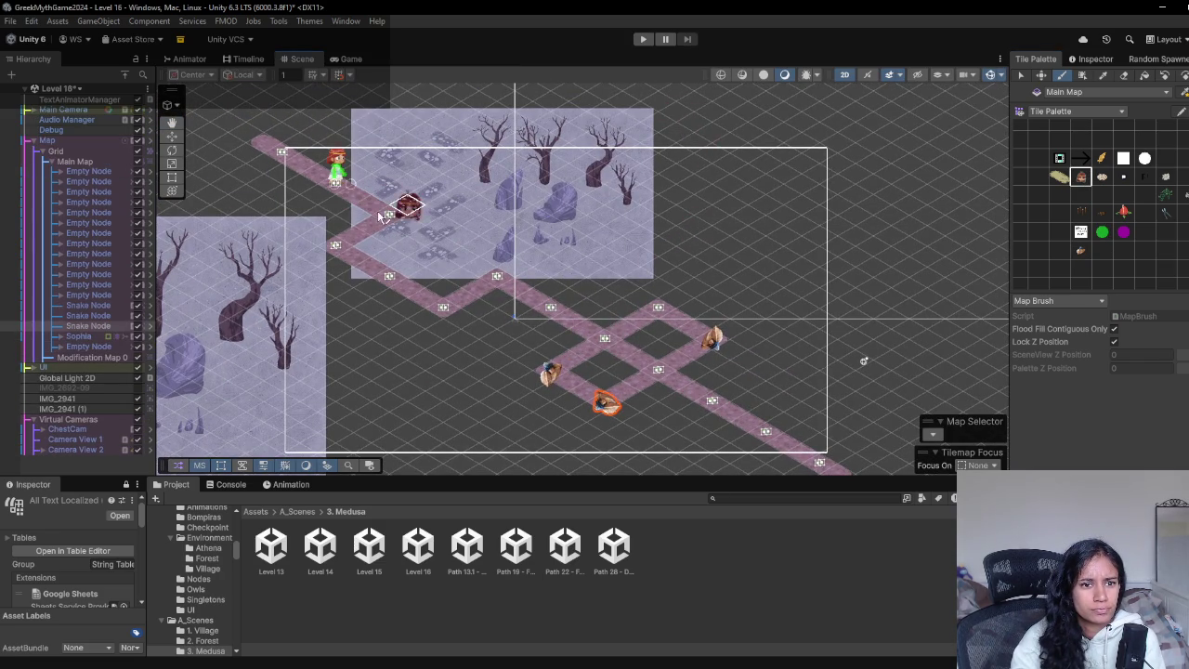
{"action": "left_click", "coordinate": [73, 443]}
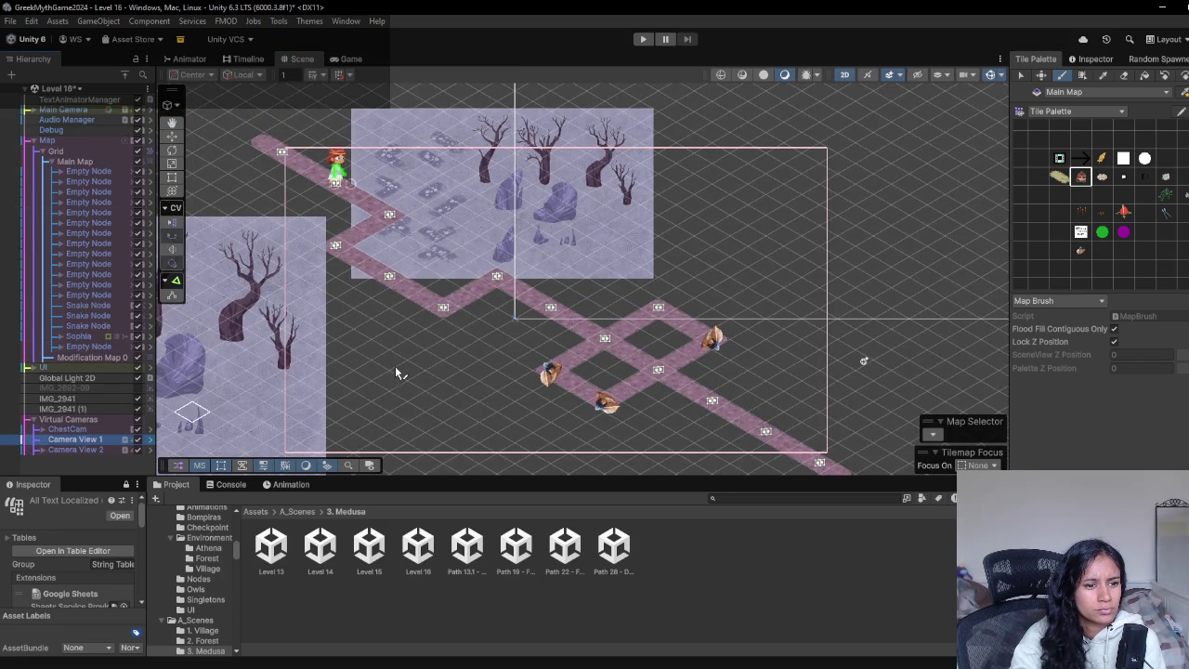
- Raise Camera View 1 a touch and start Play mode with Sophia at the path start
{"action": "scroll", "coordinate": [663, 279], "scroll_direction": "up", "scroll_amount": 1}
{"action": "scroll", "coordinate": [662, 279], "scroll_direction": "down", "scroll_amount": 5}
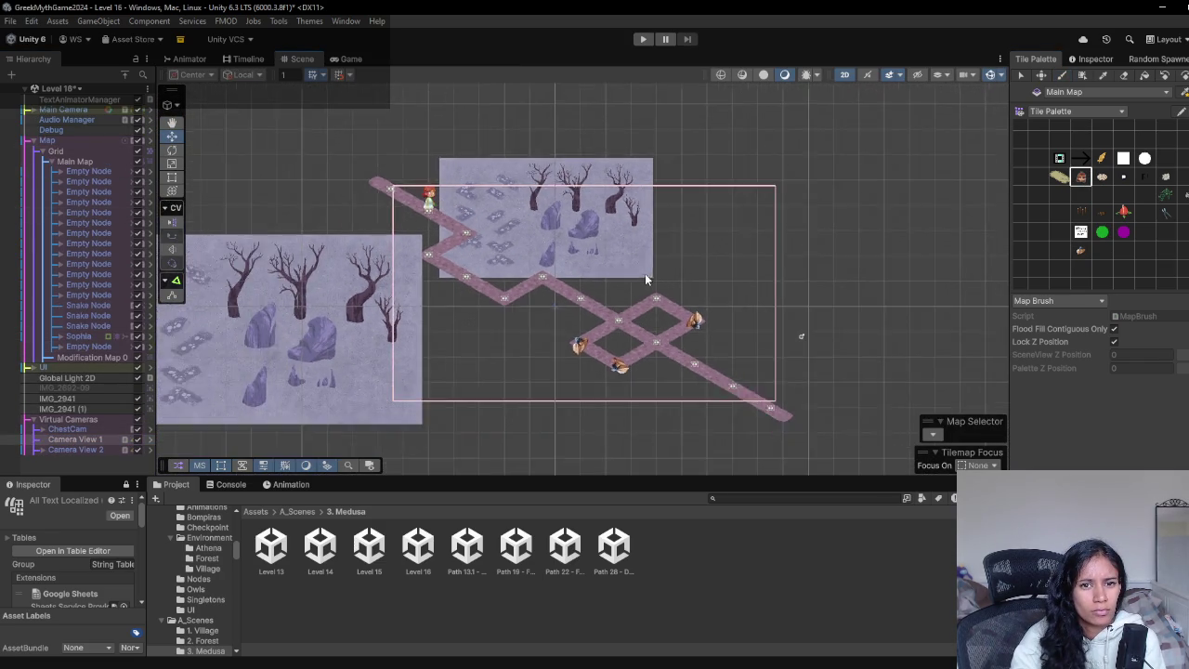
{"action": "left_click_drag", "start_coordinate": [596, 221], "coordinate": [597, 220]}
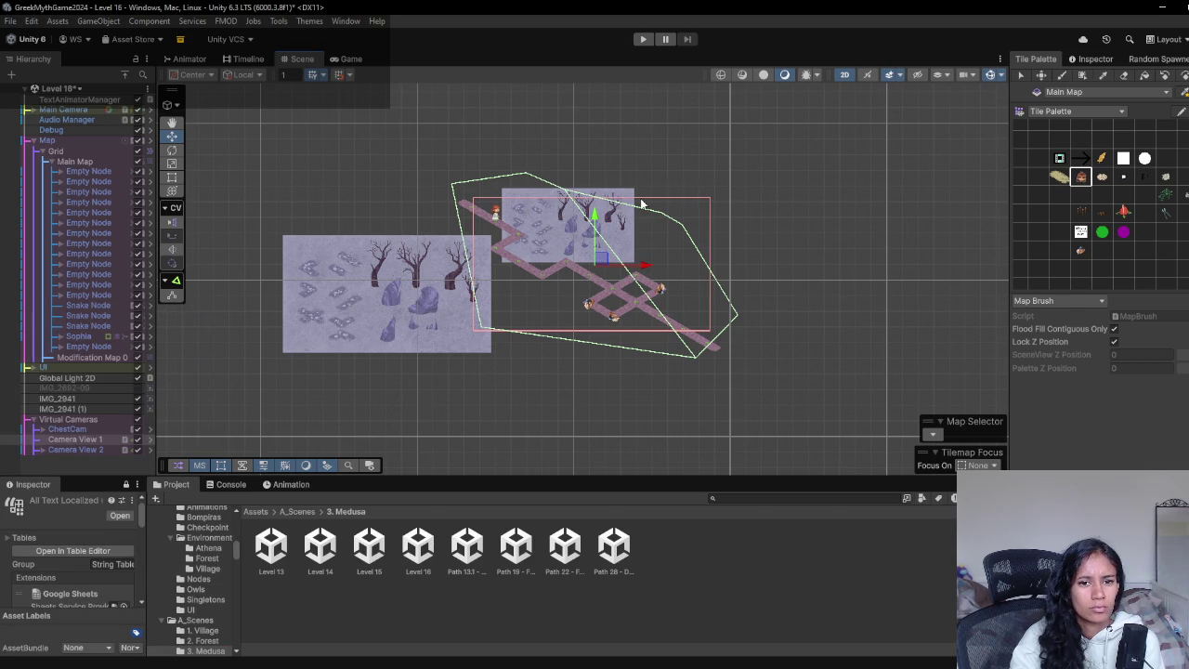
{"action": "scroll", "coordinate": [604, 219], "scroll_direction": "up", "scroll_amount": 5}
{"action": "left_click", "coordinate": [644, 40]}
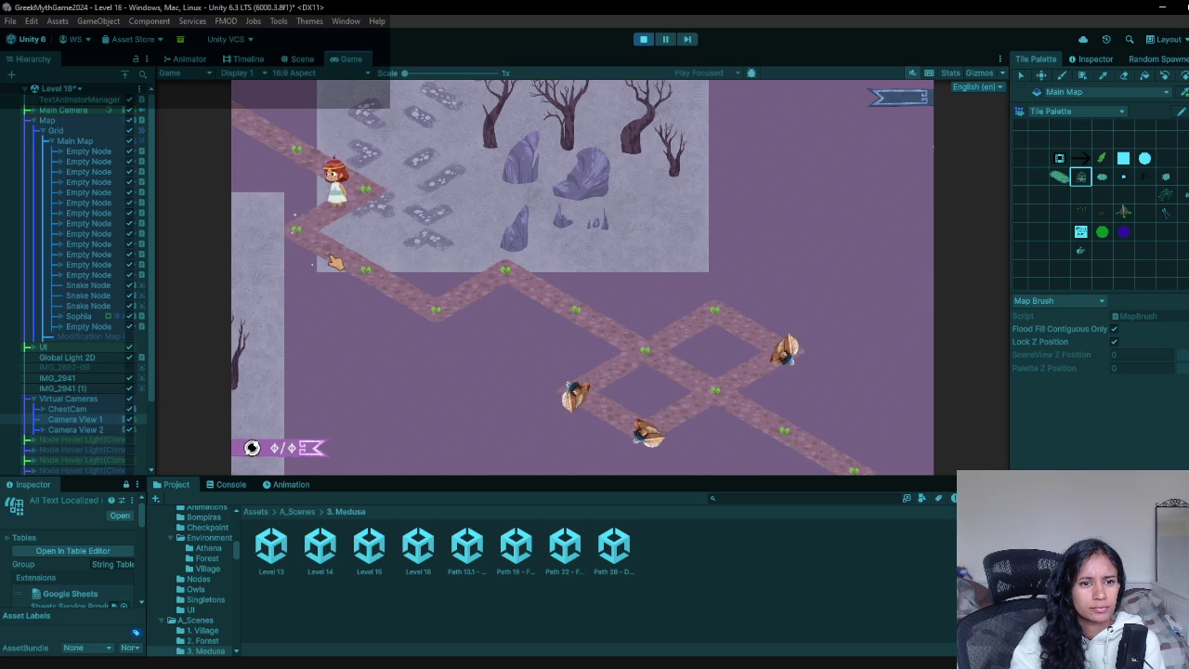
- Walk Sophia node by node to the diamond crossroads and beyond, then stop the playtest
{"action": "left_click", "coordinate": [499, 272]}
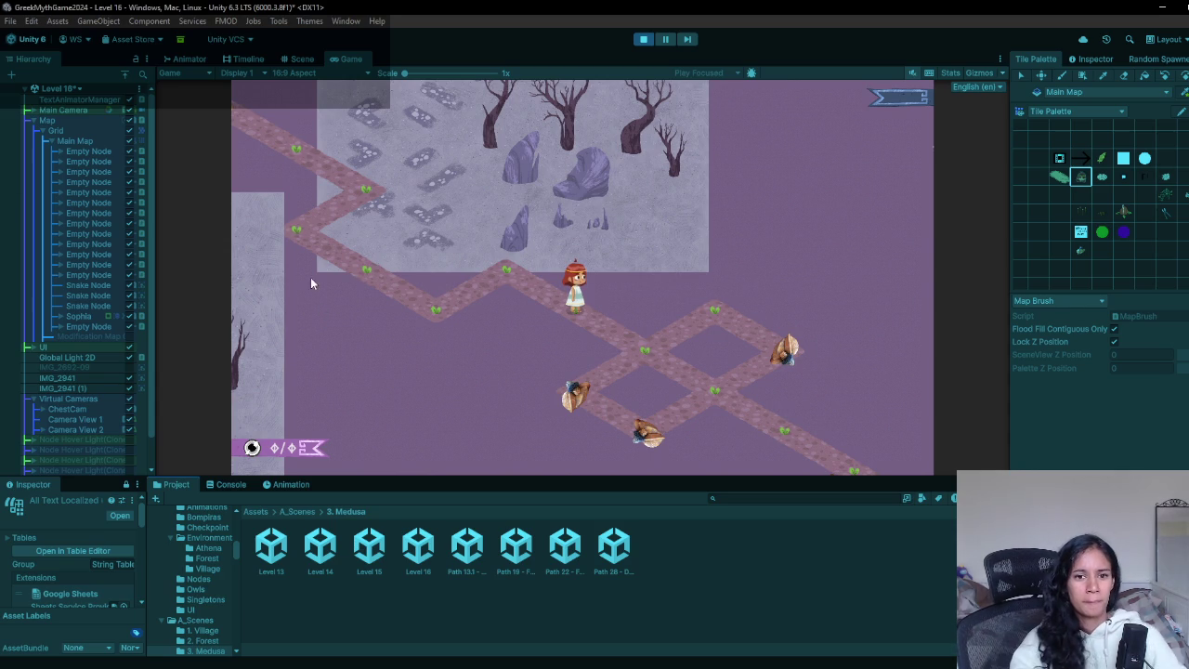
{"action": "left_click", "coordinate": [667, 351]}
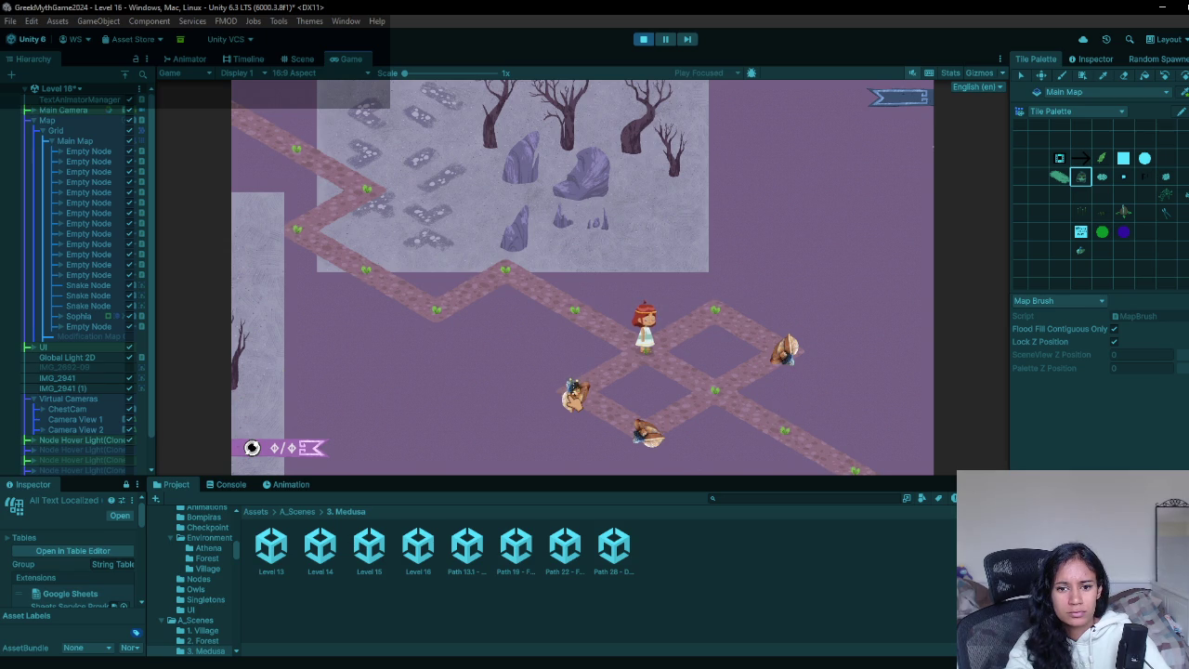
{"action": "left_click", "coordinate": [713, 391]}
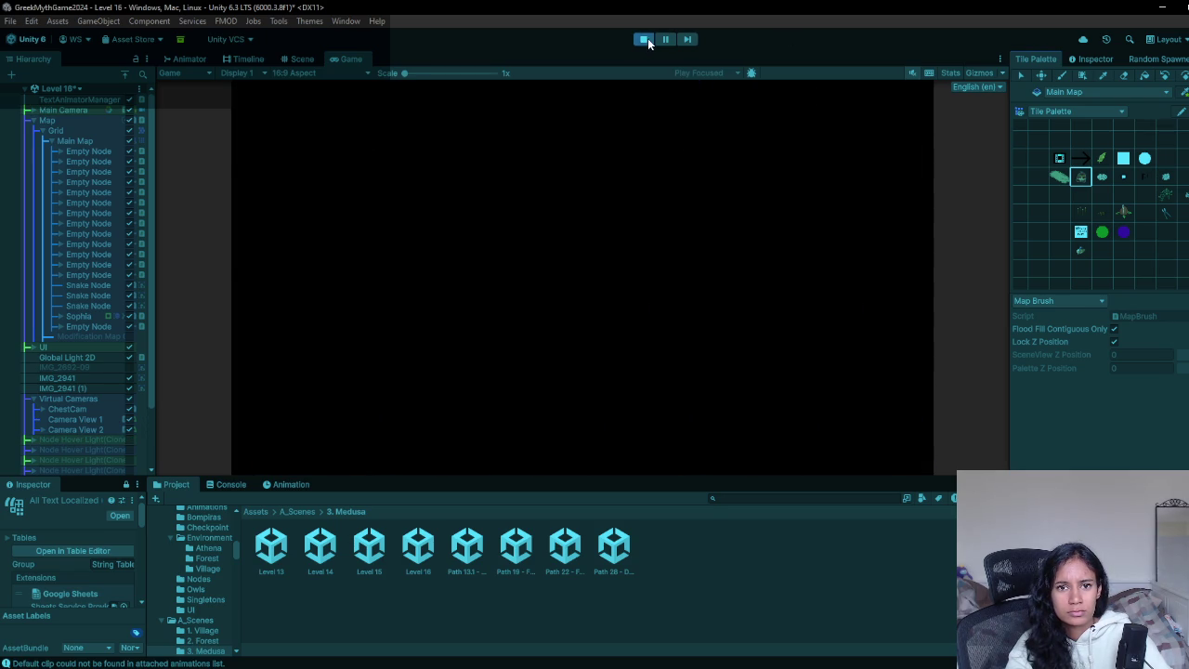
{"action": "left_click", "coordinate": [645, 39]}
- Place a snake on the lower path, then swap the diamond's bottom snake for a plain node
{"action": "scroll", "coordinate": [635, 347], "scroll_direction": "up", "scroll_amount": 5}
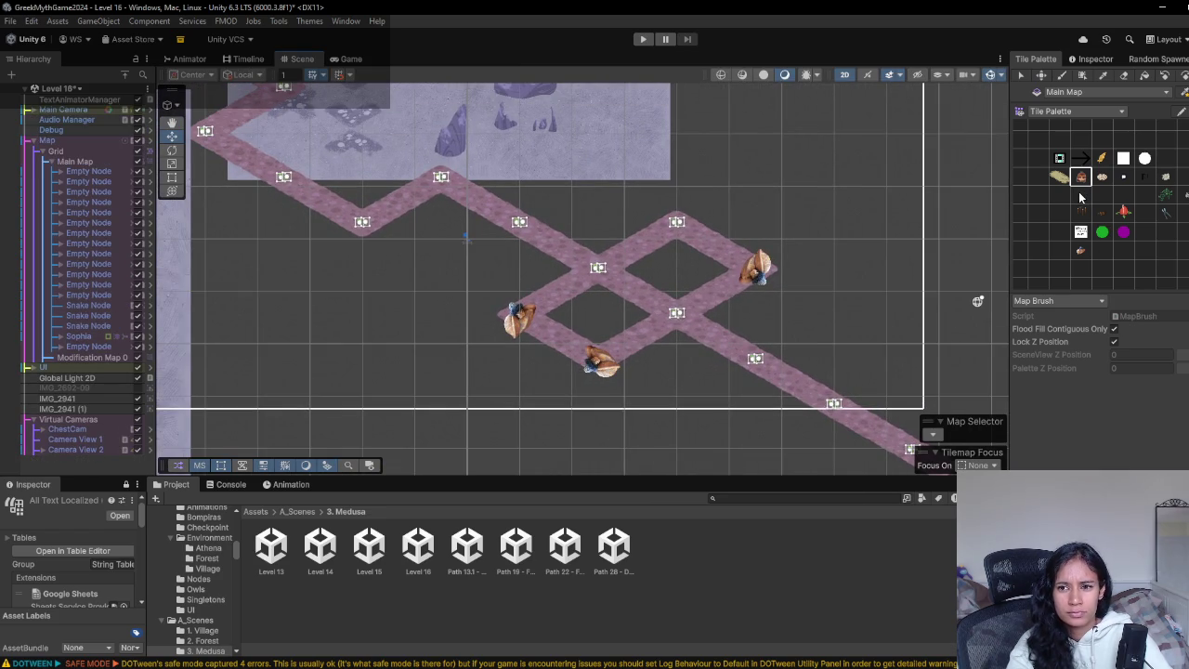
{"action": "left_click", "coordinate": [1080, 251]}
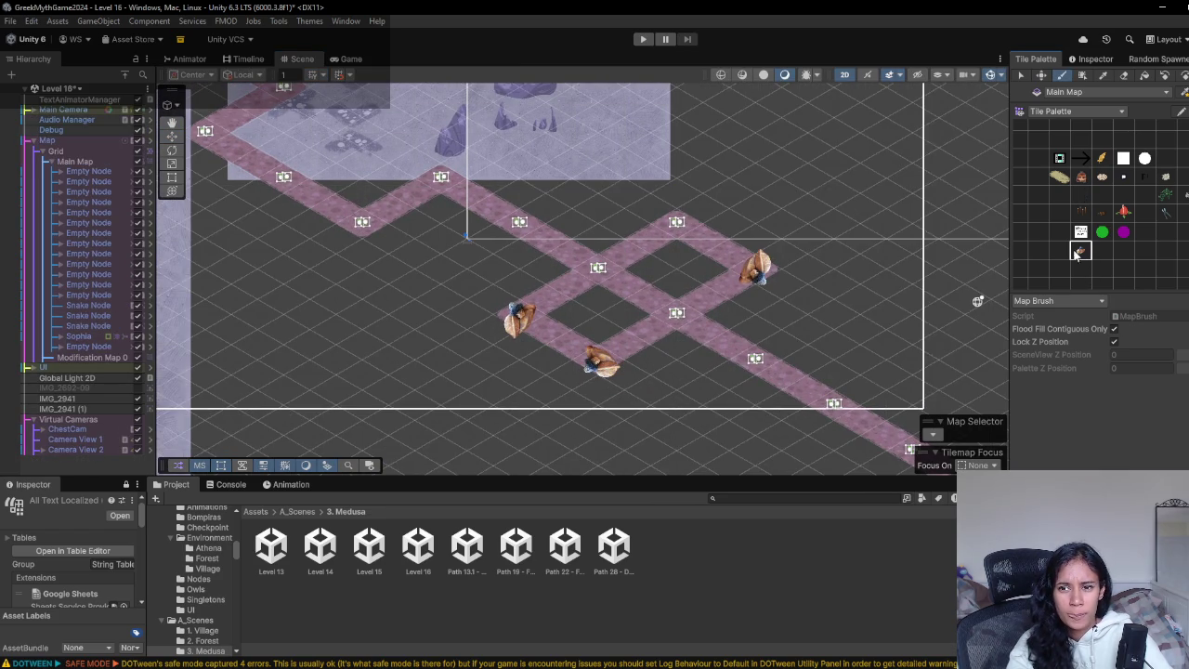
{"action": "left_click", "coordinate": [523, 314]}
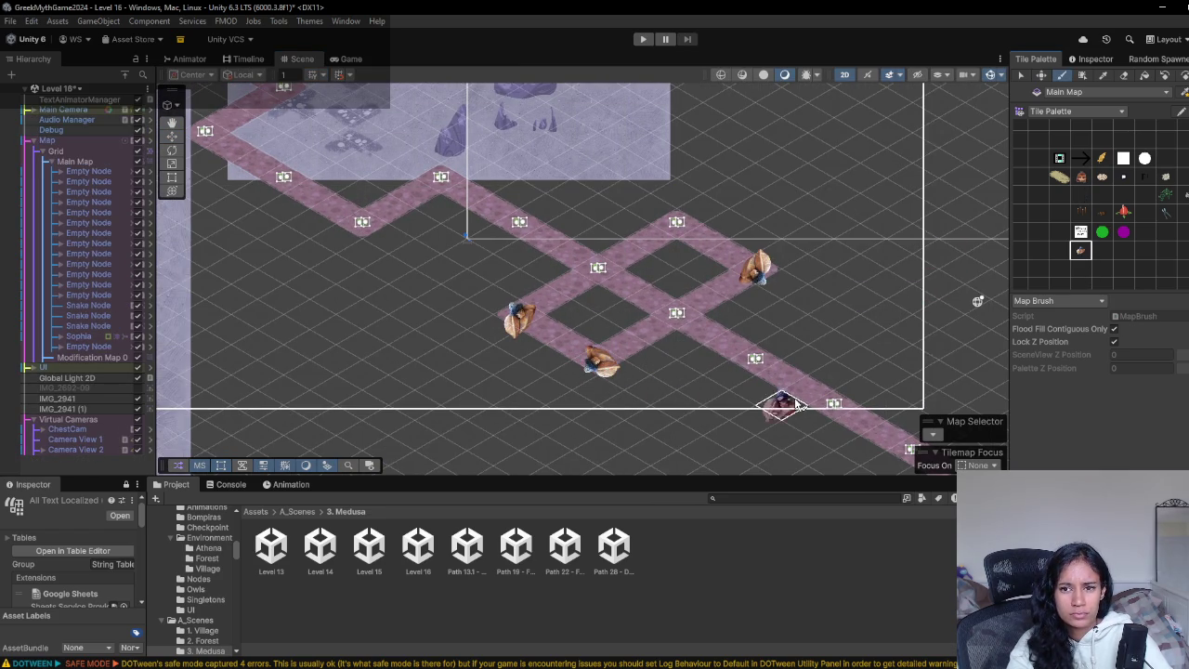
{"action": "left_click", "coordinate": [1081, 196]}
{"action": "left_click", "coordinate": [1125, 75]}
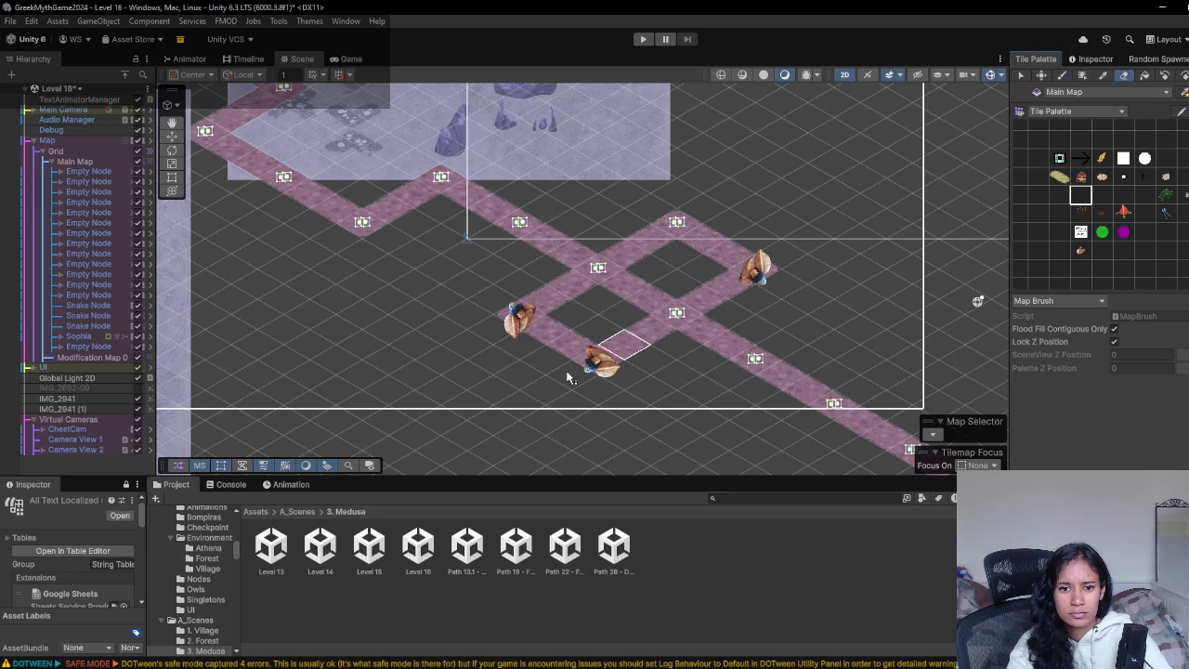
{"action": "left_click", "coordinate": [599, 369]}
{"action": "left_click", "coordinate": [1059, 213]}
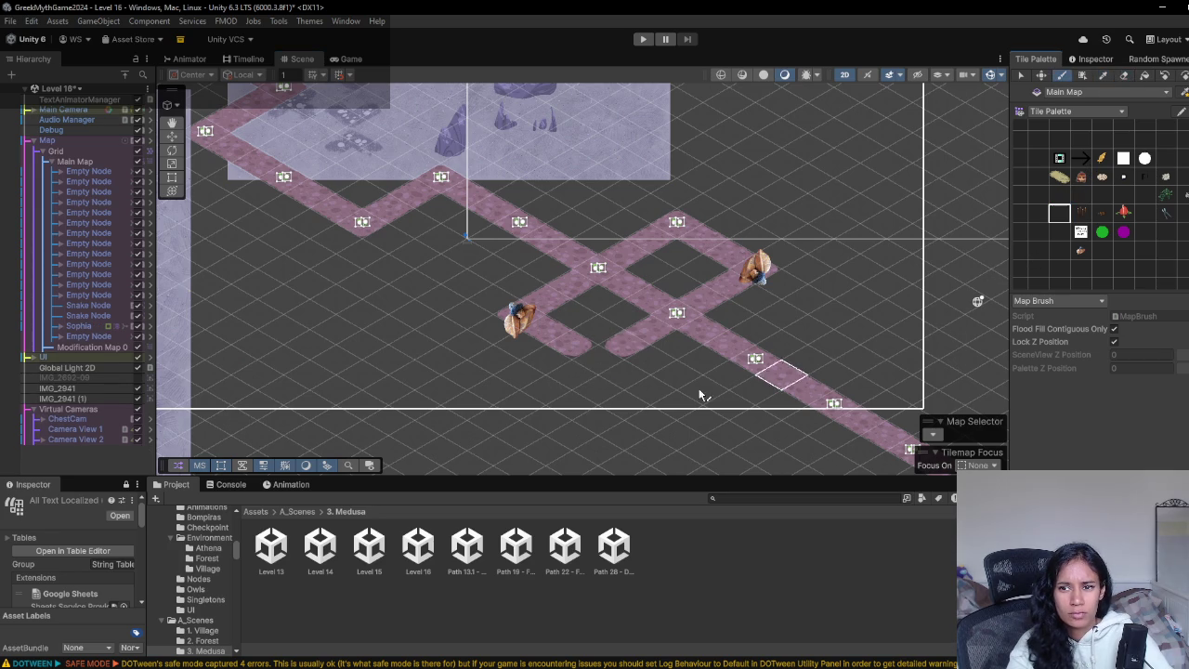
{"action": "left_click", "coordinate": [594, 360]}
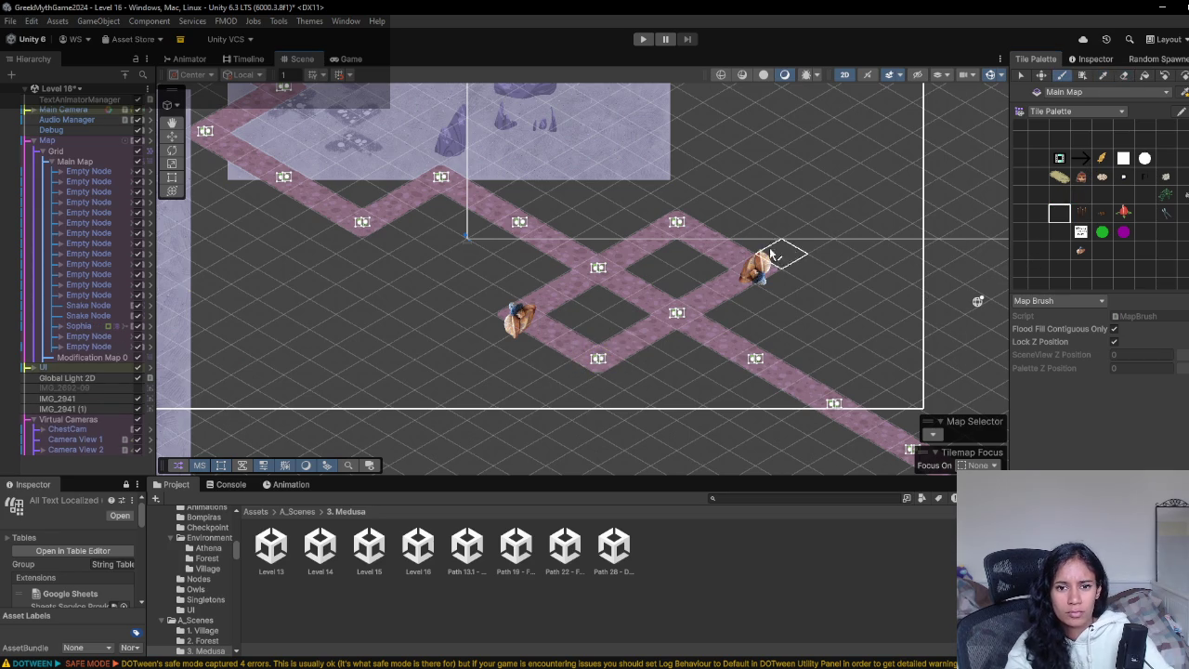
- Add a snake at the diamond's right corner, a plain node, Medusa at the bottom, and a lower-path snake
{"action": "left_click", "coordinate": [1081, 251]}
{"action": "left_click", "coordinate": [757, 271]}
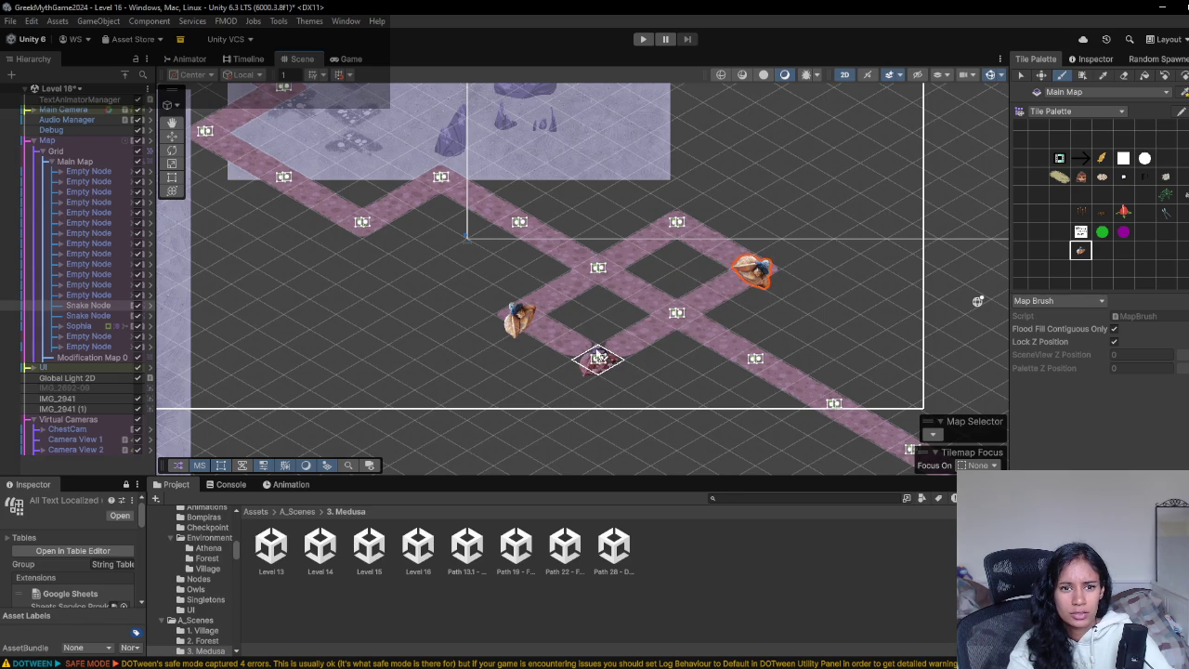
{"action": "left_click", "coordinate": [1060, 195]}
{"action": "left_click", "coordinate": [442, 269]}
{"action": "left_click", "coordinate": [1081, 251]}
{"action": "left_click", "coordinate": [520, 318]}
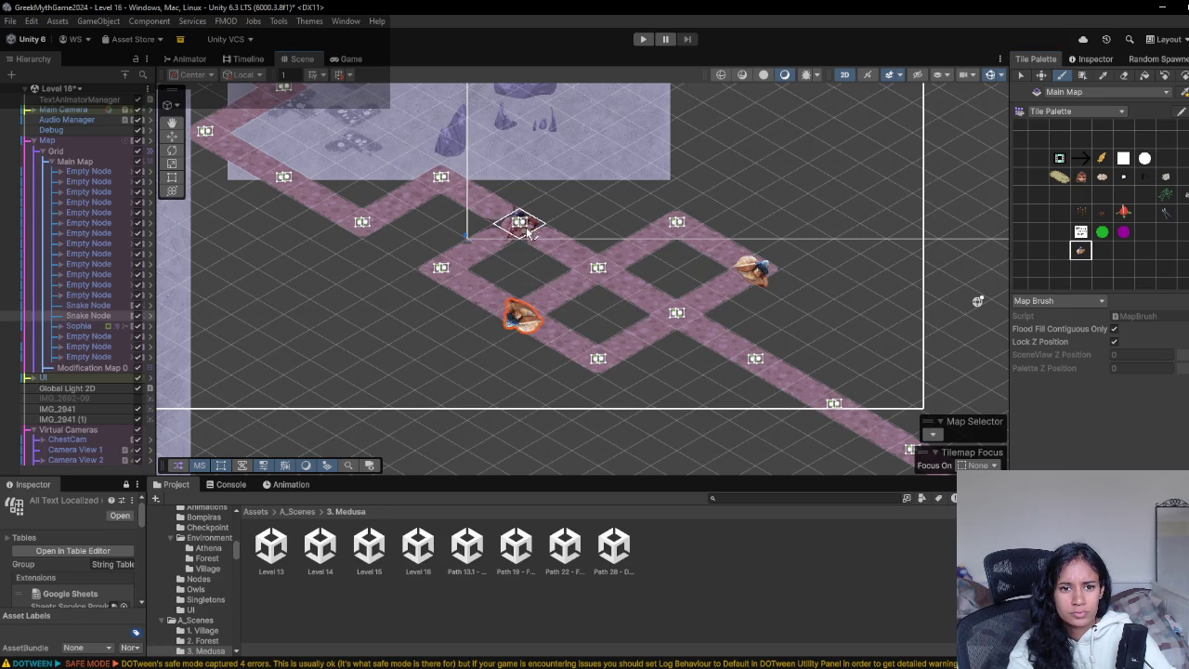
{"action": "mouse_move", "coordinate": [440, 181]}
{"action": "left_mouse_down"}
{"action": "mouse_move", "coordinate": [523, 199]}
{"action": "mouse_move", "coordinate": [626, 273]}
{"action": "left_mouse_up"}
{"action": "left_click", "coordinate": [547, 319]}
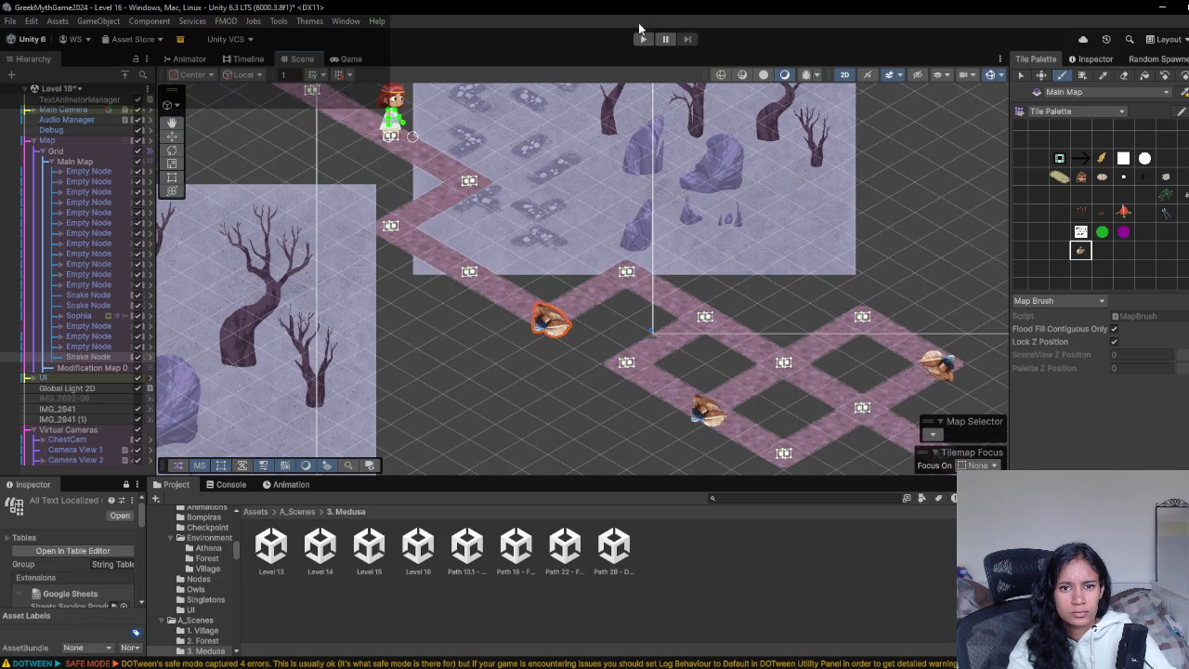
- Paint a node on the upper path and link the two upper nodes with path tiles
{"action": "left_click", "coordinate": [1060, 195]}
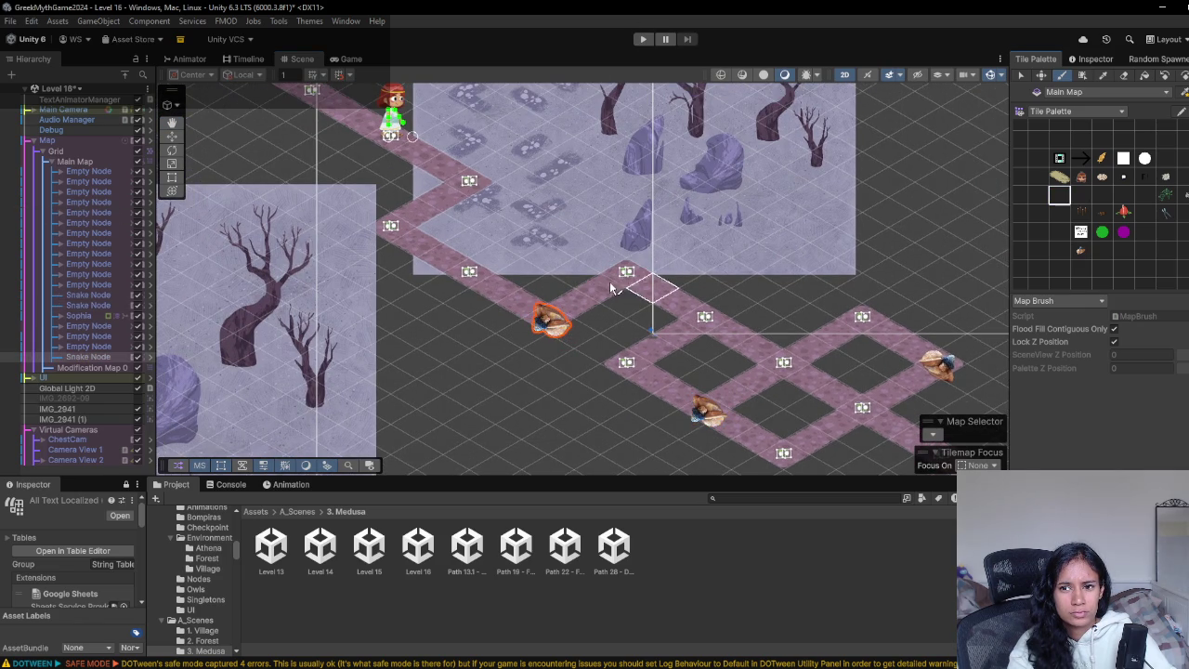
{"action": "left_click", "coordinate": [548, 228]}
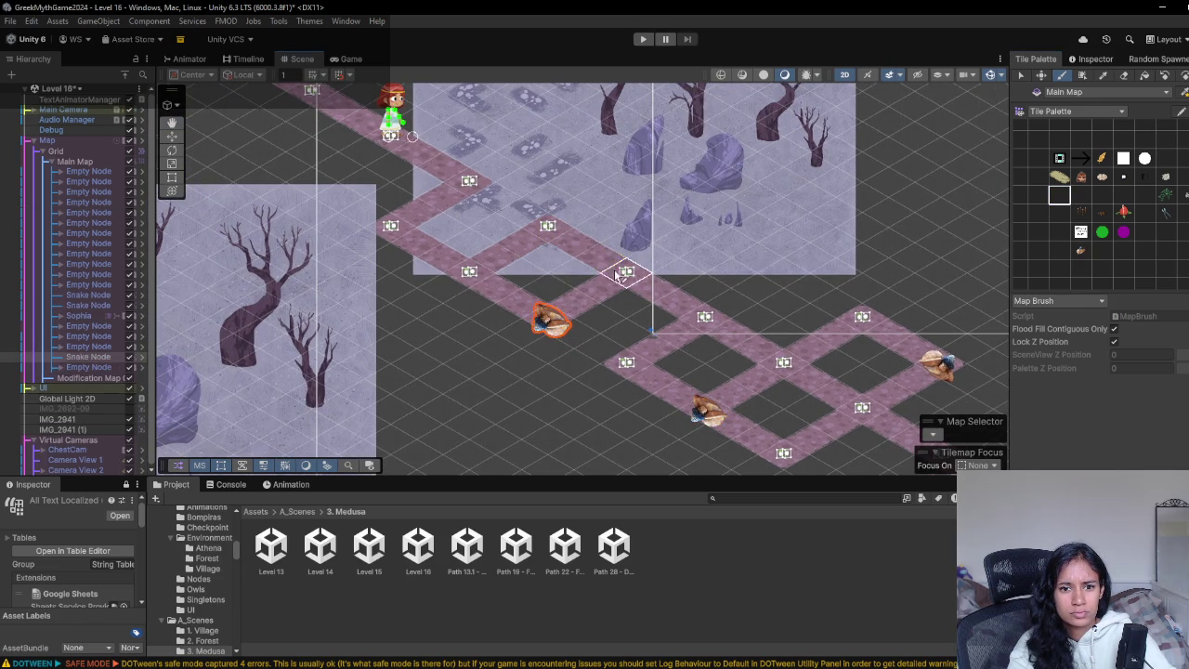
{"action": "left_click_drag", "start_coordinate": [493, 185], "coordinate": [550, 228]}
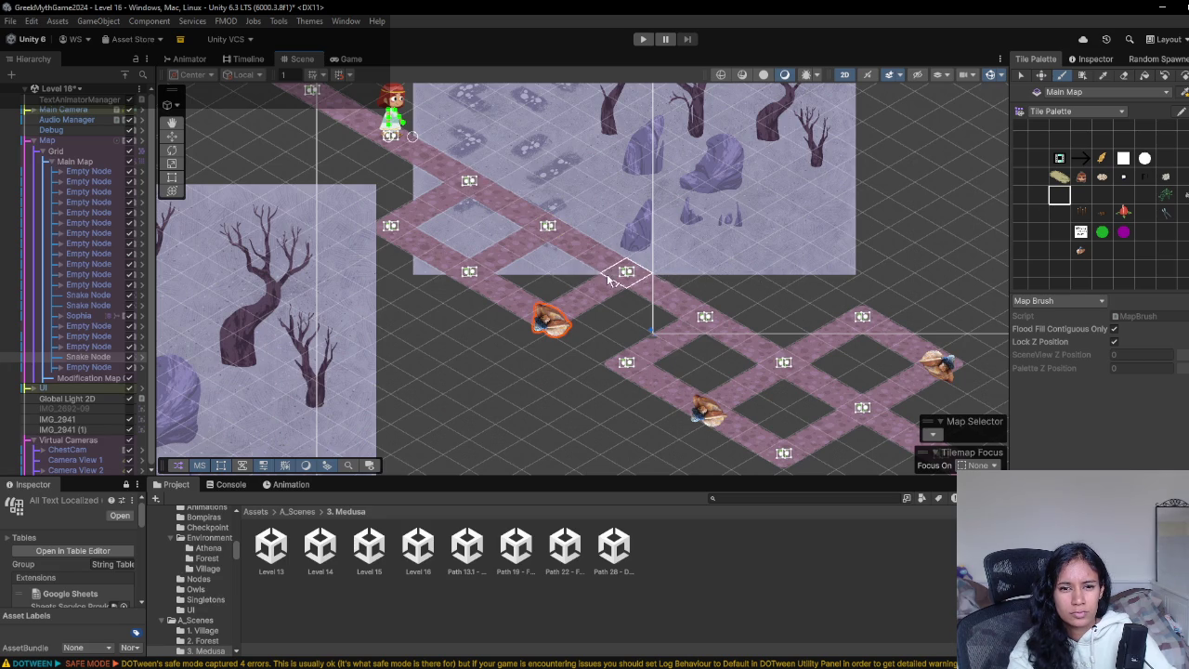
- Erase the snake and path tile below the loop and fill that spot with a path node
{"action": "left_click", "coordinate": [1124, 75]}
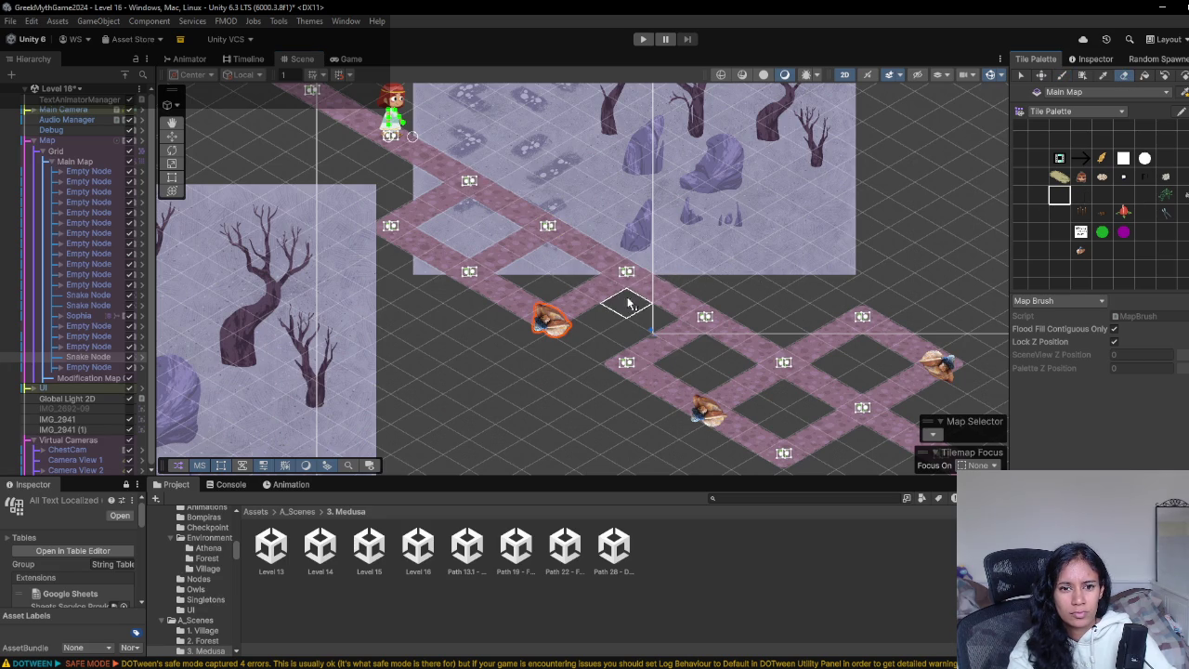
{"action": "left_click_drag", "start_coordinate": [629, 300], "coordinate": [565, 313]}
{"action": "left_click", "coordinate": [1038, 231]}
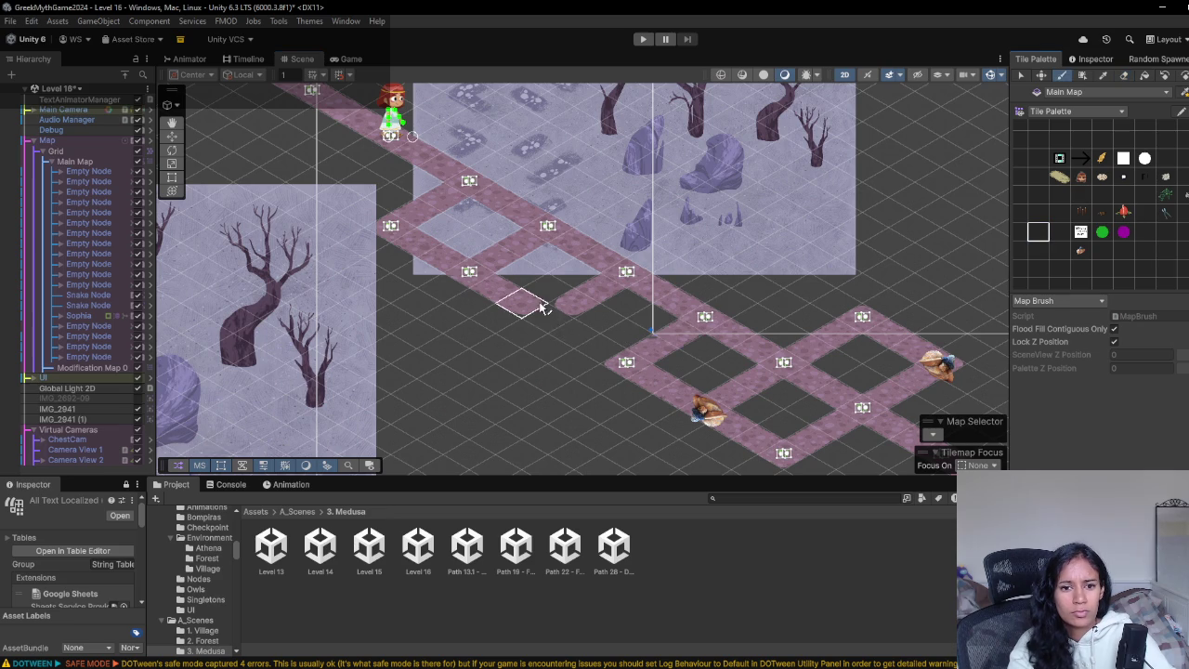
{"action": "left_click", "coordinate": [548, 317]}
- Paint a snake onto the new upper loop node and preview the full layout in the Game view
{"action": "left_click", "coordinate": [1081, 250]}
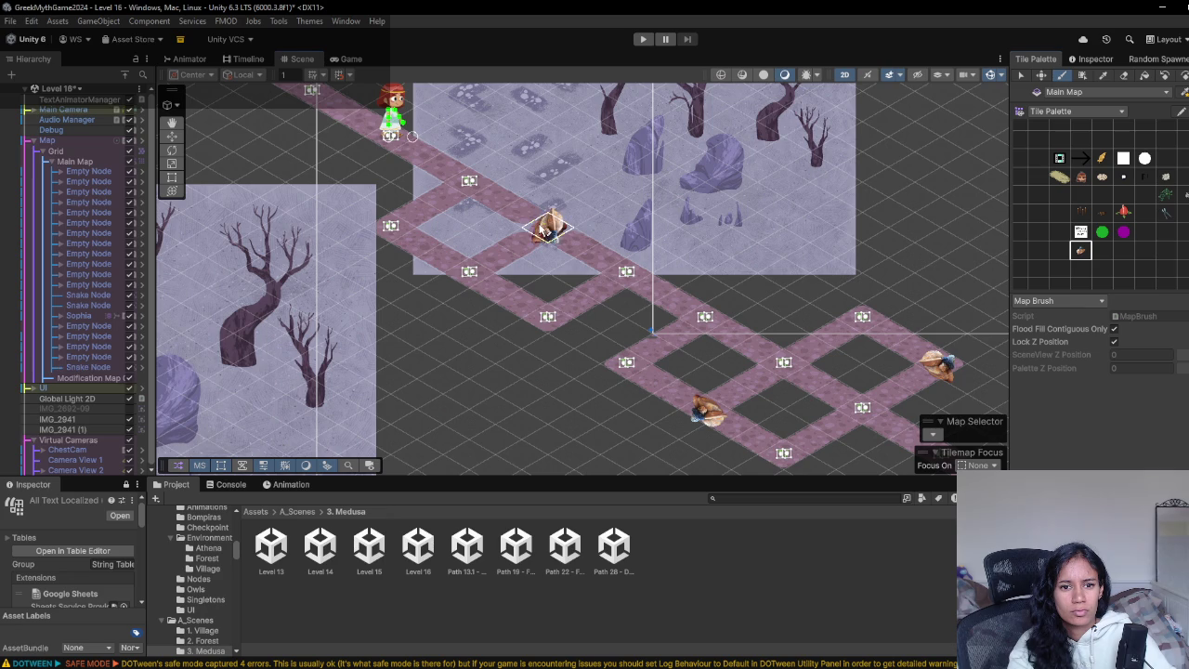
{"action": "left_click", "coordinate": [549, 227]}
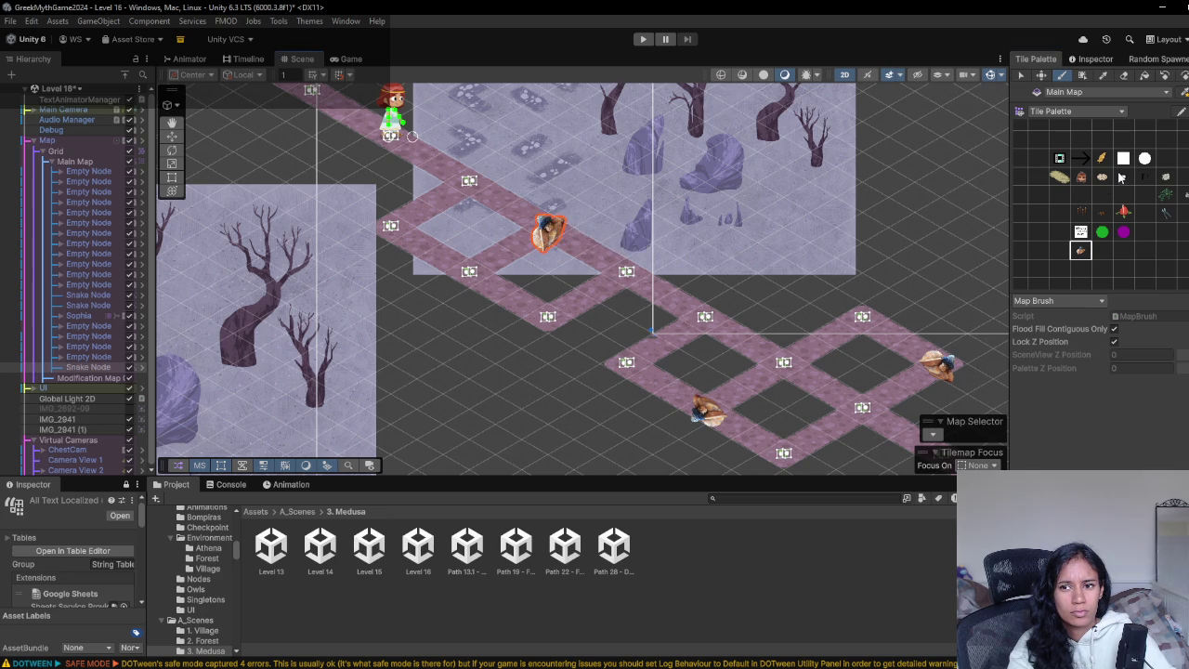
{"action": "left_click", "coordinate": [1123, 78]}
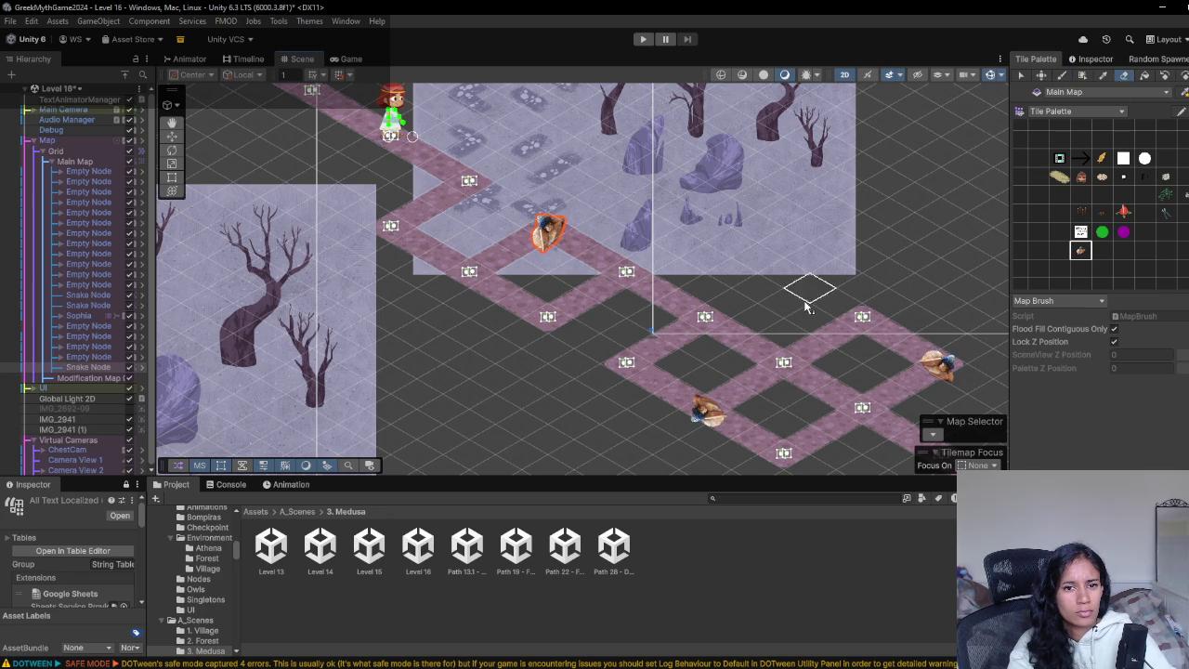
{"action": "left_click", "coordinate": [1079, 194]}
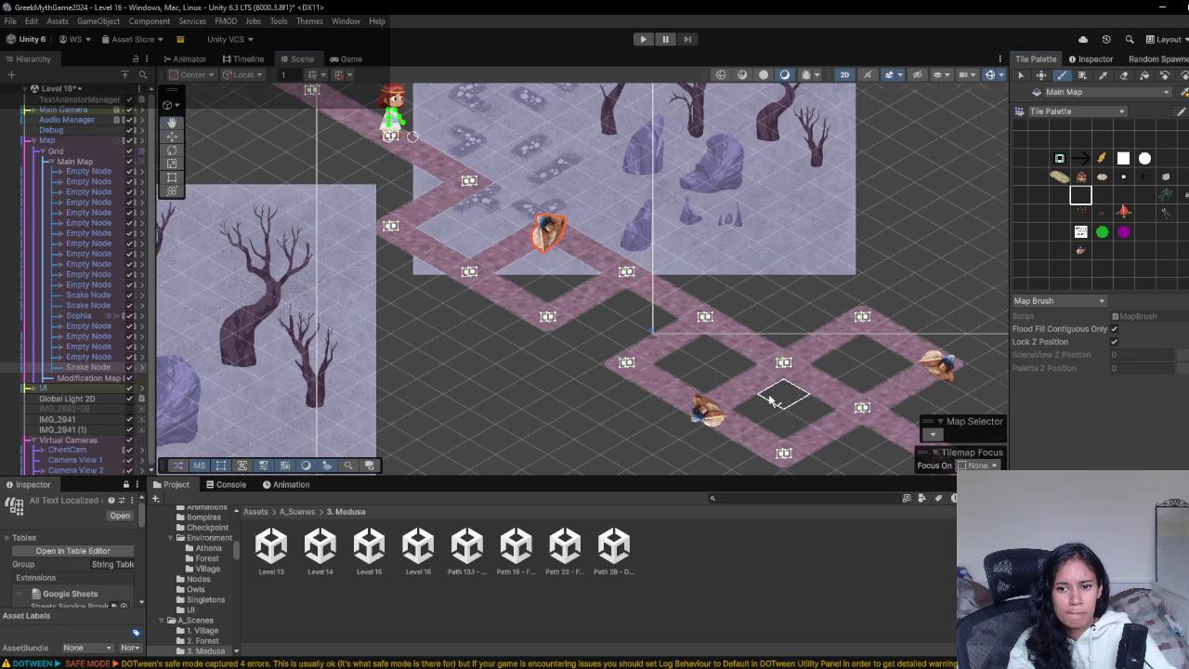
{"action": "left_click_drag", "start_coordinate": [785, 393], "coordinate": [663, 282]}
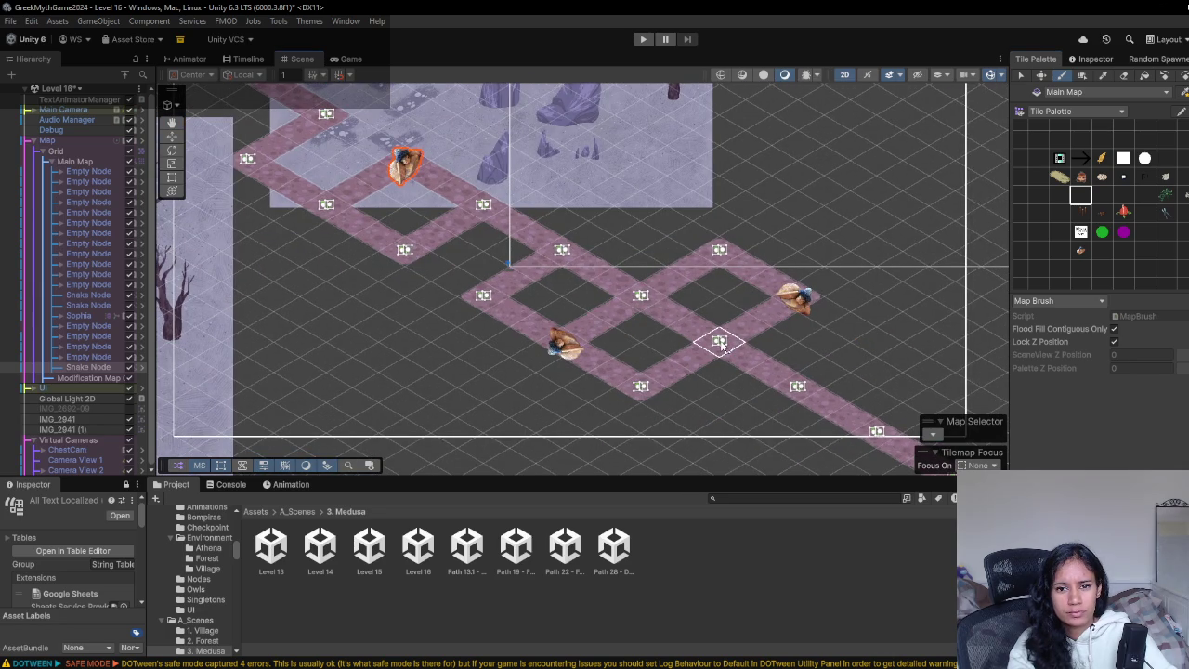
{"action": "left_click", "coordinate": [352, 59]}
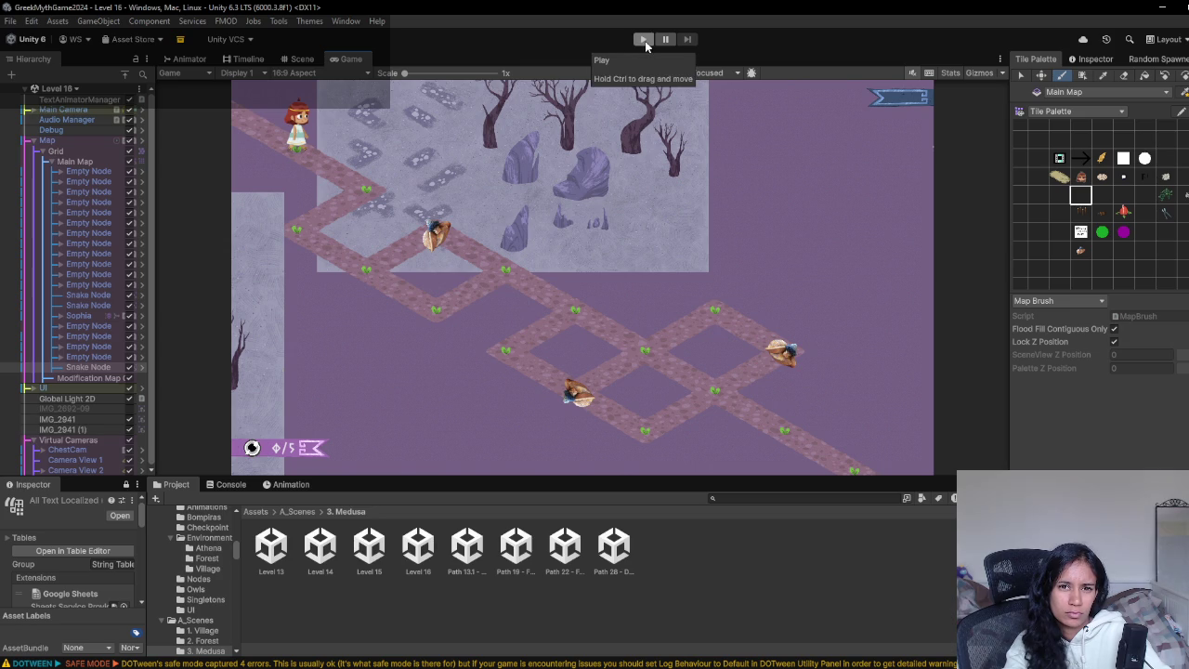
- Back in the Scene view, extend the upper path with two more nodes and a top-corner node
{"action": "left_click", "coordinate": [298, 58]}
{"action": "mouse_move", "coordinate": [530, 198]}
{"action": "left_mouse_down"}
{"action": "mouse_move", "coordinate": [563, 159]}
{"action": "mouse_move", "coordinate": [638, 211]}
{"action": "left_mouse_up"}
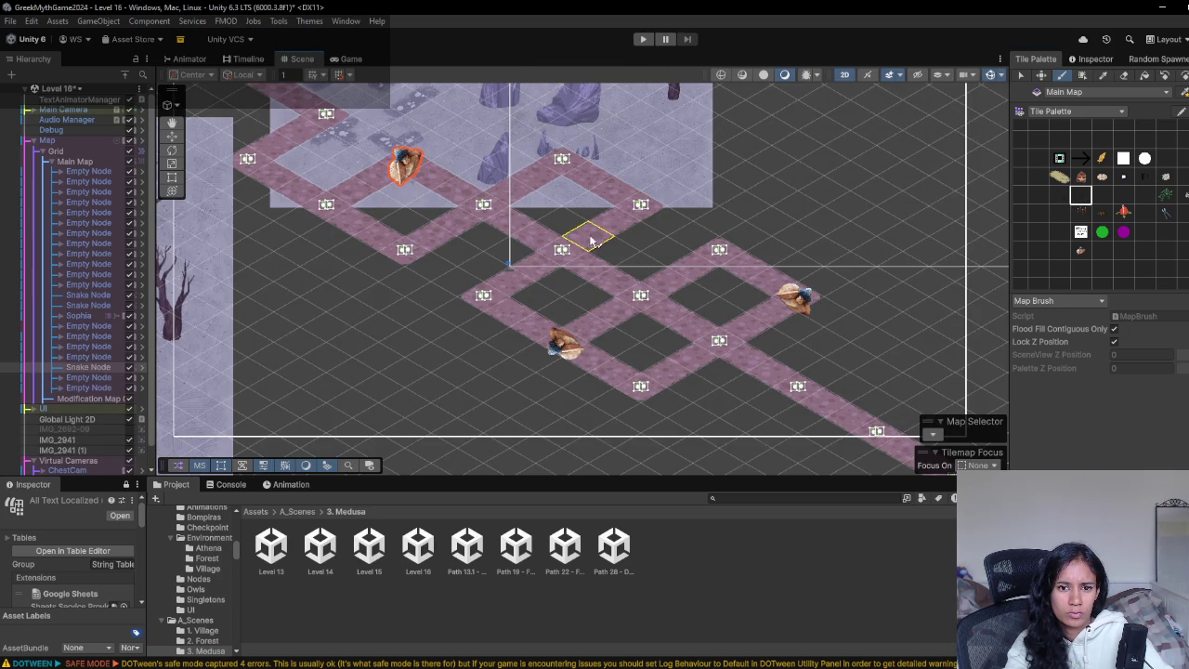
{"action": "scroll", "coordinate": [942, 326], "scroll_direction": "down", "scroll_amount": 2}
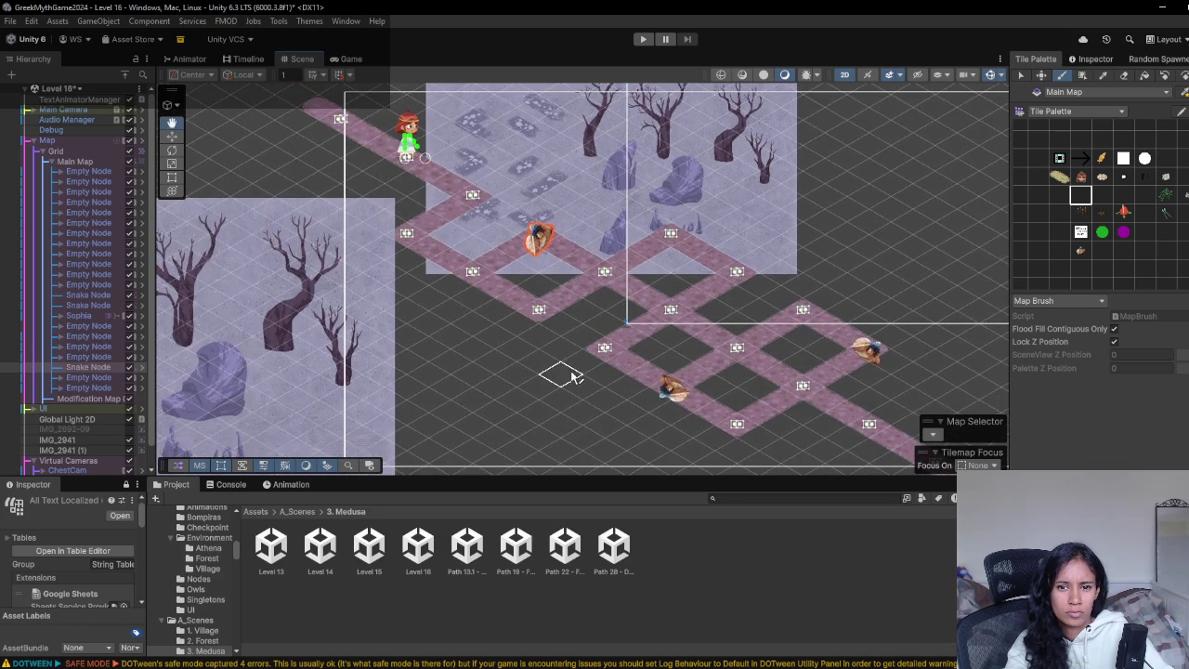
{"action": "left_click_drag", "start_coordinate": [623, 201], "coordinate": [560, 193]}
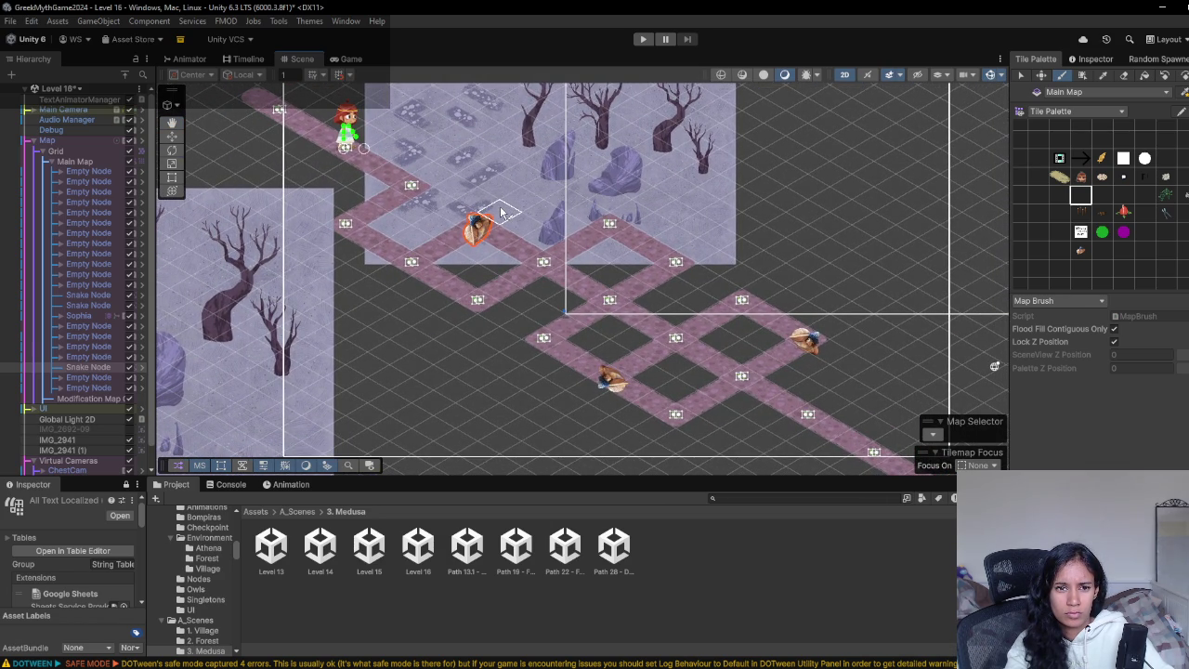
{"action": "left_click", "coordinate": [494, 151]}
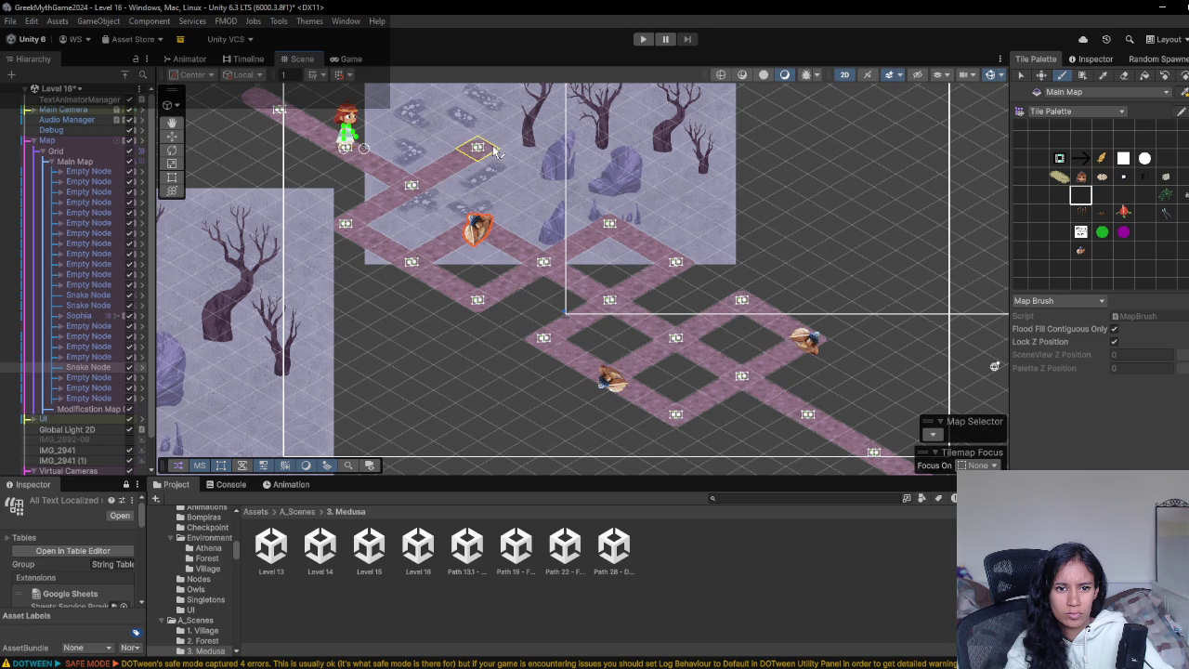
{"action": "mouse_move", "coordinate": [531, 359]}
{"action": "left_mouse_down"}
{"action": "mouse_move", "coordinate": [638, 384]}
{"action": "mouse_move", "coordinate": [594, 382]}
{"action": "left_mouse_up"}
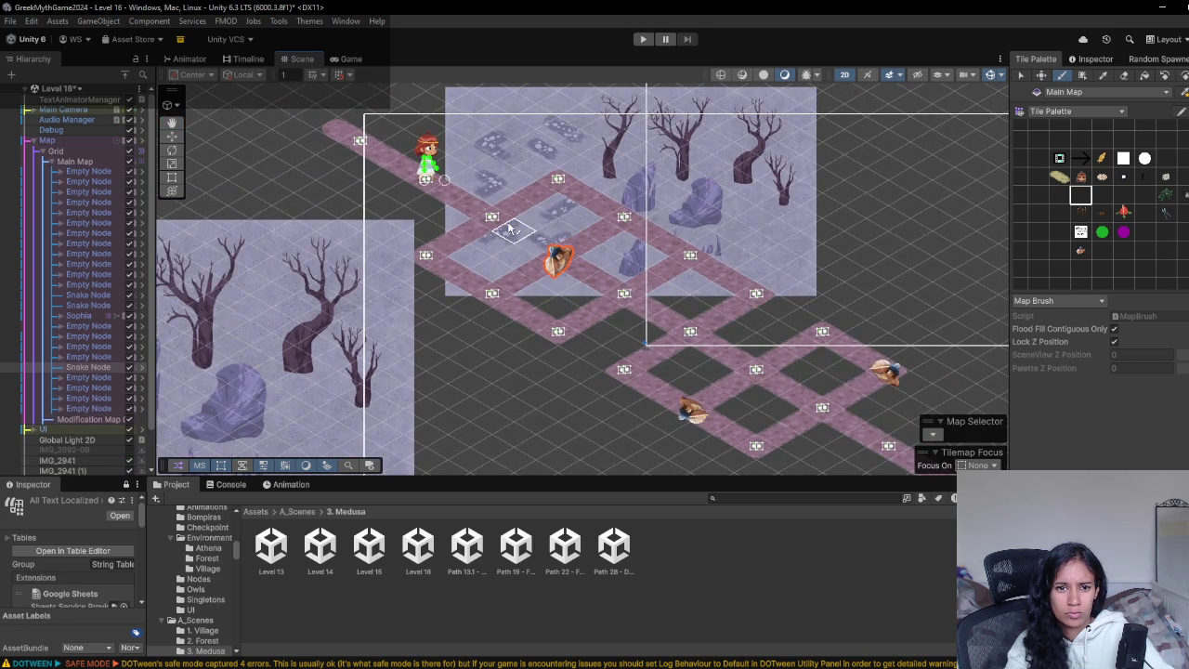
{"action": "mouse_move", "coordinate": [486, 419]}
{"action": "left_mouse_down"}
{"action": "mouse_move", "coordinate": [505, 418]}
{"action": "mouse_move", "coordinate": [469, 426]}
{"action": "left_mouse_up"}
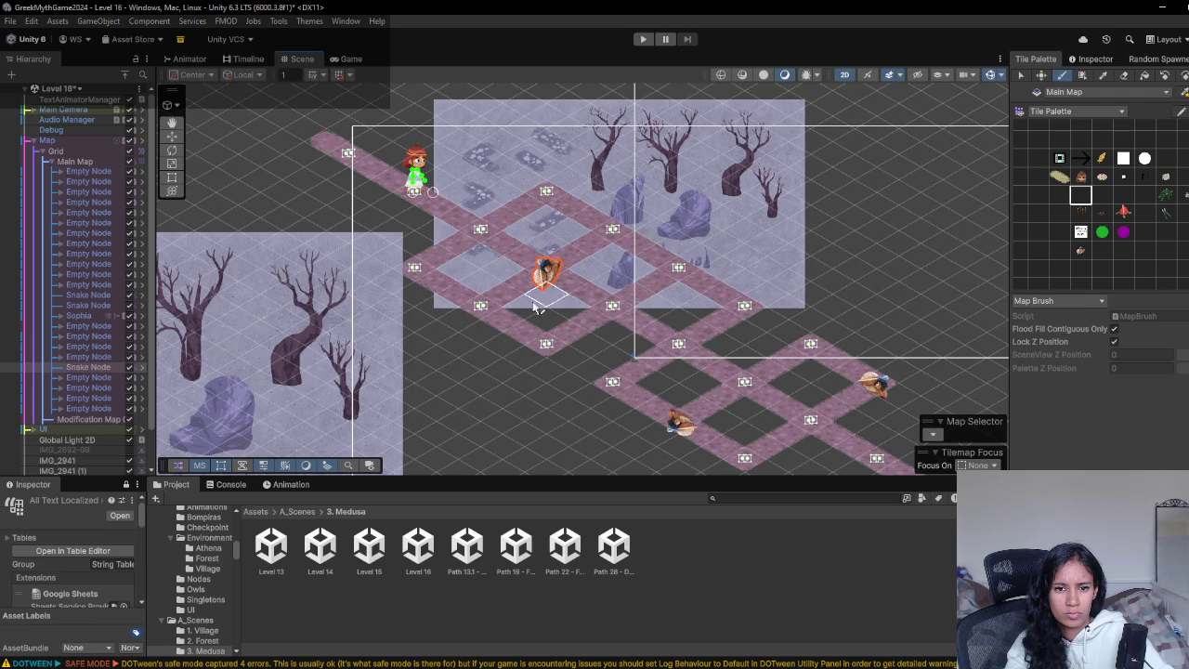
{"action": "scroll", "coordinate": [526, 327], "scroll_direction": "up", "scroll_amount": 1}
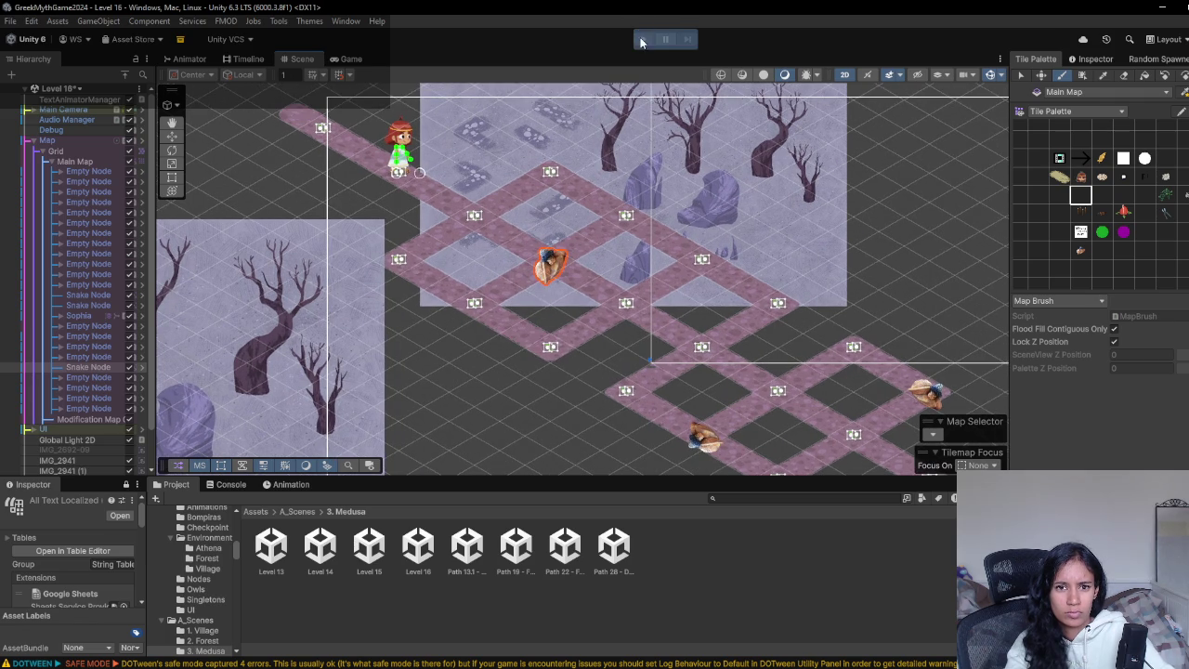
- Run Level 16 briefly, stop play mode, and pan to the lower end of the path
{"action": "left_click", "coordinate": [642, 40]}
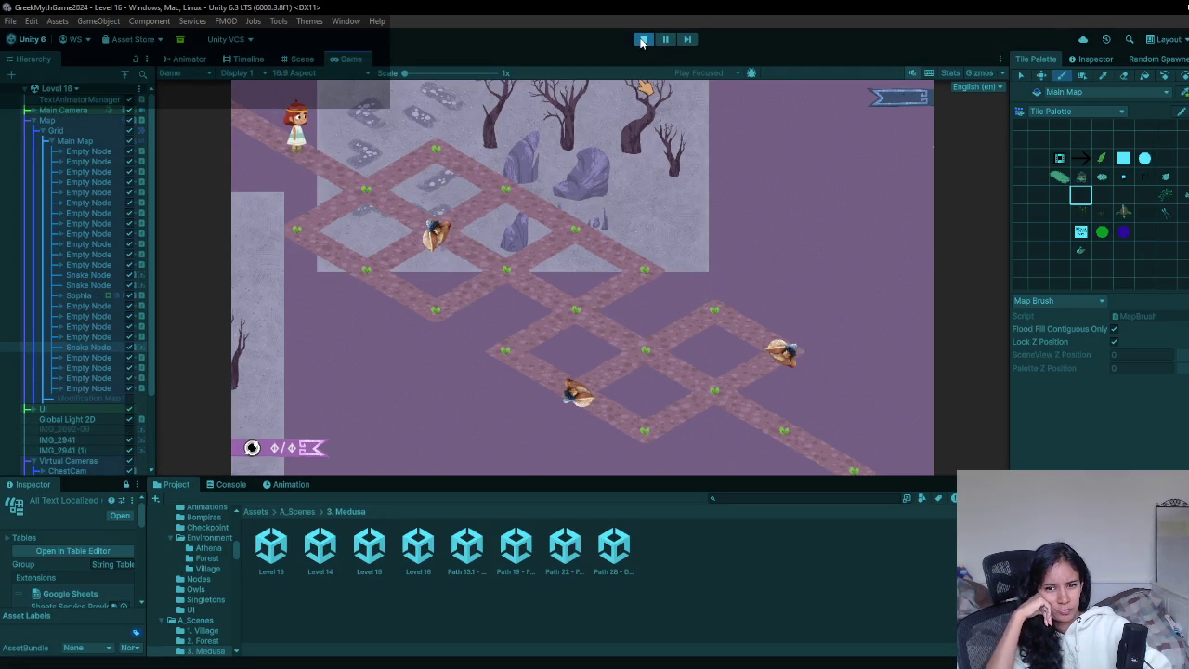
{"action": "left_click", "coordinate": [642, 40]}
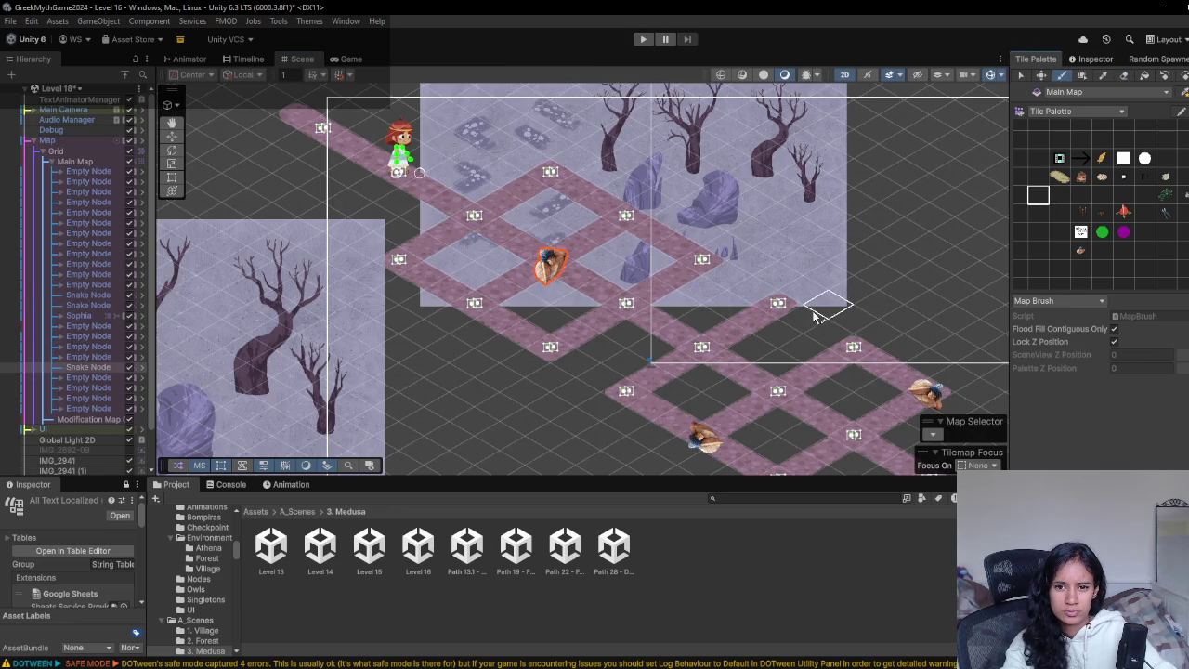
{"action": "scroll", "coordinate": [833, 300], "scroll_direction": "down", "scroll_amount": 2}
{"action": "mouse_move", "coordinate": [833, 300]}
{"action": "left_mouse_down"}
{"action": "mouse_move", "coordinate": [688, 271]}
{"action": "mouse_move", "coordinate": [682, 252]}
{"action": "left_mouse_up"}
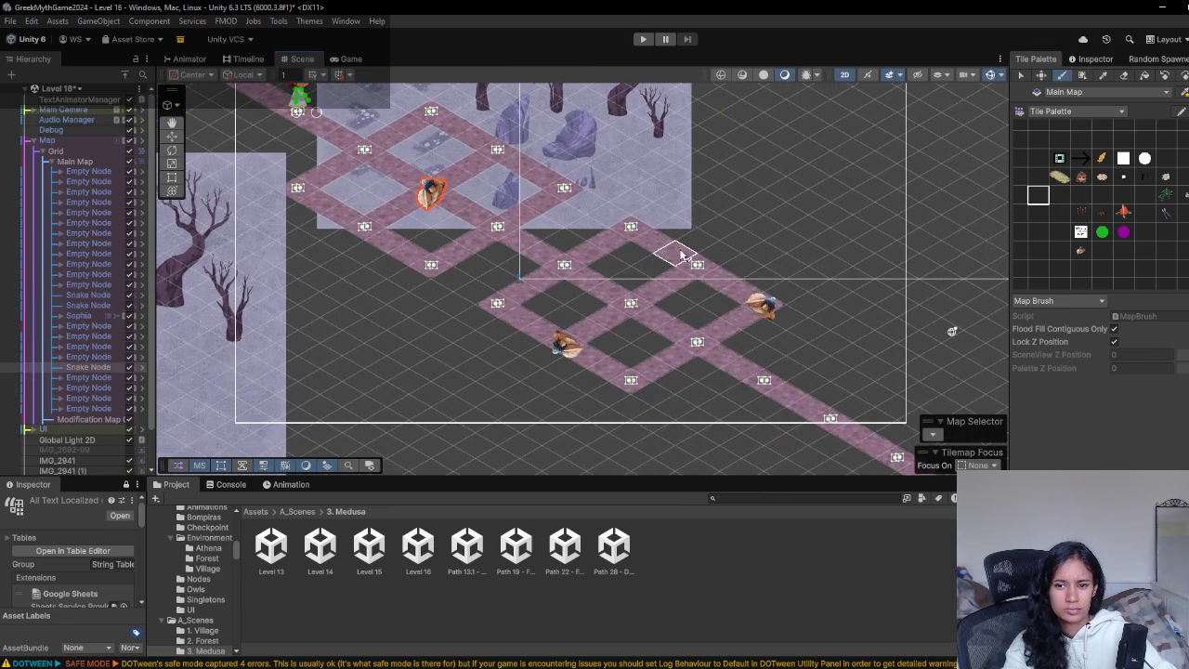
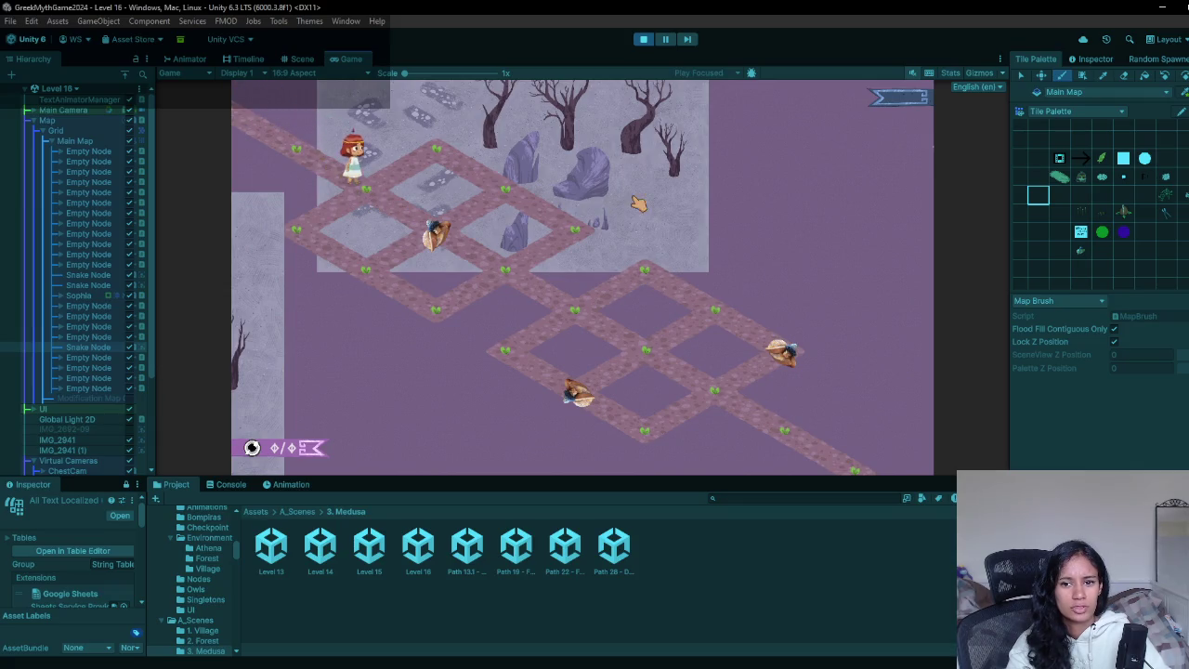
- Paint a Goal tile at the lower path's far end, then playtest walking the girl down the grid
{"action": "left_click", "coordinate": [645, 41]}
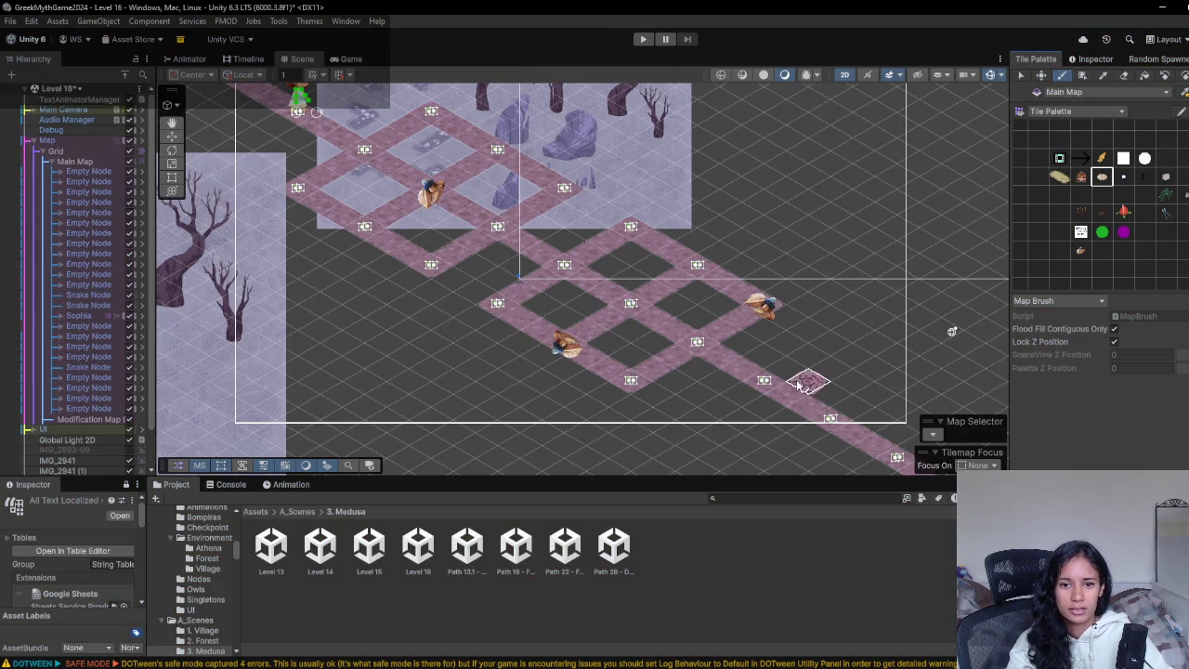
{"action": "left_click", "coordinate": [764, 379]}
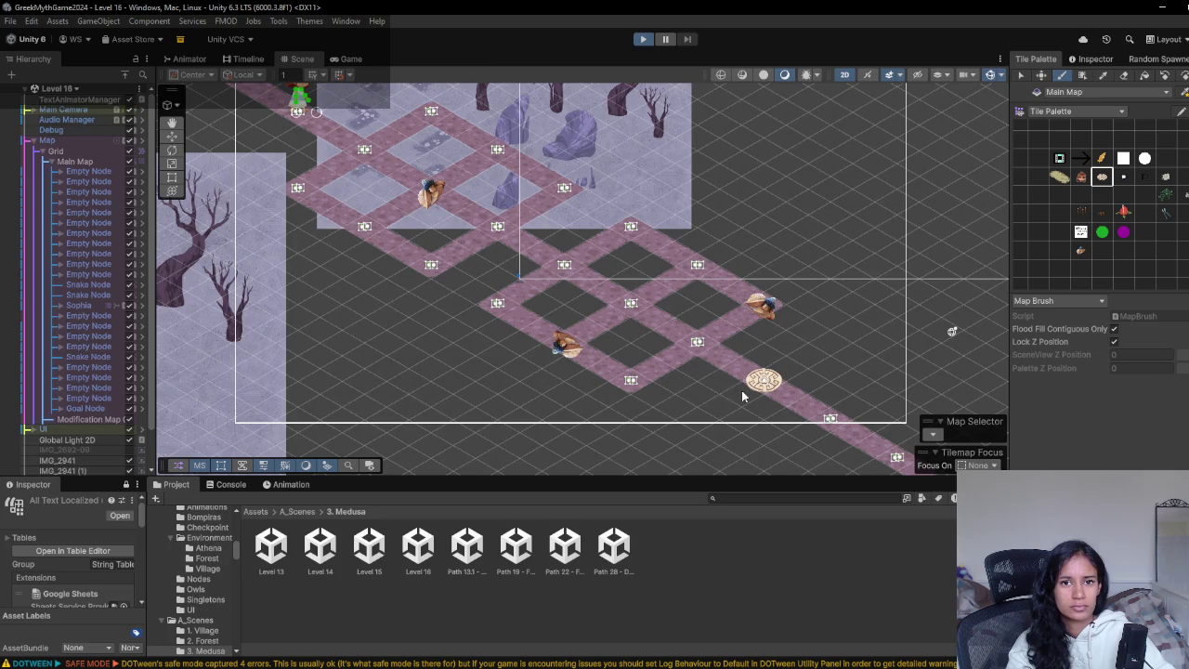
{"action": "key", "text": "ctrl+p"}
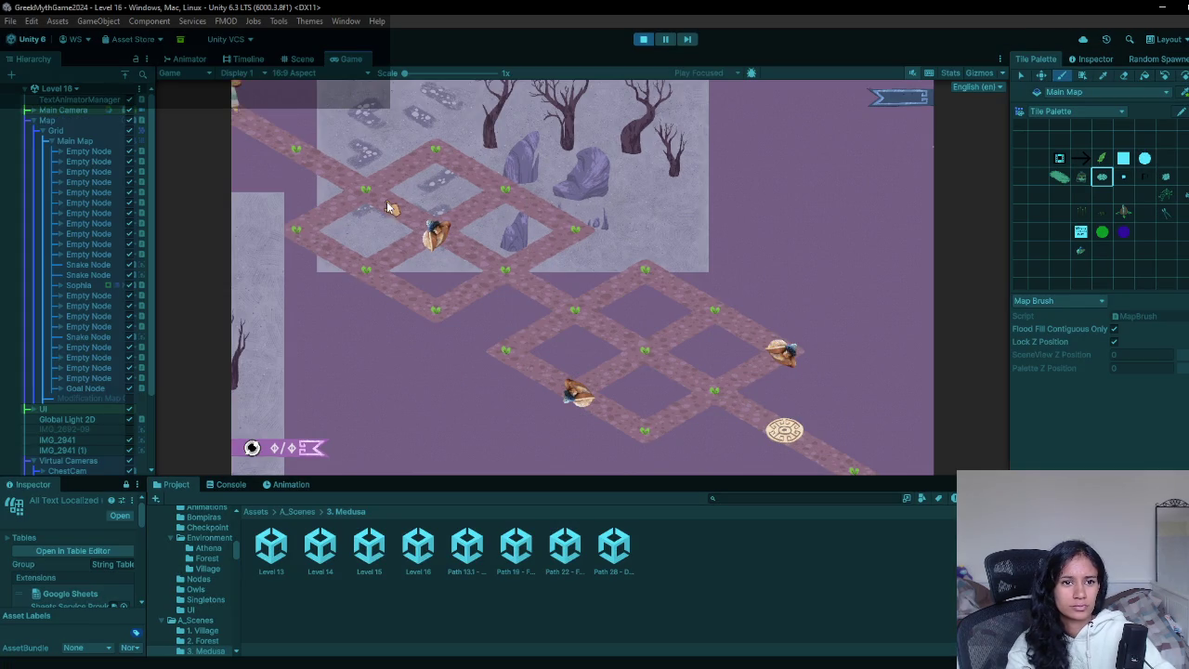
{"action": "left_click", "coordinate": [430, 153]}
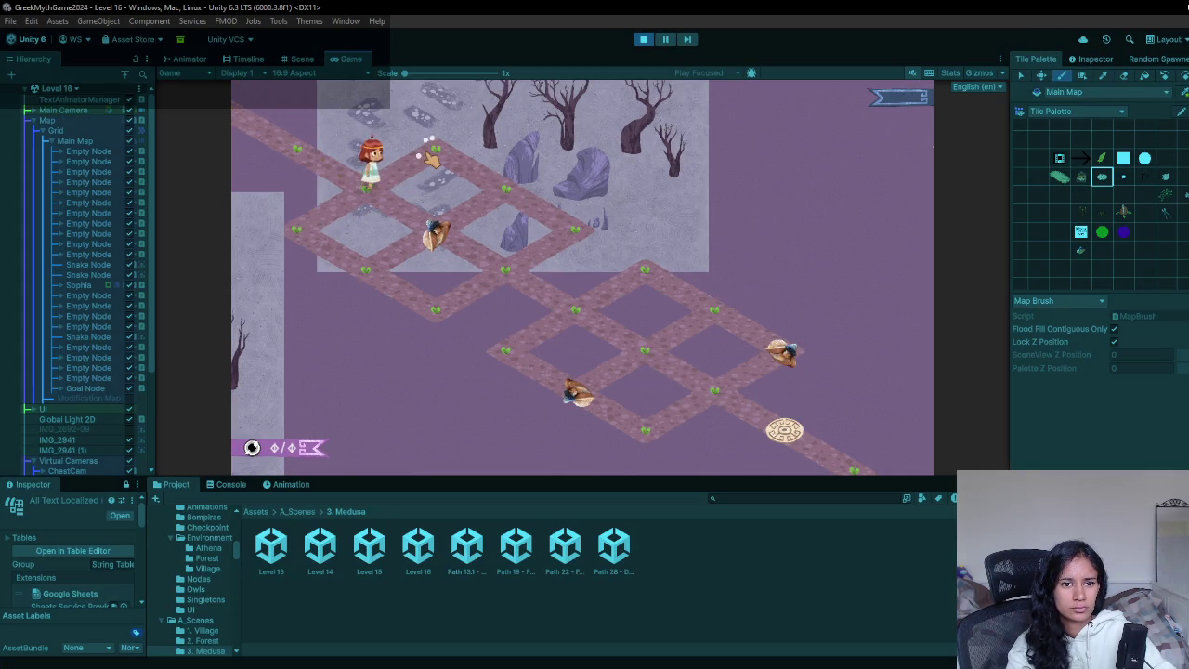
{"action": "left_click", "coordinate": [499, 191]}
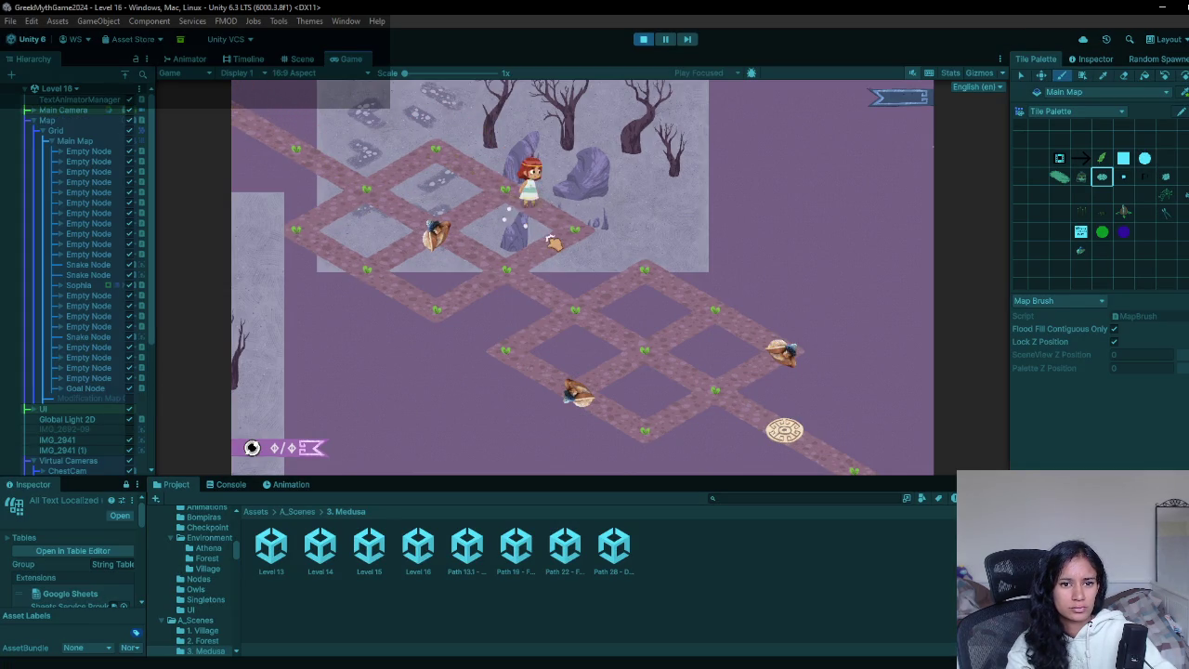
{"action": "left_click", "coordinate": [517, 279]}
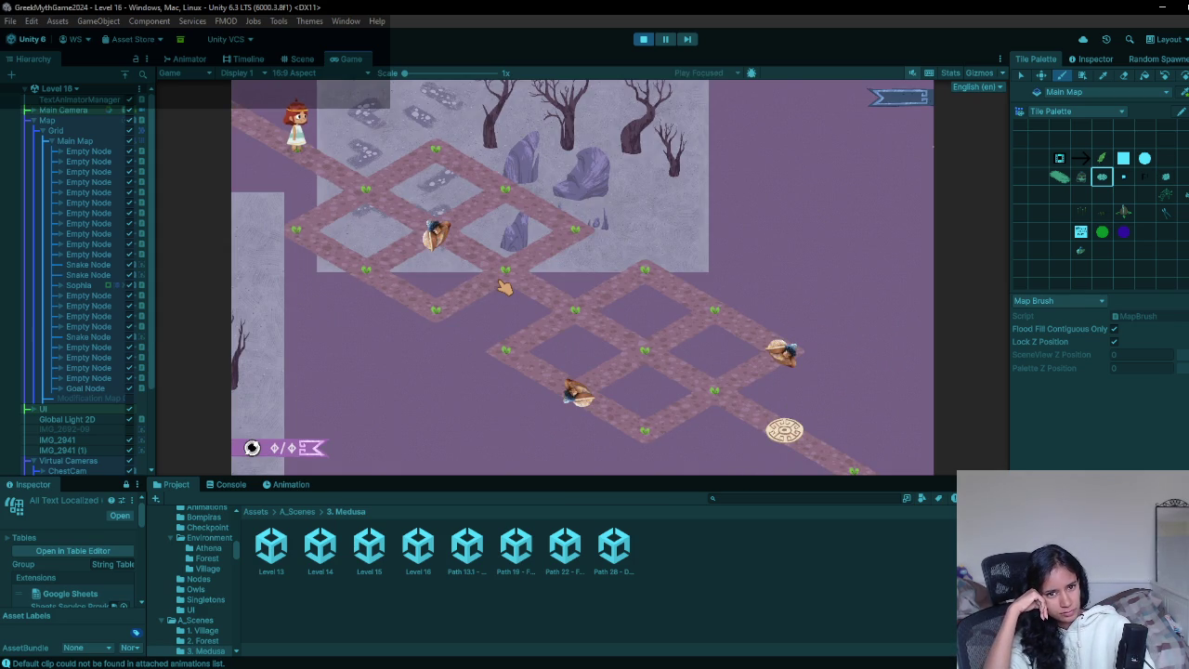
{"action": "left_click", "coordinate": [643, 40]}
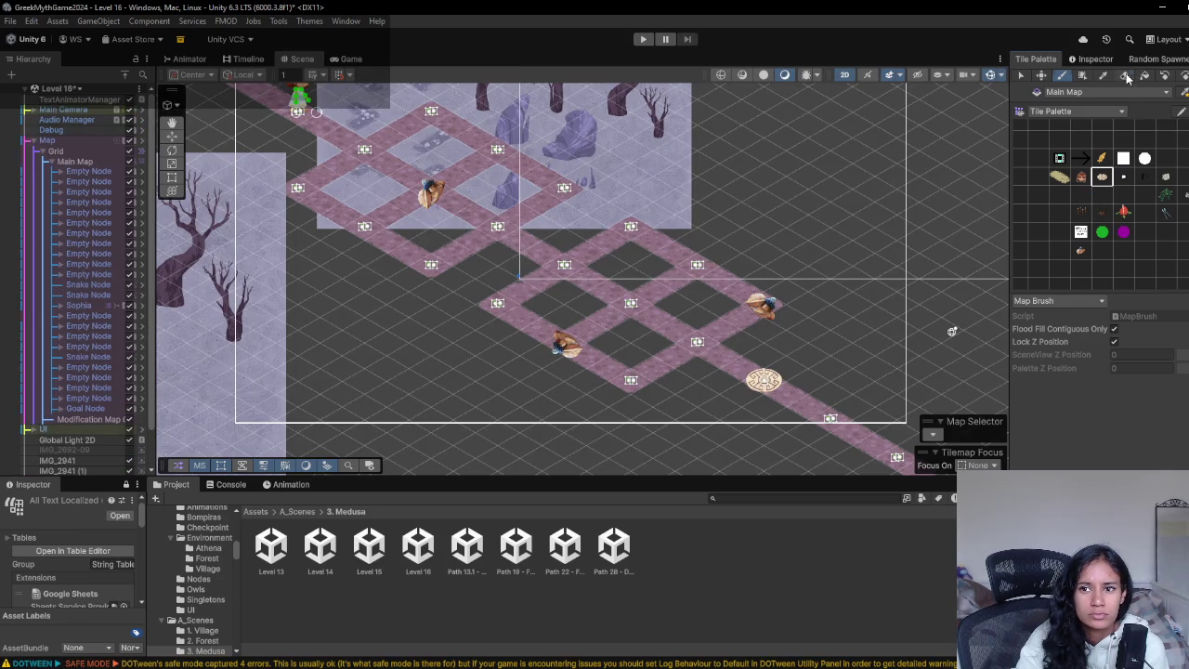
- Playtest Level 16, walking the girl down-left onto the lower grid to defeat two snakes
{"action": "left_click", "coordinate": [1126, 76]}
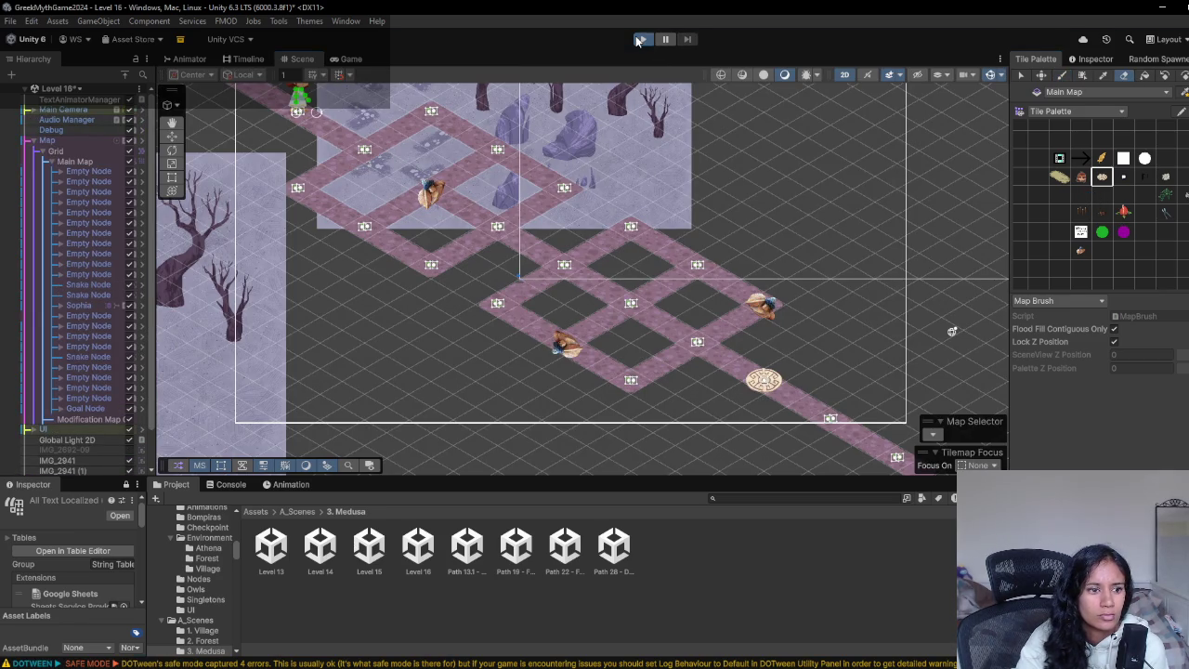
{"action": "left_click", "coordinate": [640, 40]}
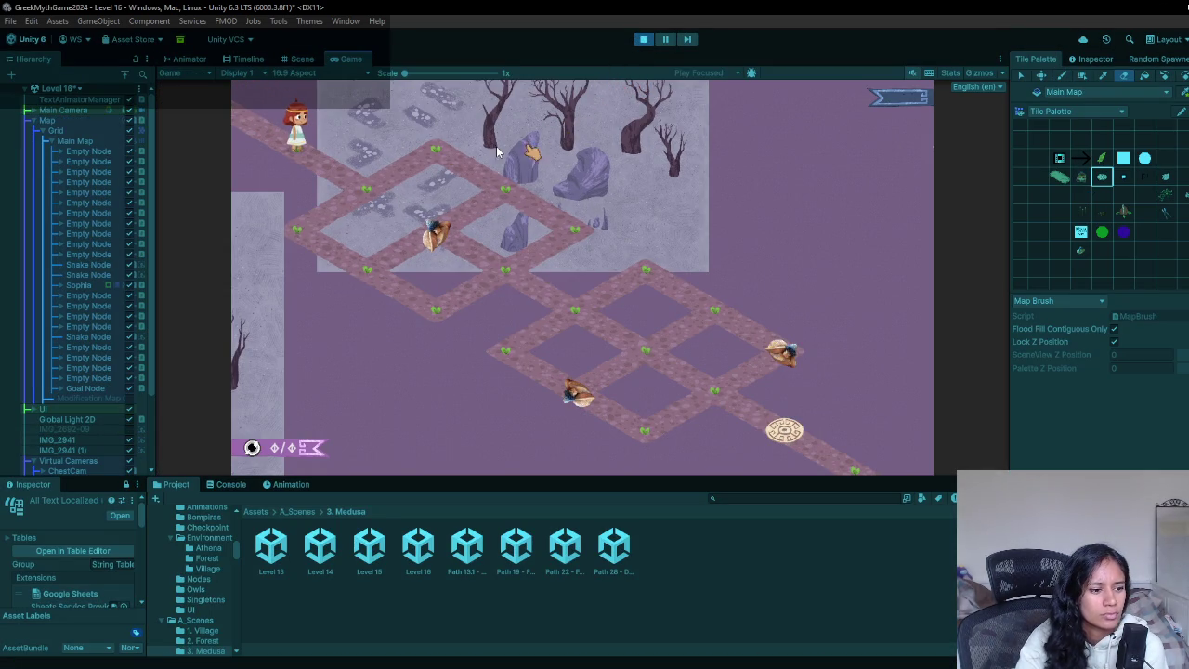
{"action": "left_click", "coordinate": [350, 193]}
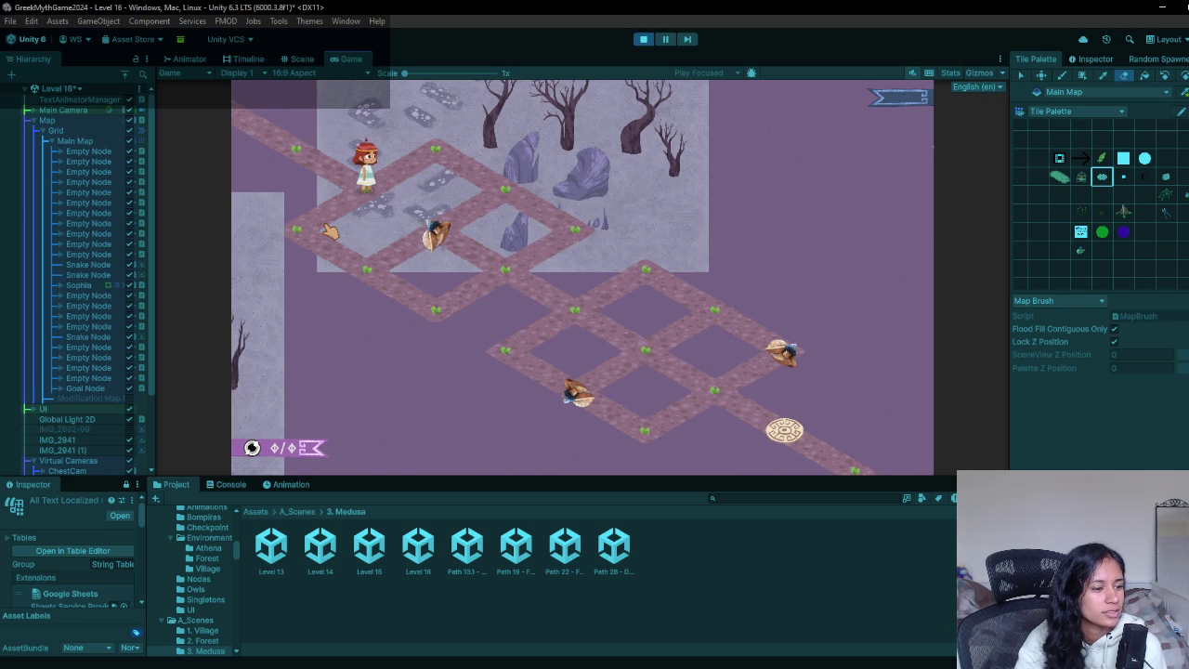
{"action": "left_click", "coordinate": [327, 229]}
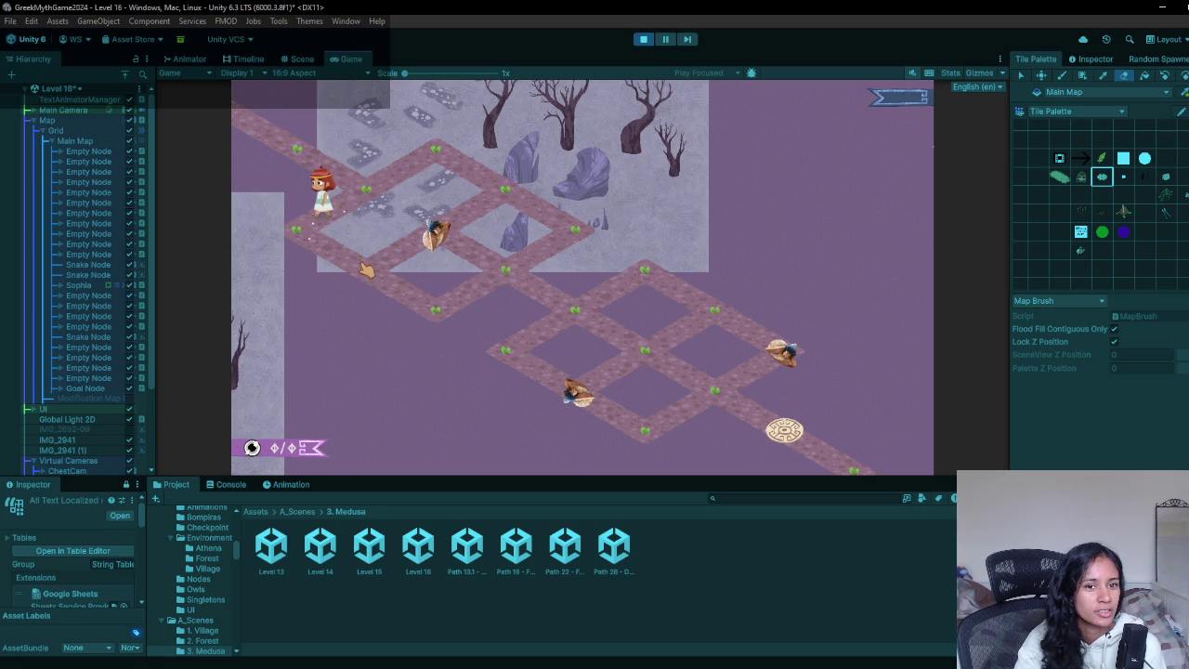
{"action": "left_click", "coordinate": [441, 237]}
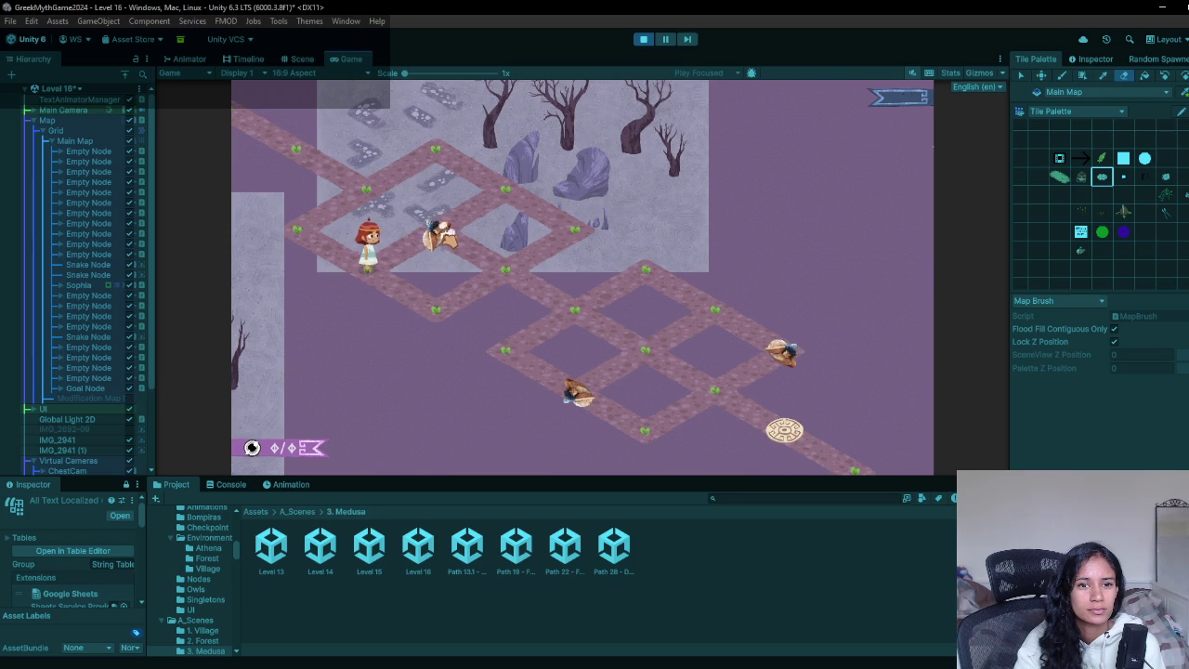
{"action": "left_click", "coordinate": [516, 276]}
{"action": "left_click", "coordinate": [573, 319]}
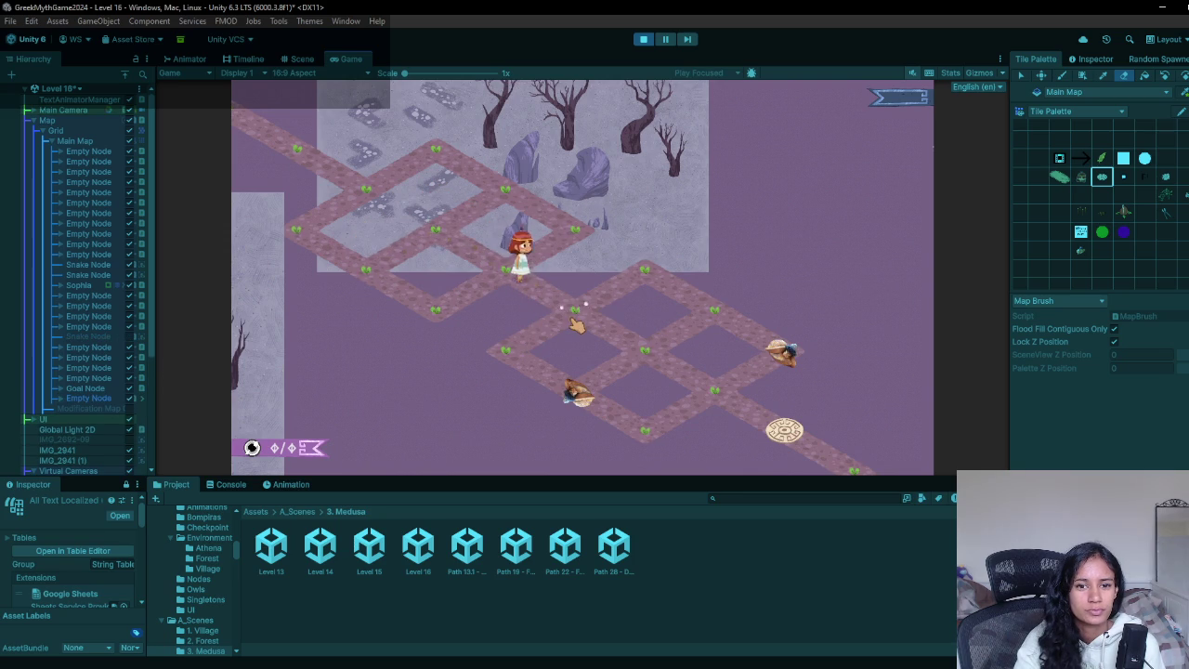
{"action": "left_click", "coordinate": [512, 355]}
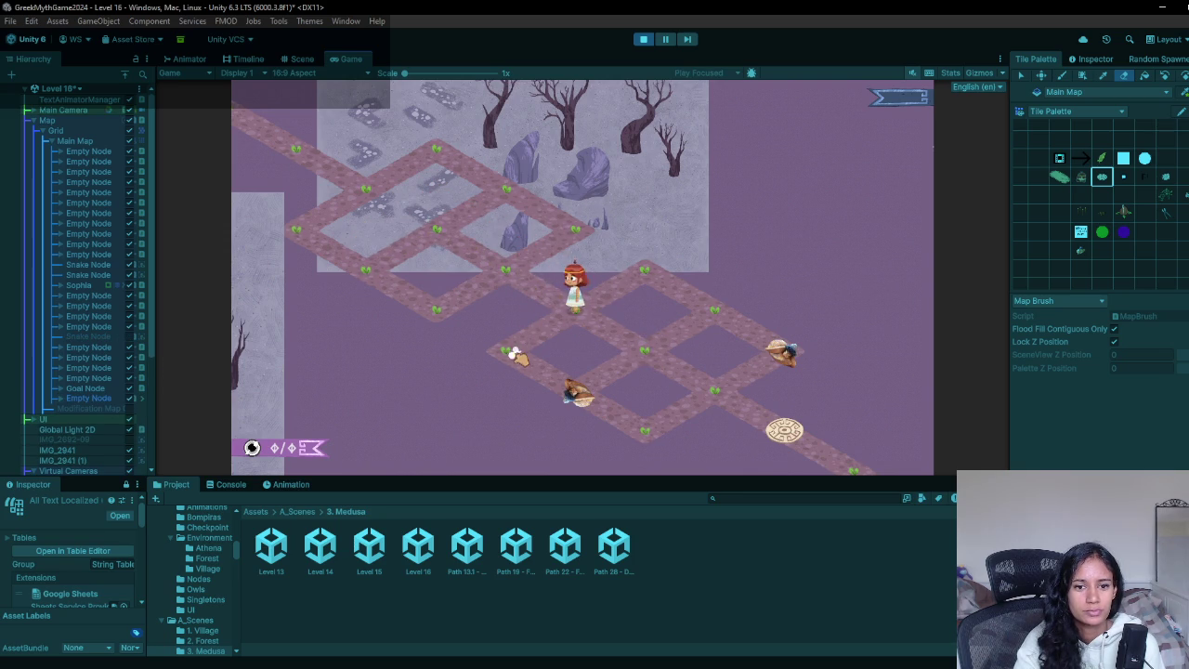
{"action": "left_click", "coordinate": [578, 398]}
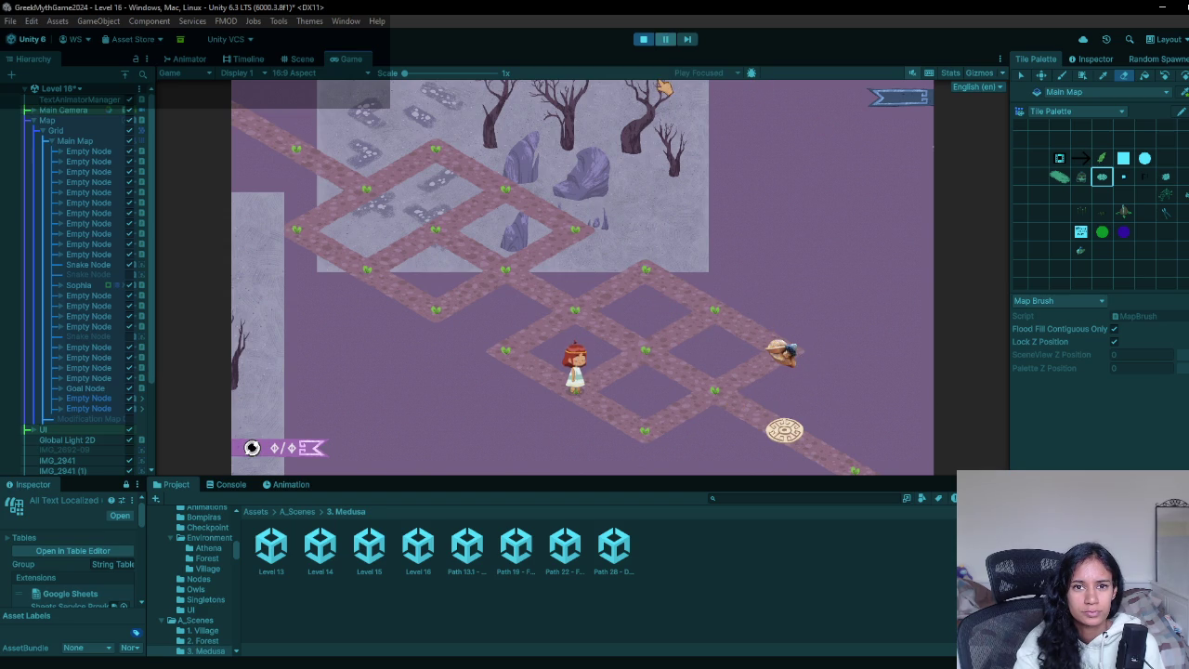
{"action": "left_click", "coordinate": [645, 41]}
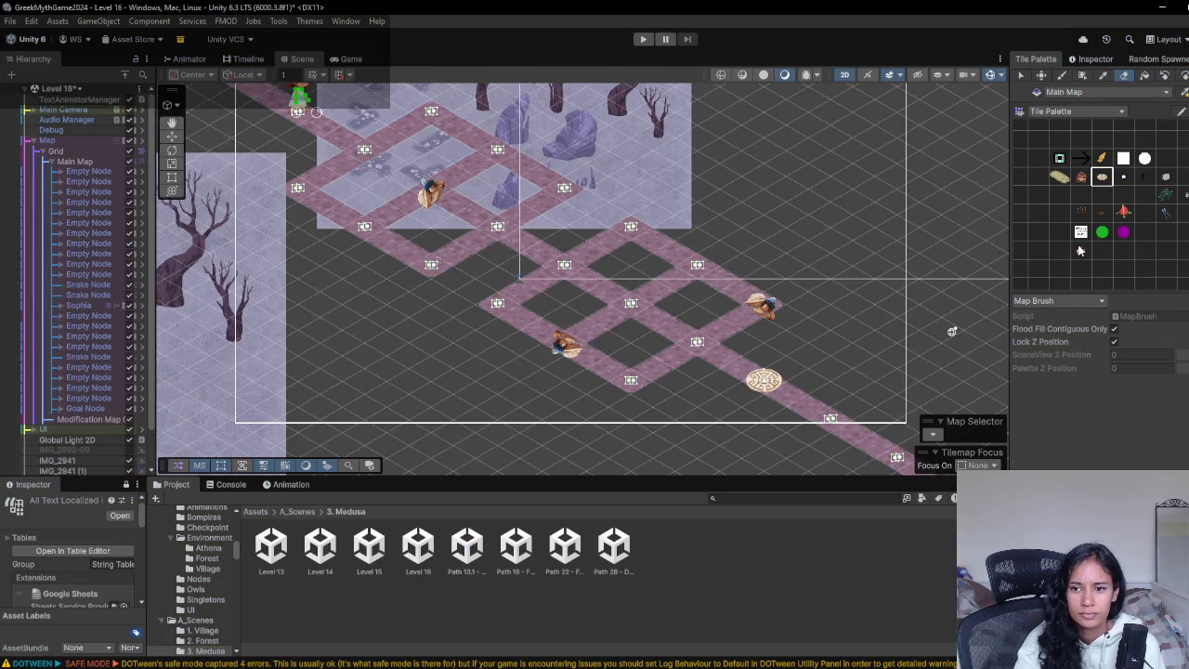
- Paint snake tiles onto the lower loop's top and bottom nodes
{"action": "left_click", "coordinate": [1080, 251]}
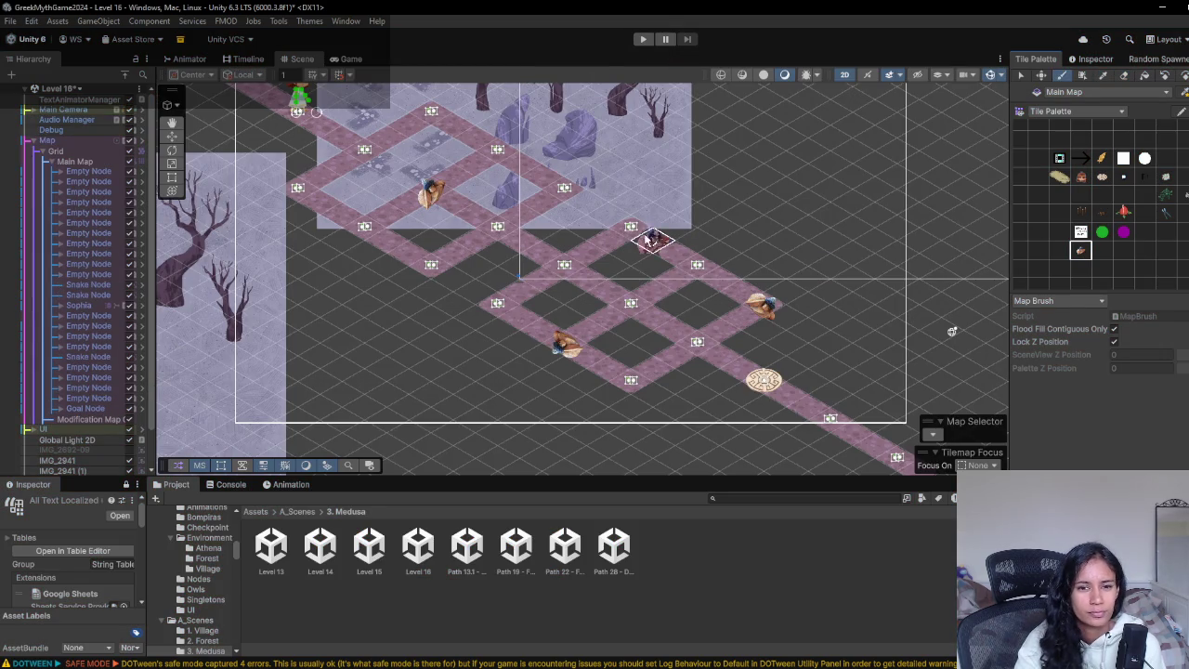
{"action": "left_click", "coordinate": [638, 234]}
{"action": "left_click", "coordinate": [637, 234]}
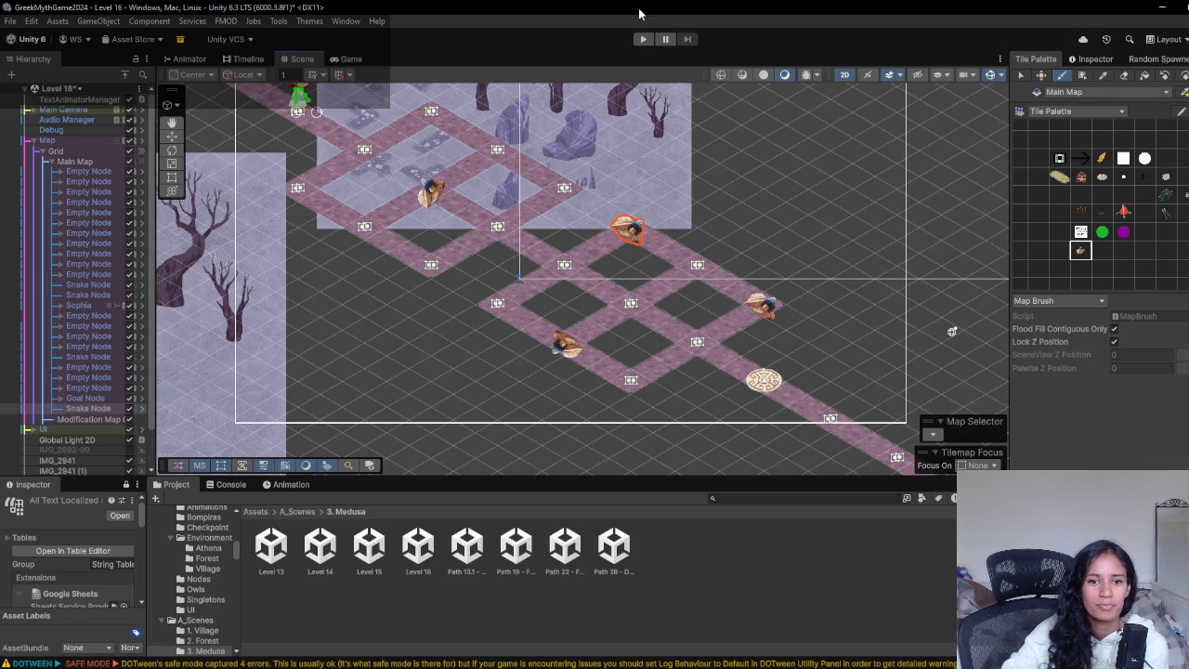
{"action": "scroll", "coordinate": [608, 344], "scroll_direction": "up", "scroll_amount": 2}
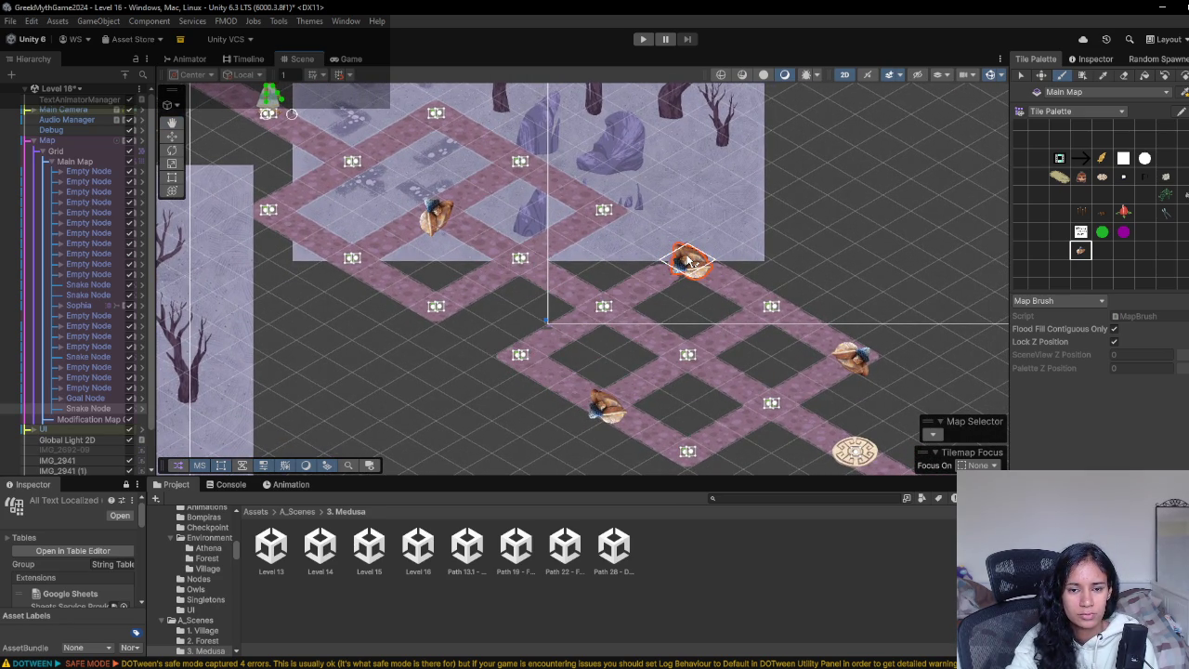
{"action": "left_click", "coordinate": [690, 263]}
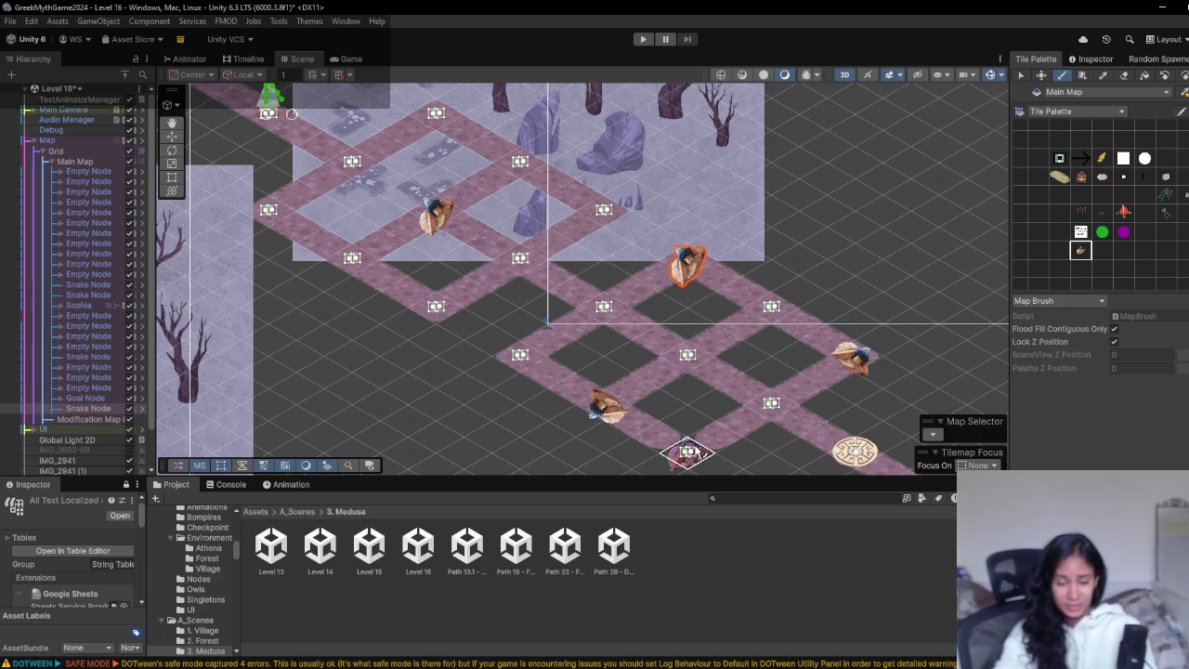
{"action": "left_click", "coordinate": [695, 451]}
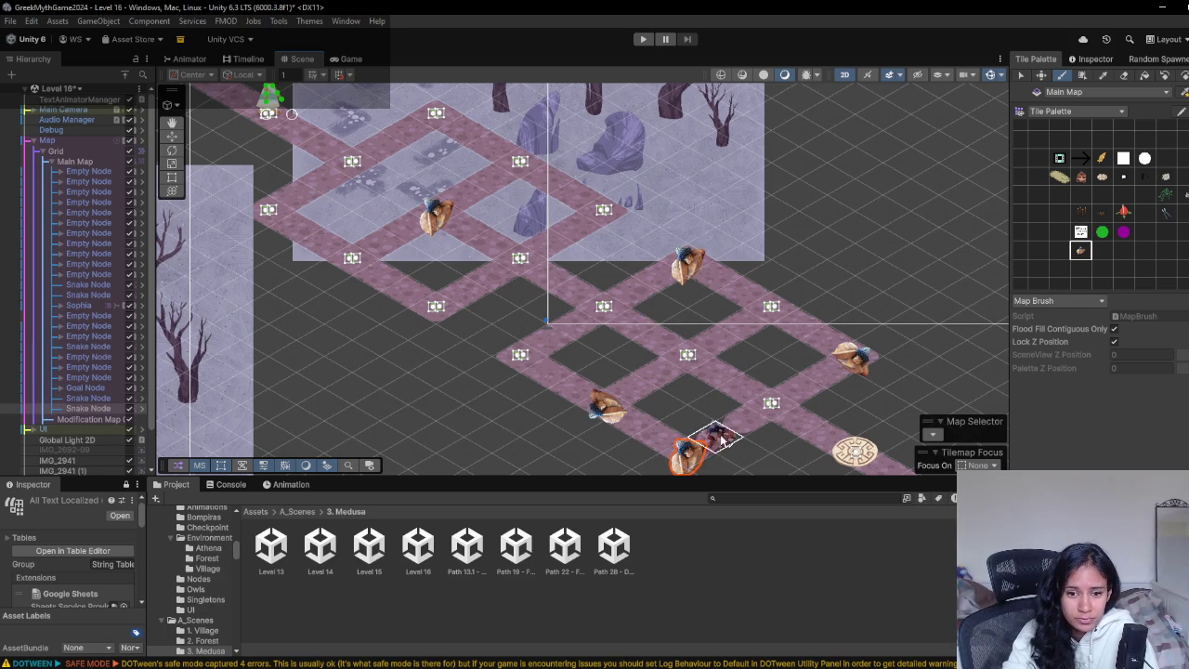
- Place a snake on the lower loop's centre node
{"action": "left_click_drag", "start_coordinate": [778, 466], "coordinate": [771, 409]}
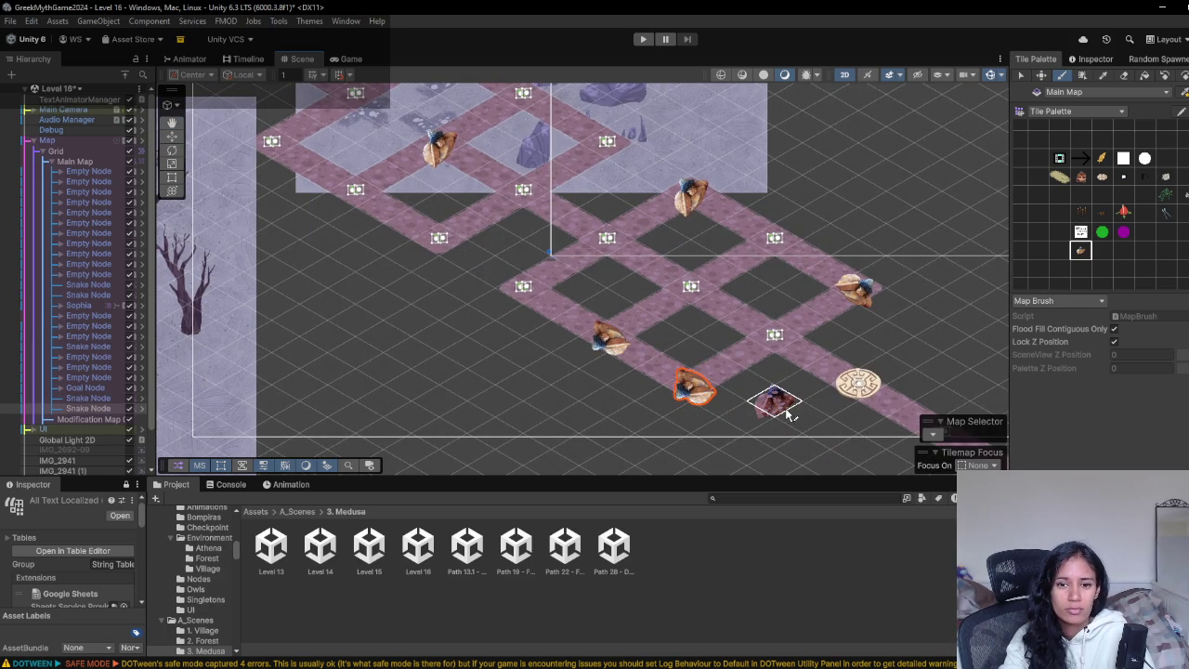
{"action": "left_click", "coordinate": [676, 292]}
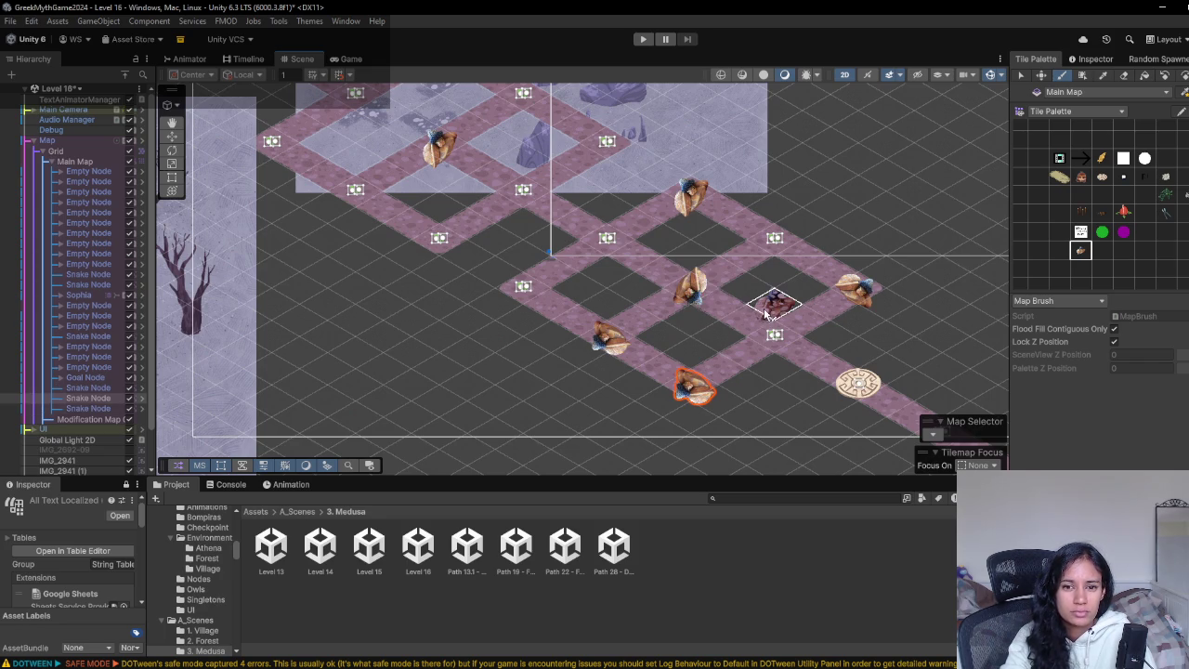
{"action": "left_click", "coordinate": [706, 294]}
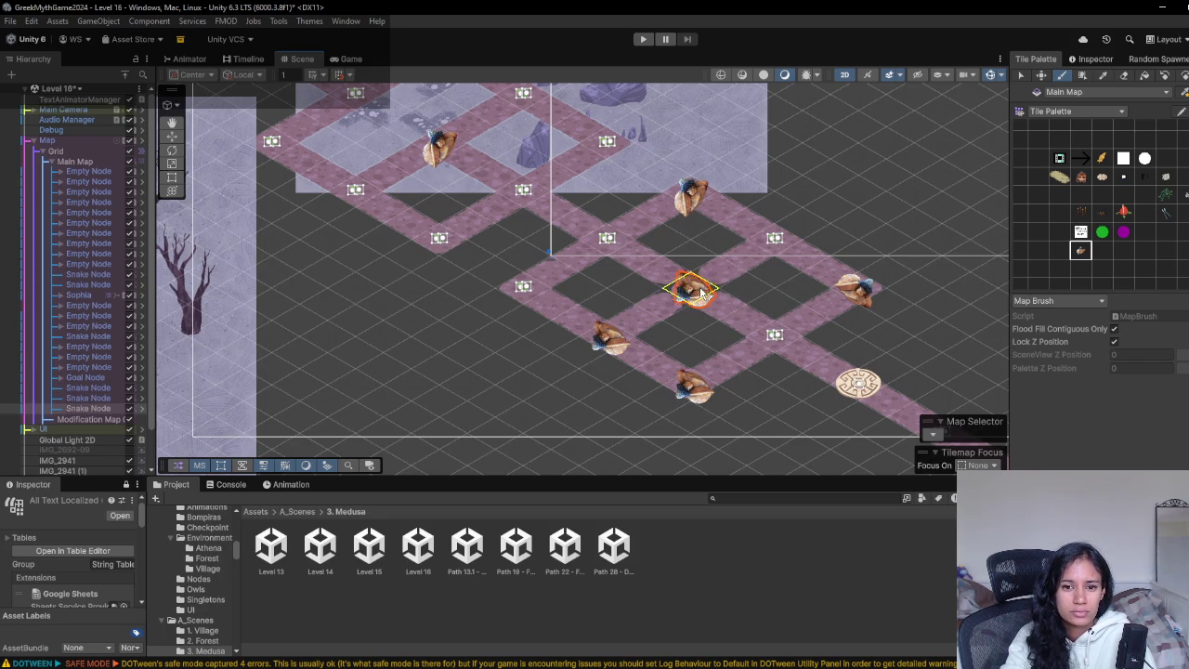
- Erase the snake on the loop's left node and paint an Empty Node tile there
{"action": "left_click", "coordinate": [1125, 75]}
{"action": "left_click", "coordinate": [609, 340]}
{"action": "left_click", "coordinate": [1058, 197]}
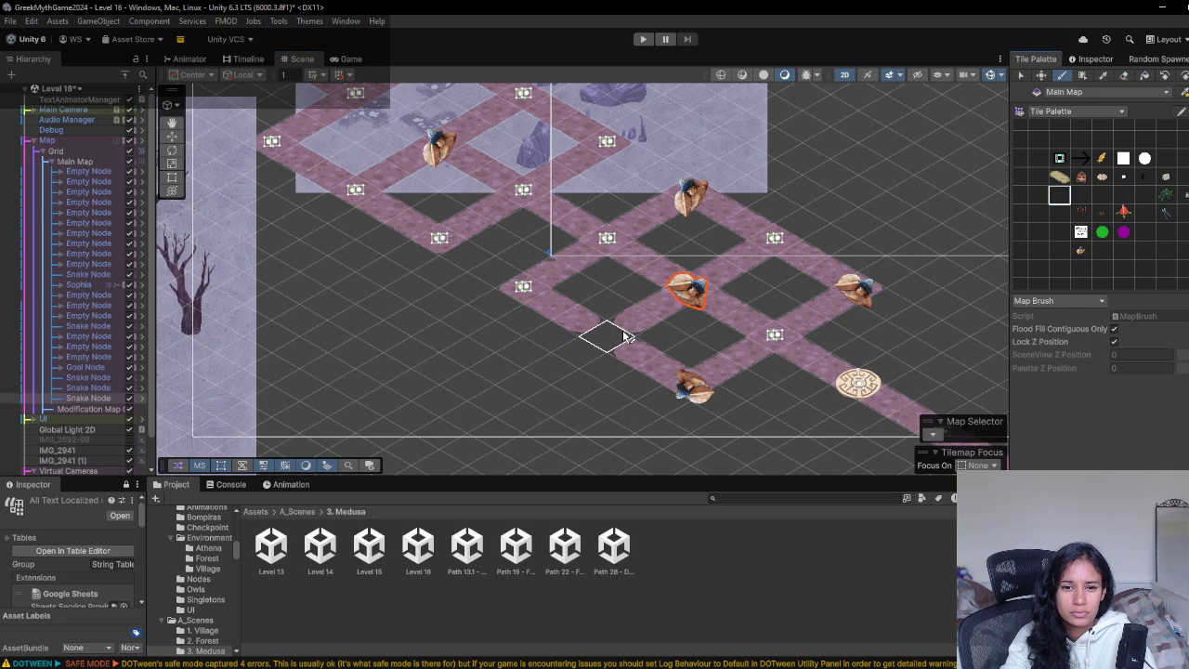
{"action": "left_click", "coordinate": [617, 340]}
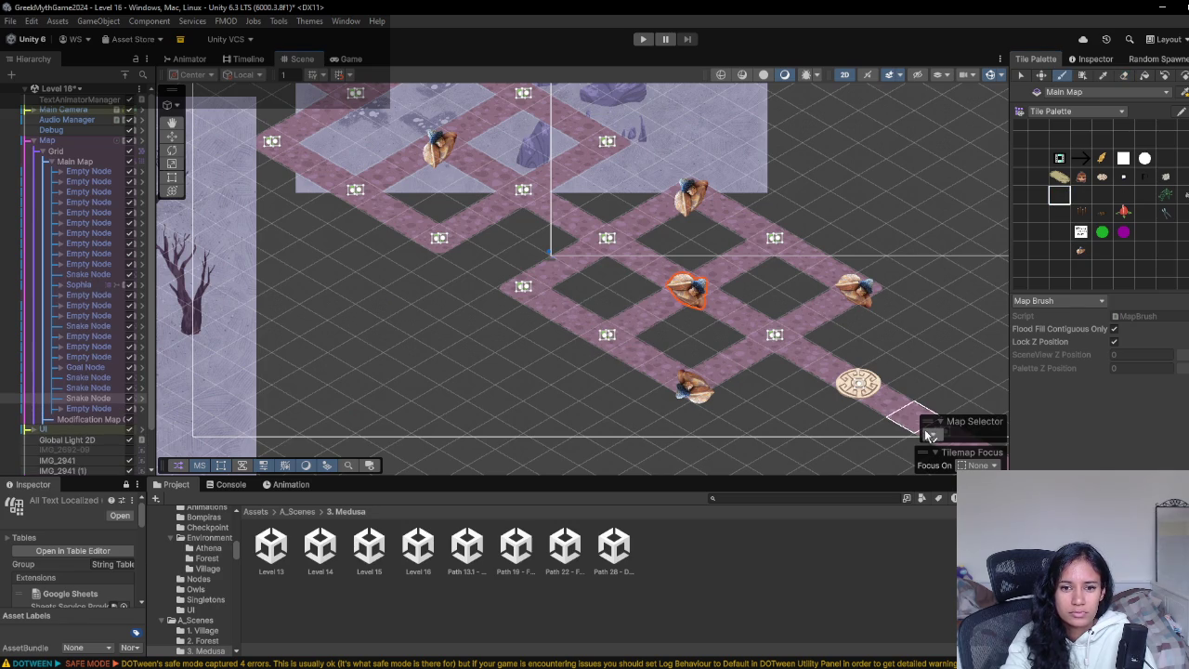
{"action": "scroll", "coordinate": [734, 348], "scroll_direction": "up", "scroll_amount": 3}
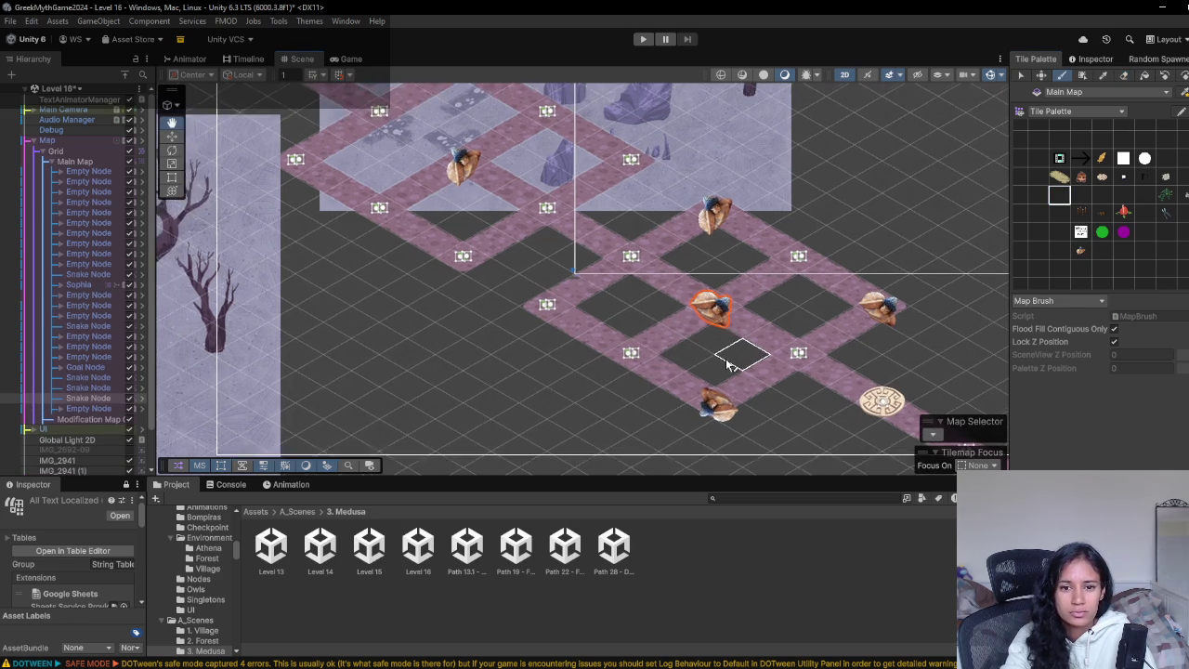
{"action": "left_click", "coordinate": [1124, 76]}
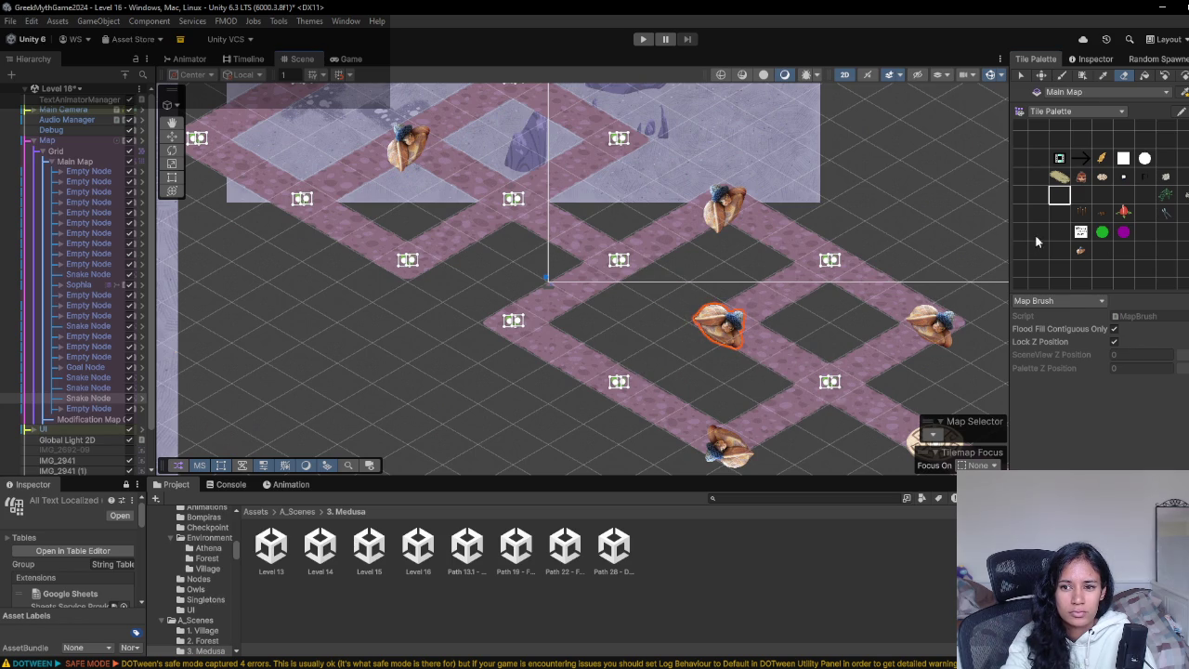
- Settle on the eraser in the Tile Palette and enter Play mode to test the repainted grid
{"action": "left_click", "coordinate": [1038, 213]}
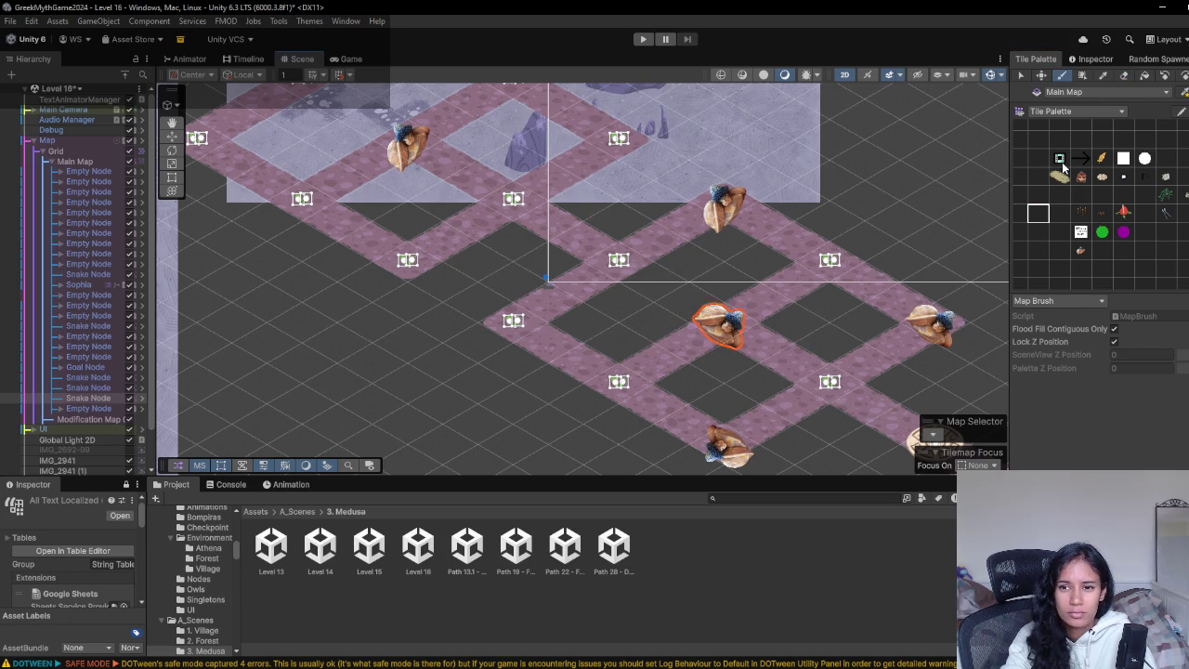
{"action": "left_click", "coordinate": [1124, 76]}
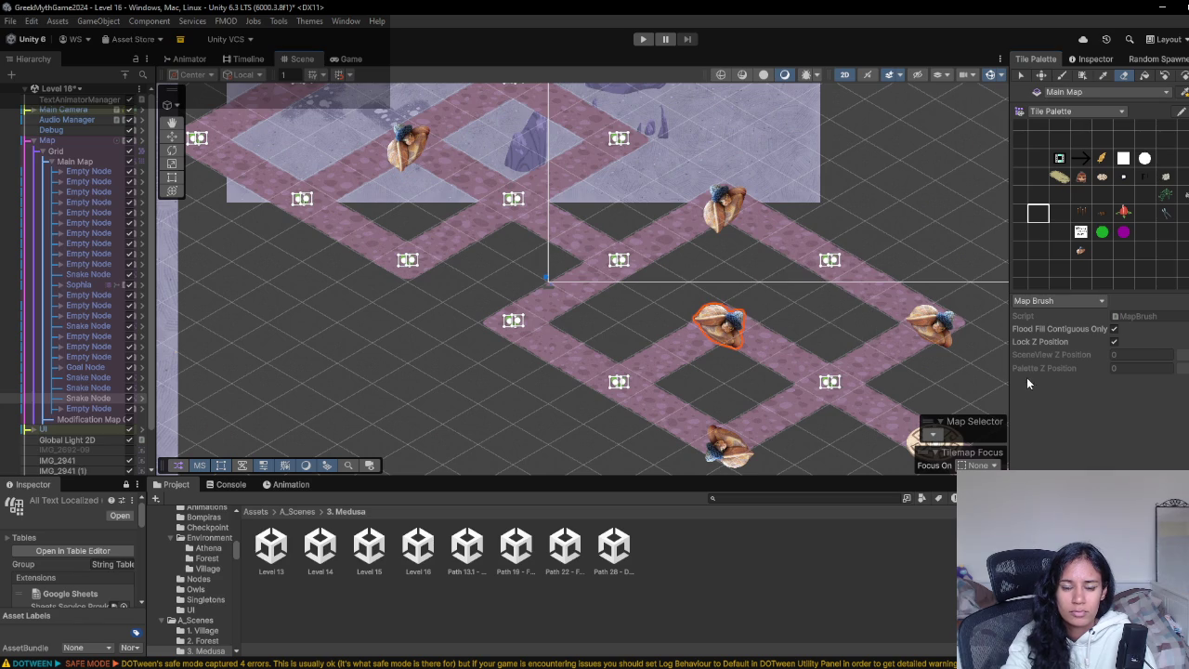
{"action": "left_click", "coordinate": [1045, 145]}
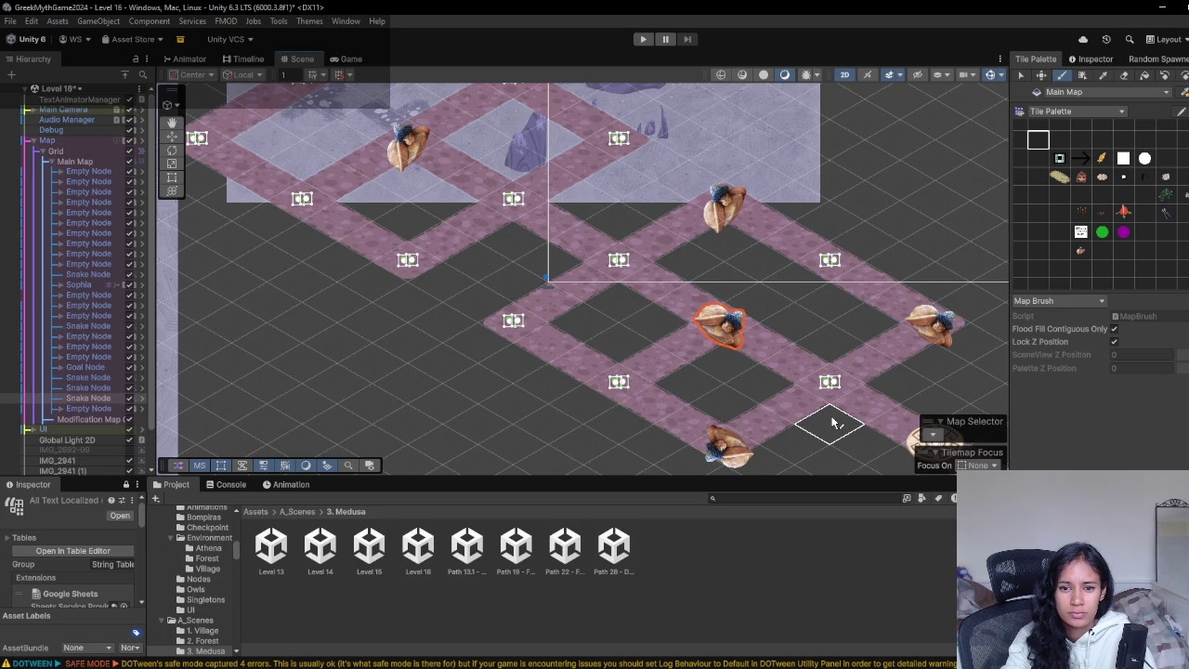
{"action": "scroll", "coordinate": [653, 377], "scroll_direction": "down", "scroll_amount": 2}
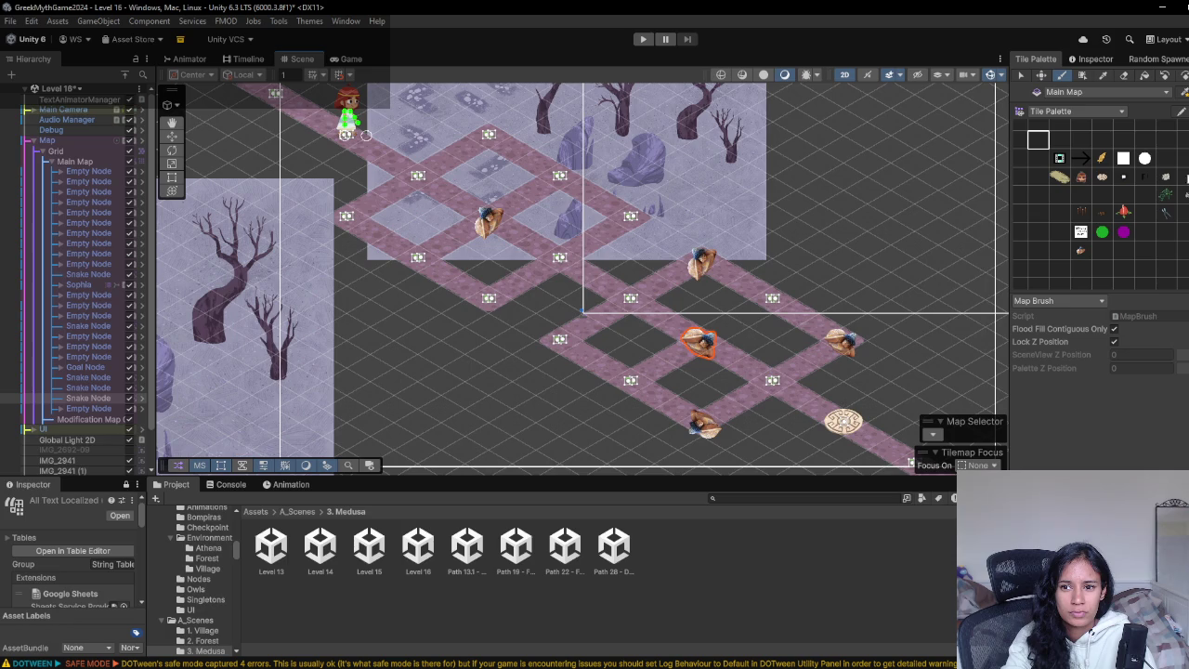
{"action": "left_click", "coordinate": [1125, 75]}
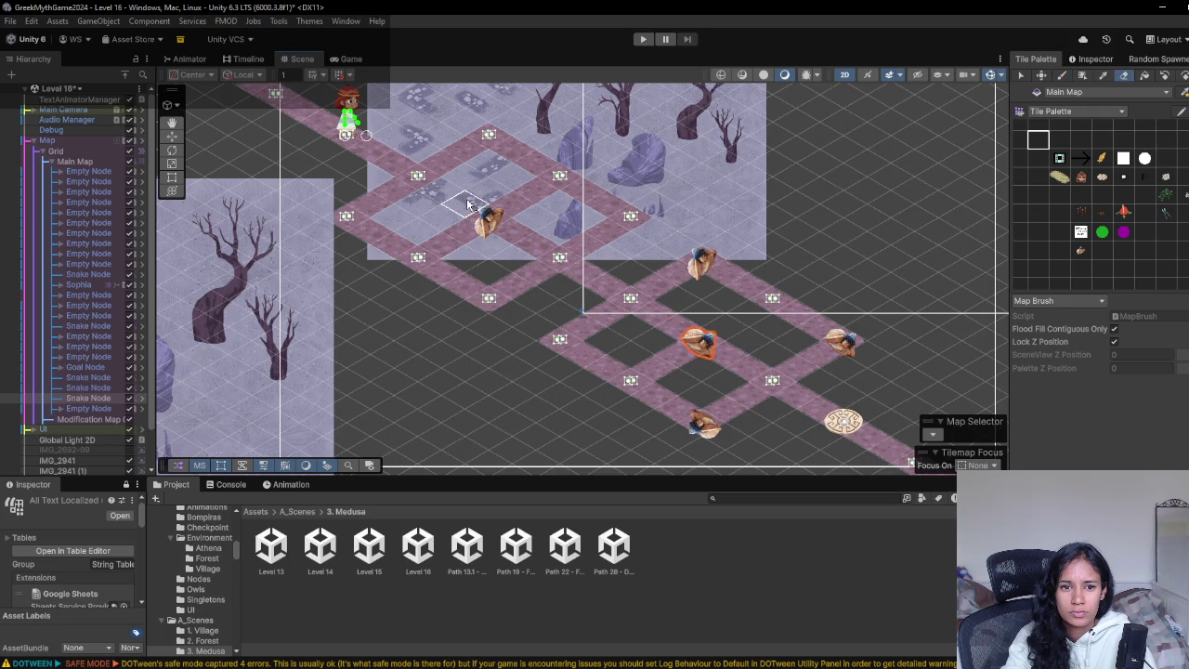
{"action": "left_click", "coordinate": [643, 39]}
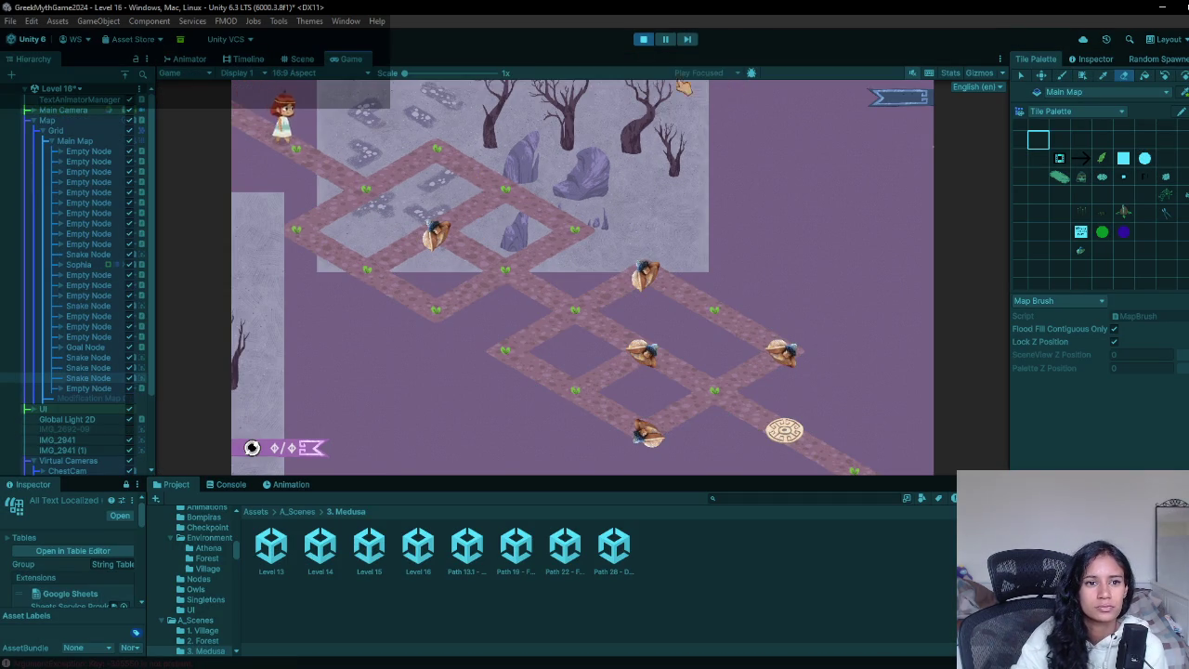
- Walk Sophia along the paths onto the snake nodes, defeating the snakes including the lower one
{"action": "left_click", "coordinate": [385, 199]}
{"action": "left_click", "coordinate": [310, 243]}
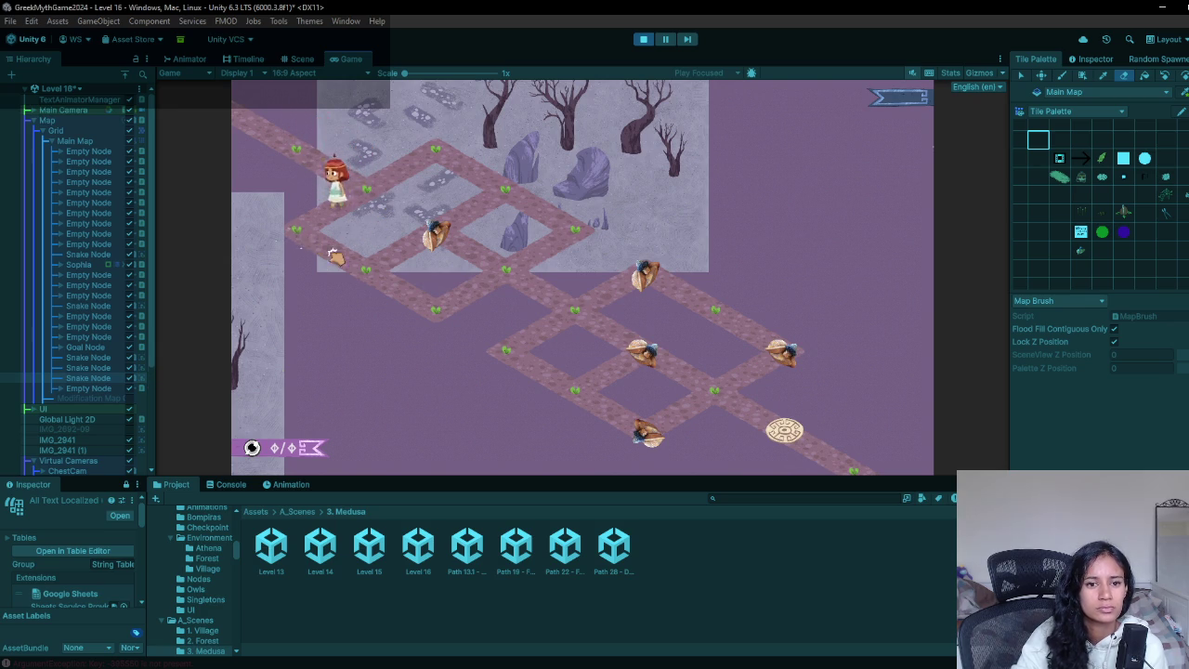
{"action": "left_click", "coordinate": [388, 282]}
{"action": "left_click", "coordinate": [453, 232]}
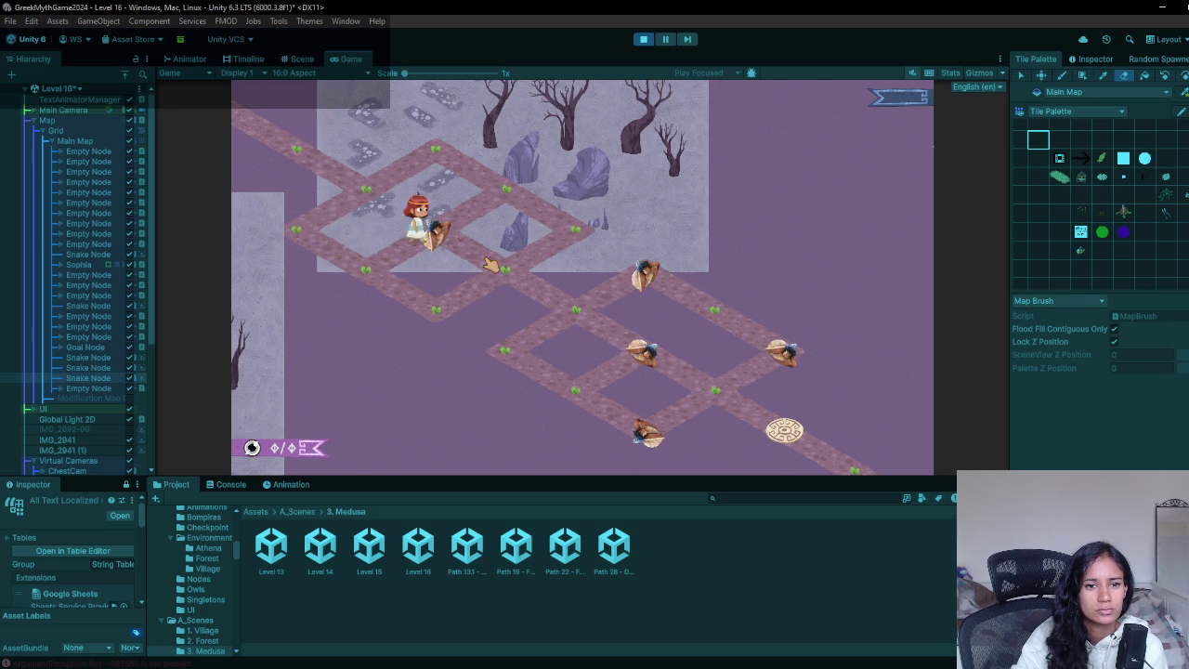
{"action": "left_click", "coordinate": [557, 313]}
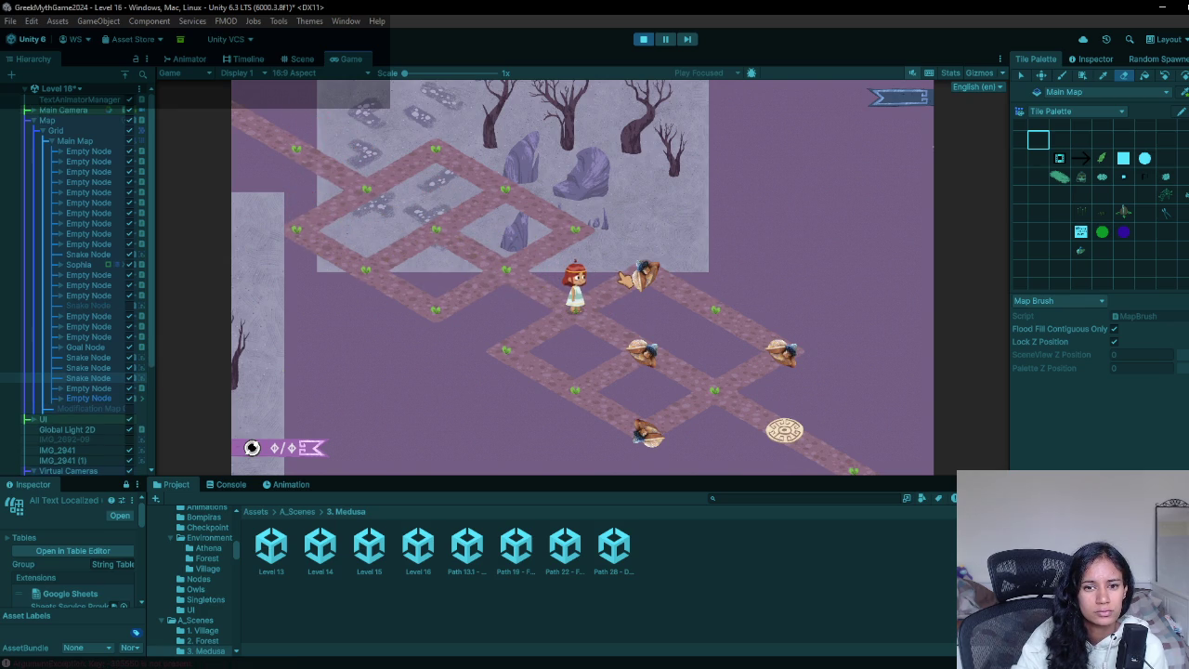
{"action": "key", "text": "Right"}
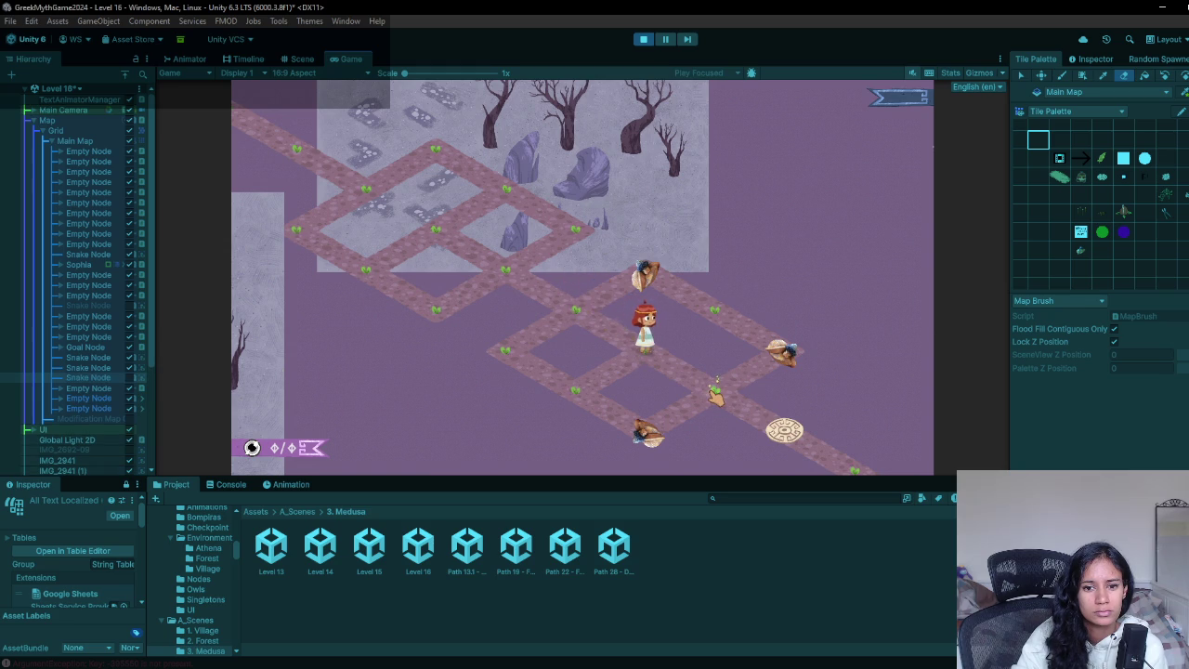
{"action": "left_click", "coordinate": [569, 311]}
{"action": "key", "text": "Up"}
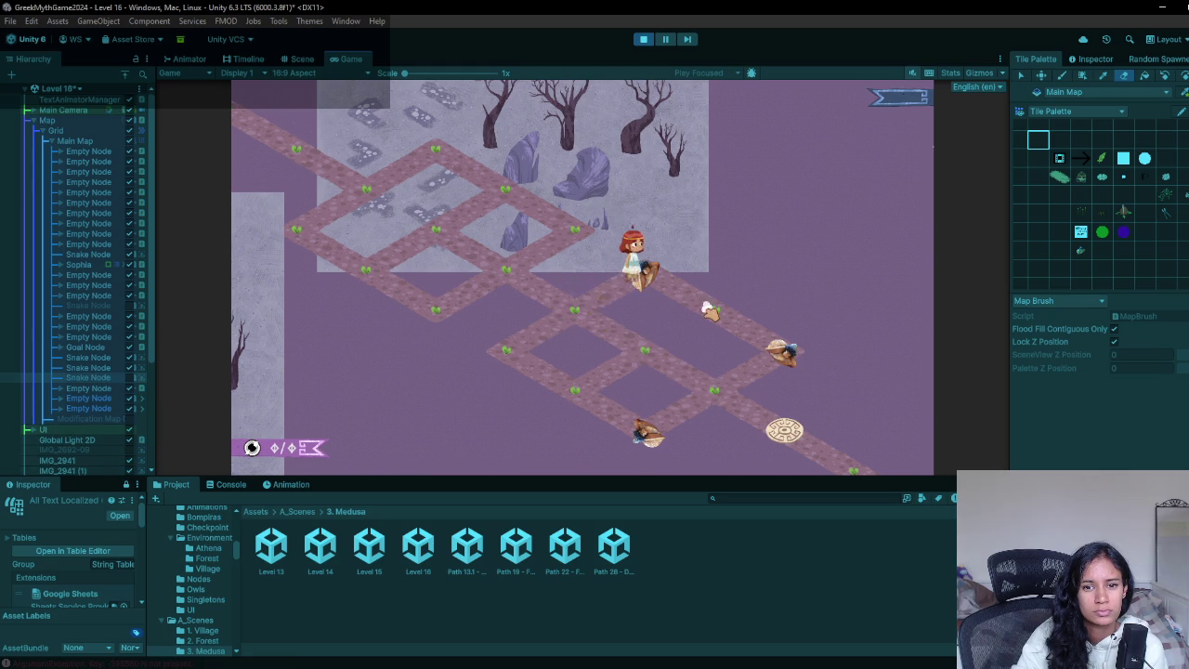
{"action": "key", "text": "Right"}
{"action": "key", "text": "Right"}
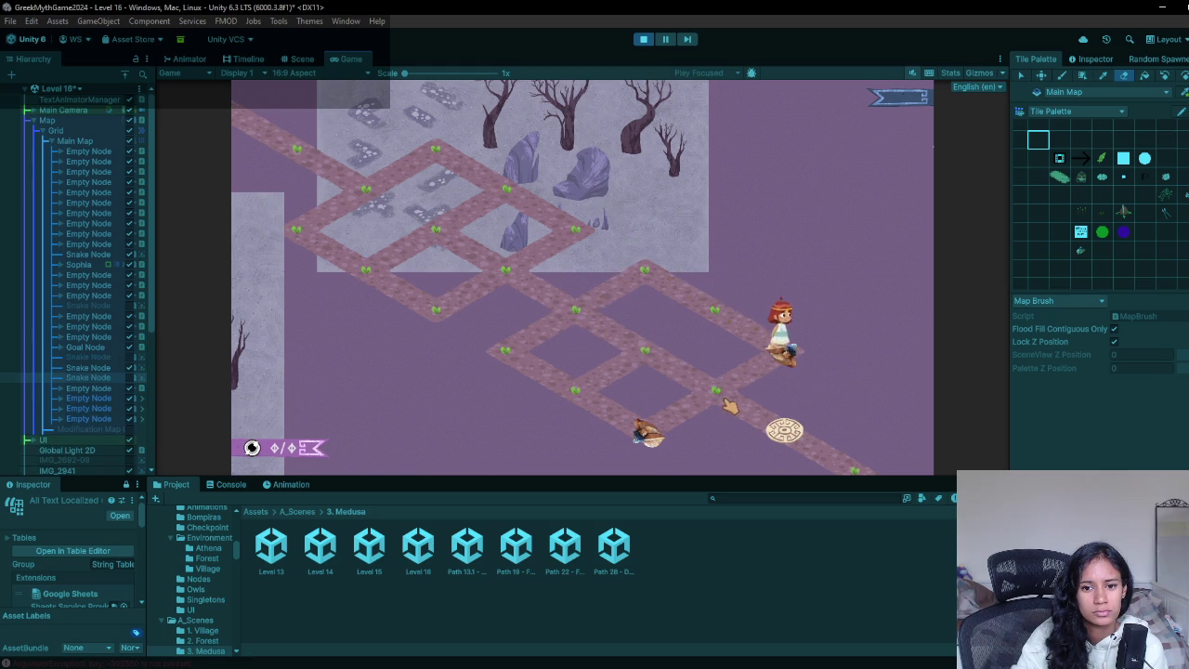
{"action": "left_click", "coordinate": [720, 316]}
- Walk Sophia back around the loop toward the goal, then stop the playtest
{"action": "left_click", "coordinate": [639, 281]}
{"action": "left_click", "coordinate": [576, 314]}
{"action": "left_click", "coordinate": [509, 360]}
{"action": "left_click", "coordinate": [587, 399]}
{"action": "left_click", "coordinate": [647, 440]}
{"action": "left_click", "coordinate": [708, 389]}
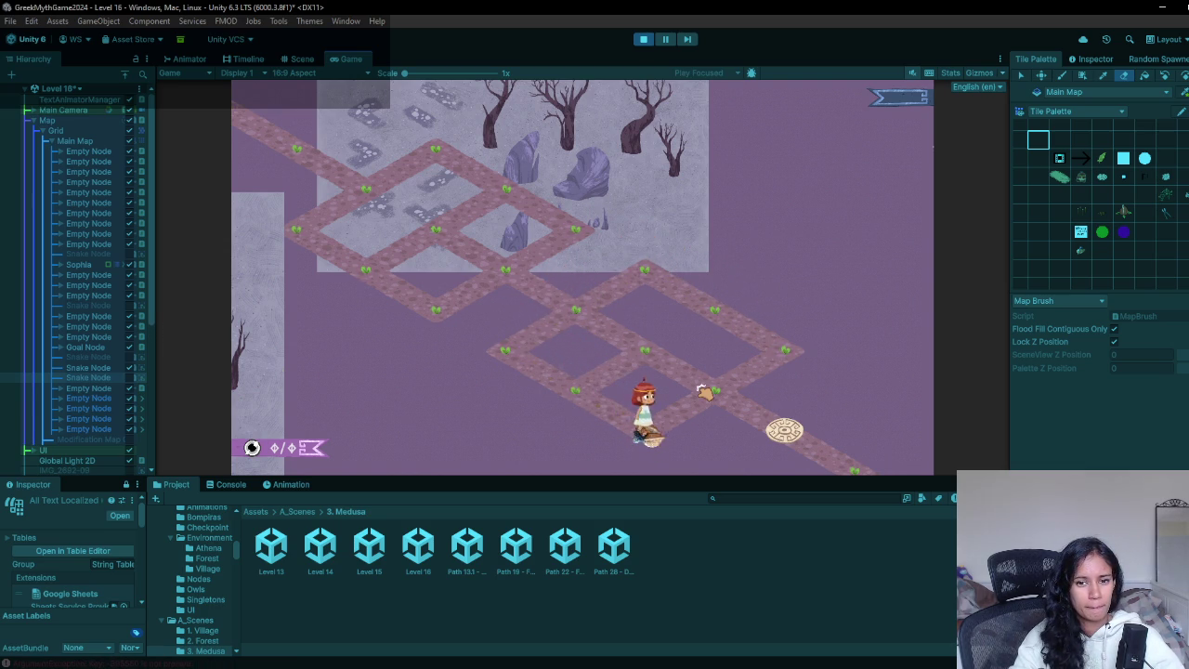
{"action": "left_click", "coordinate": [643, 39]}
{"action": "key", "text": "alt+Tab"}
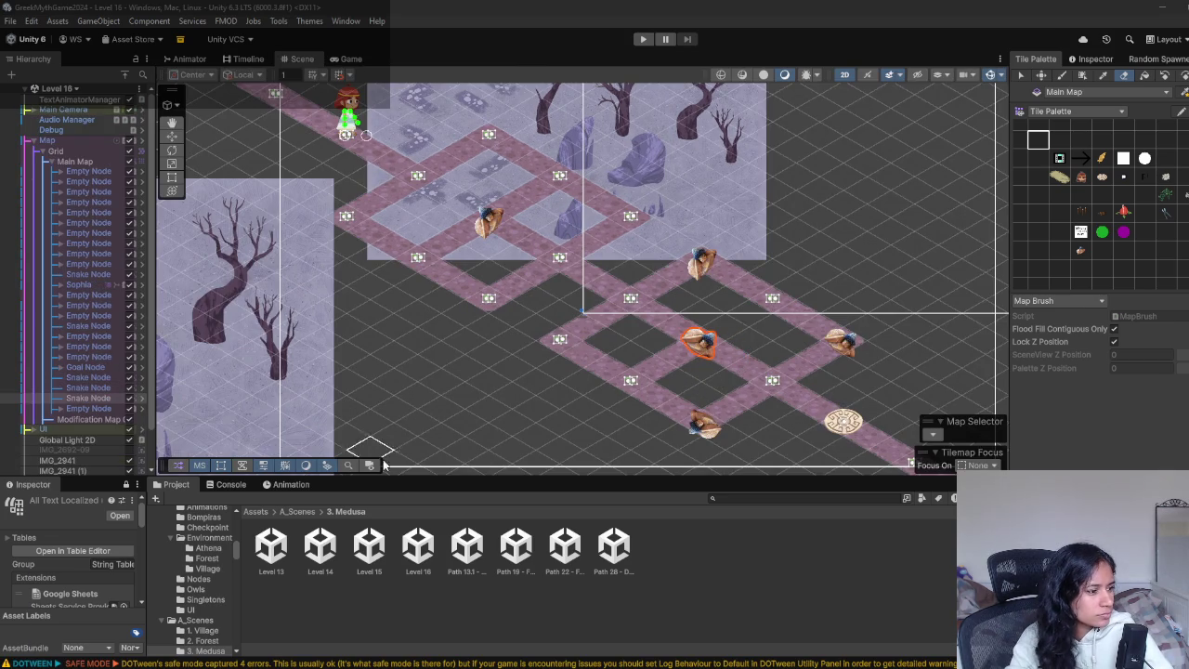
- Switch to the Progression - Milanote page in Chrome to view the Path 14 reference
{"action": "left_click", "coordinate": [416, 636]}
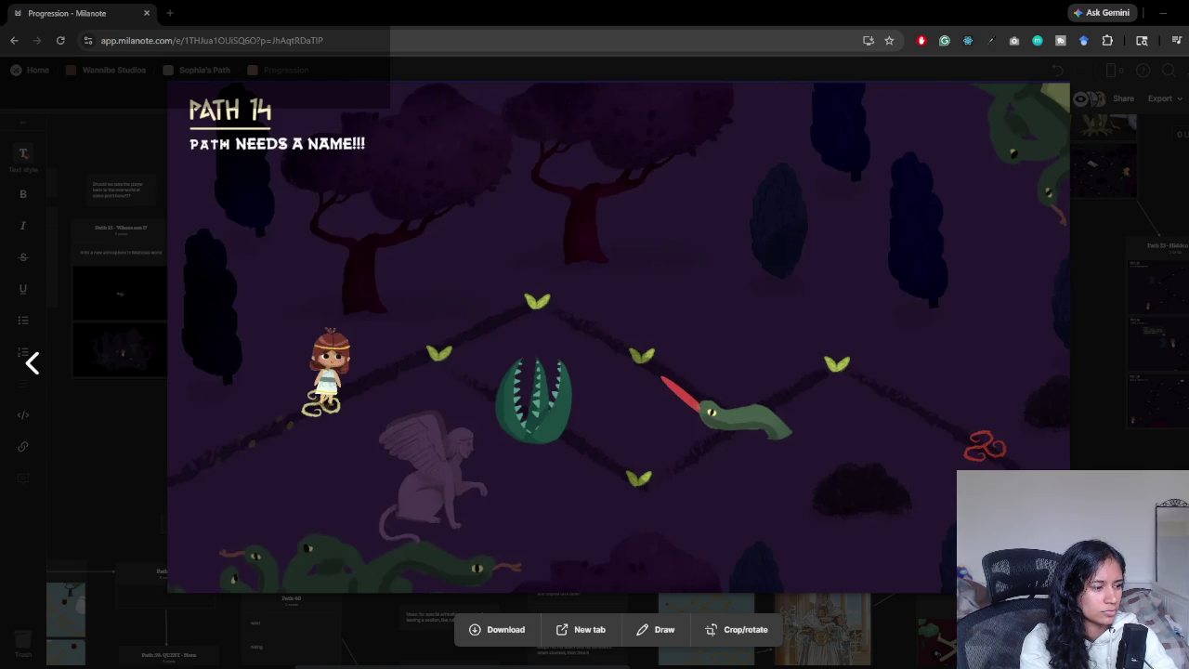
- Switch back to the Unity editor showing the Level 16 scene
{"action": "key", "text": "alt+Tab"}
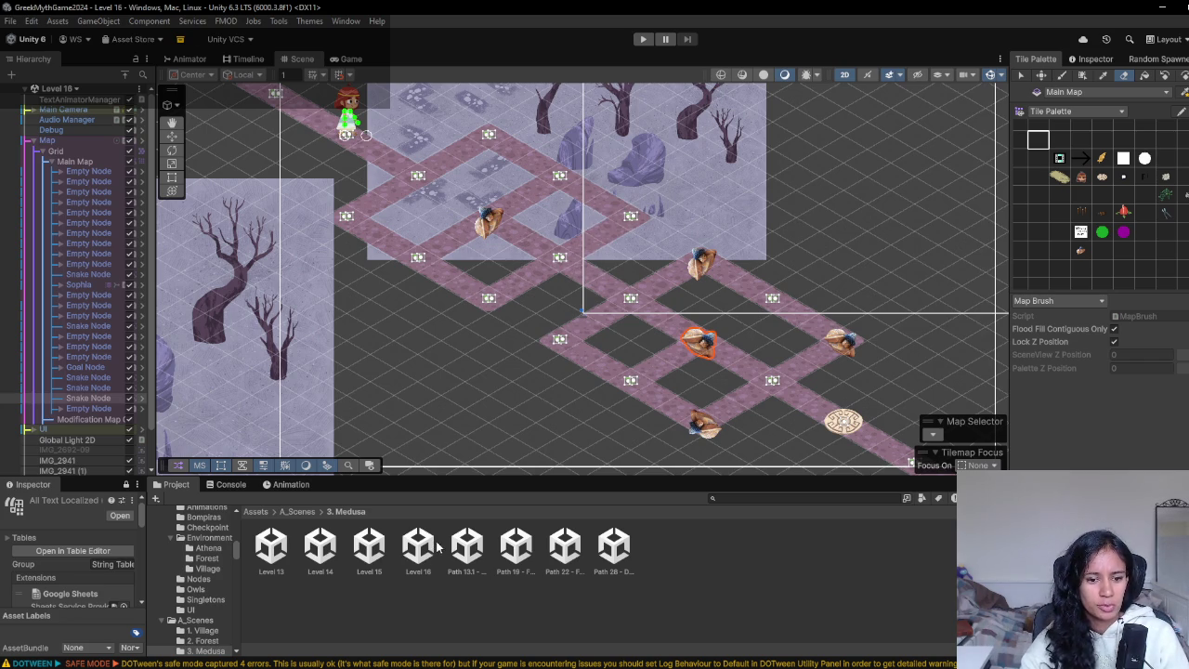
- Pan the Scene view left and up, then reopen the Milanote Path 14 reference image
{"action": "mouse_move", "coordinate": [657, 315]}
{"action": "left_mouse_down"}
{"action": "mouse_move", "coordinate": [609, 311]}
{"action": "mouse_move", "coordinate": [630, 328]}
{"action": "mouse_move", "coordinate": [583, 288]}
{"action": "mouse_move", "coordinate": [653, 312]}
{"action": "left_mouse_up"}
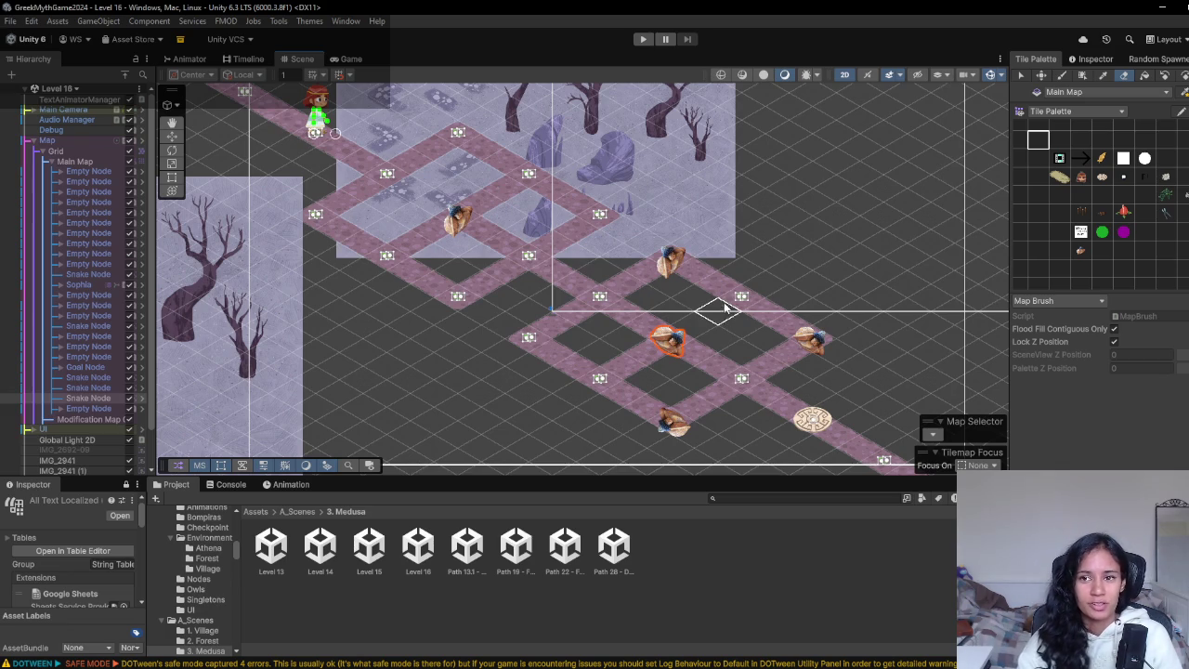
{"action": "left_click_drag", "start_coordinate": [745, 242], "coordinate": [714, 228]}
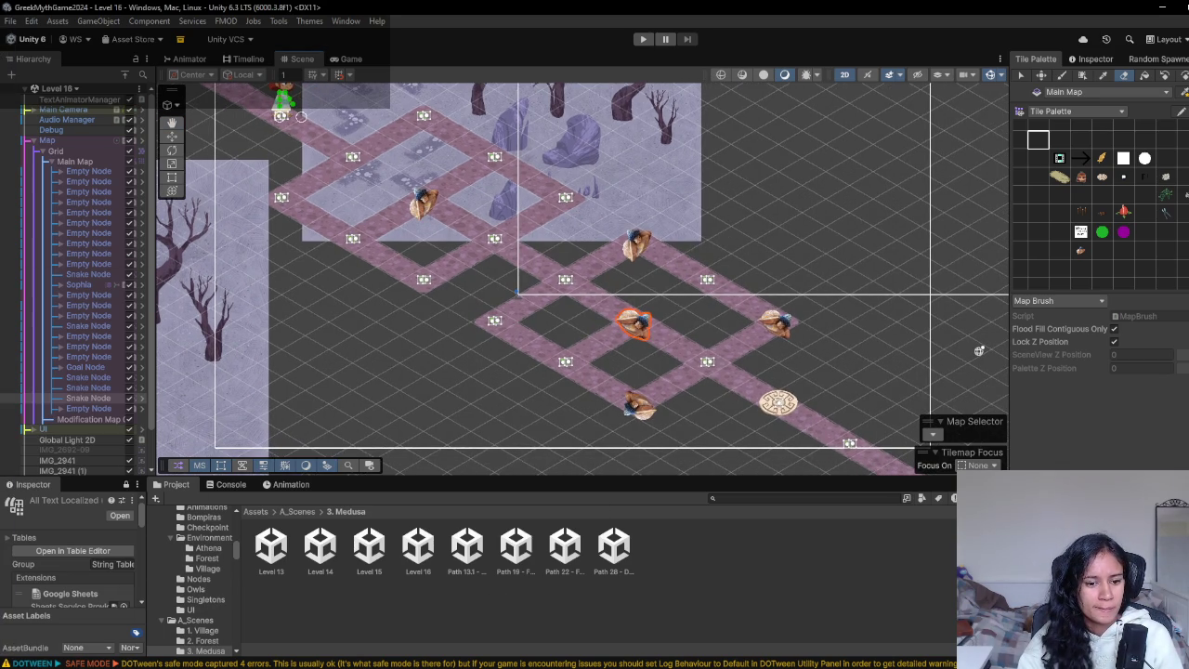
{"action": "left_click", "coordinate": [430, 627]}
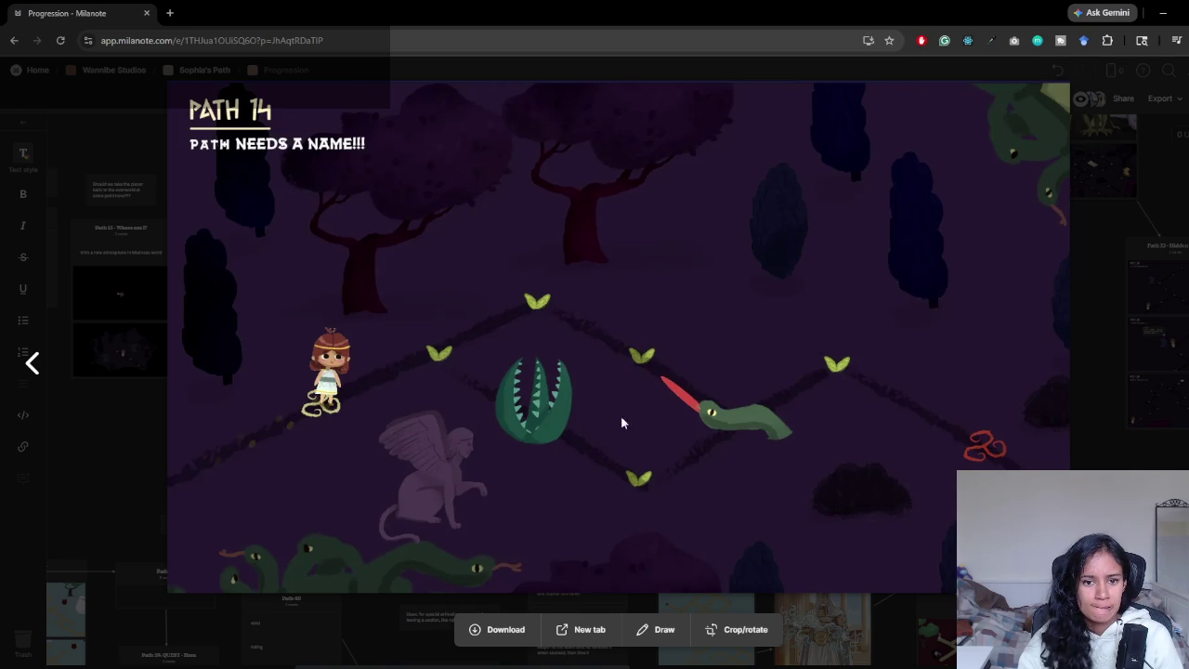
- Minimize Chrome to return to the Level 16 scene in Unity
{"action": "left_click", "coordinate": [1163, 12]}
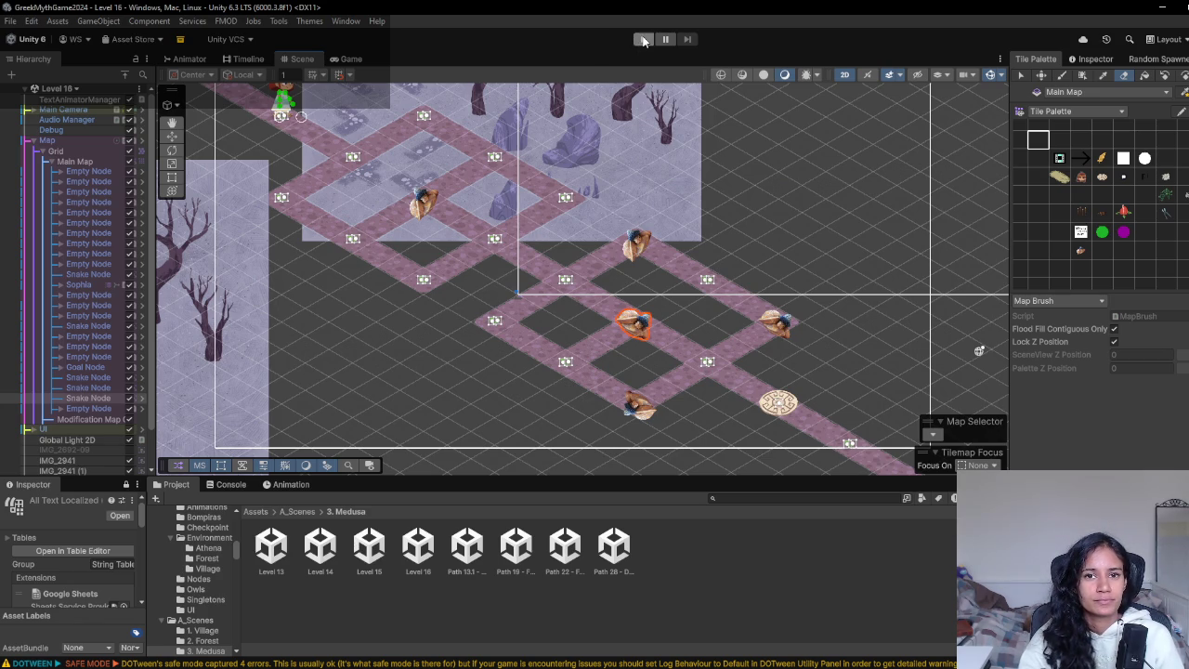
- Paint Cracks tiles over four upper path nodes and one node in the lower loop
{"action": "left_click", "coordinate": [1102, 212]}
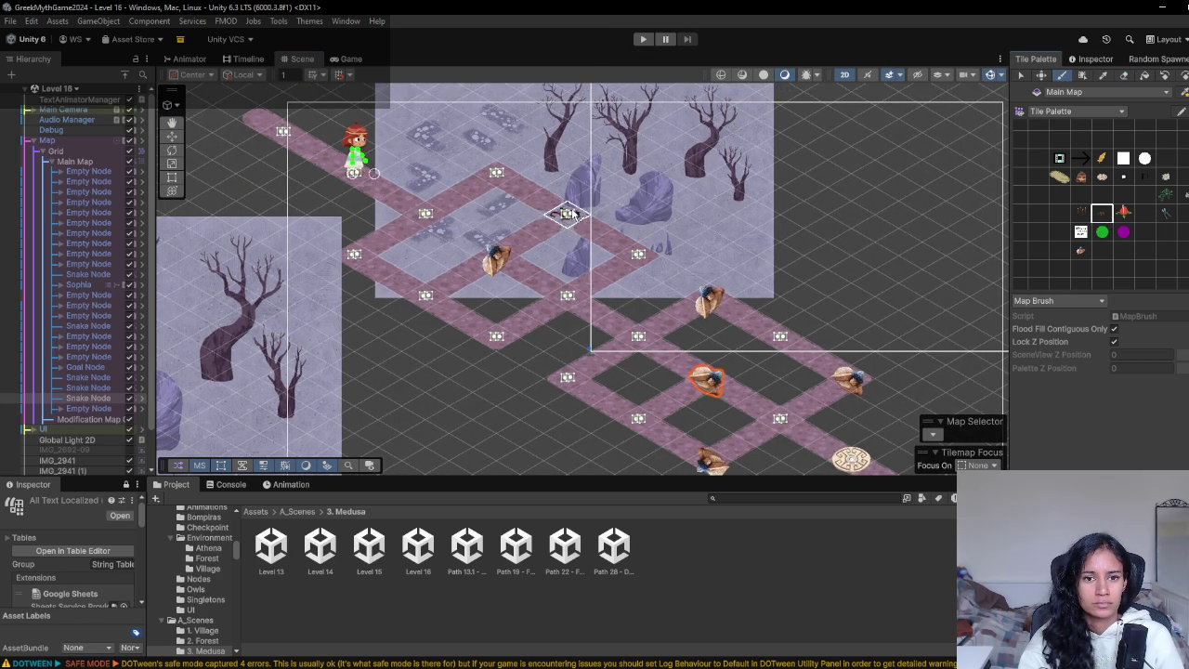
{"action": "left_click", "coordinate": [497, 174]}
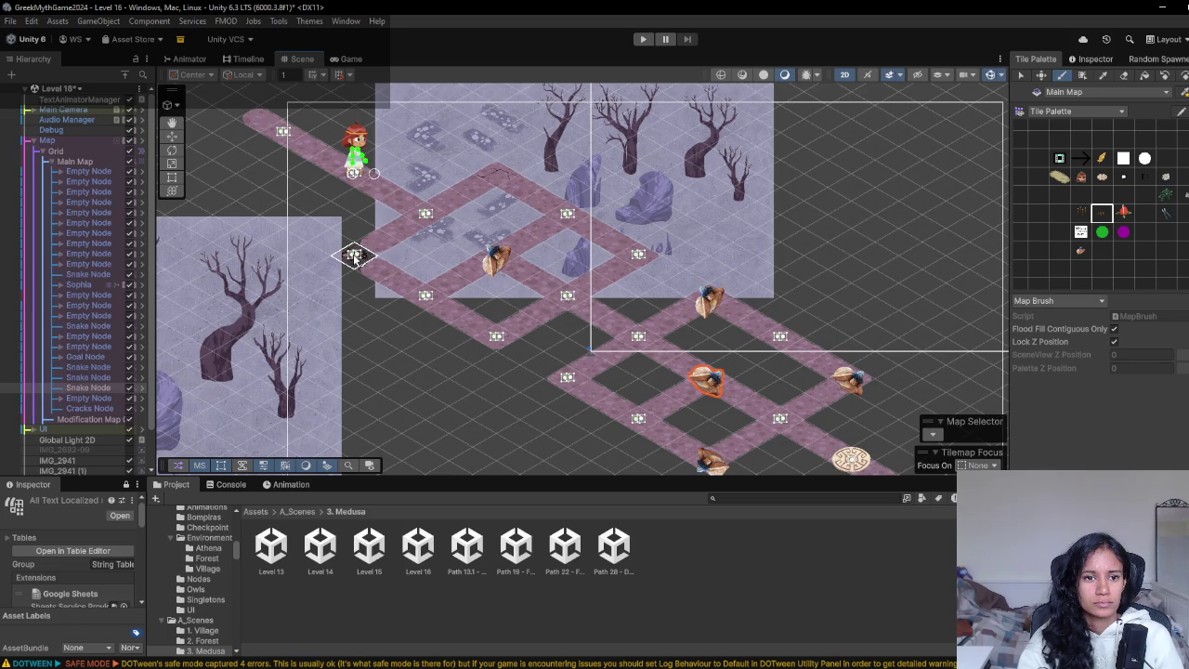
{"action": "left_click", "coordinate": [356, 257]}
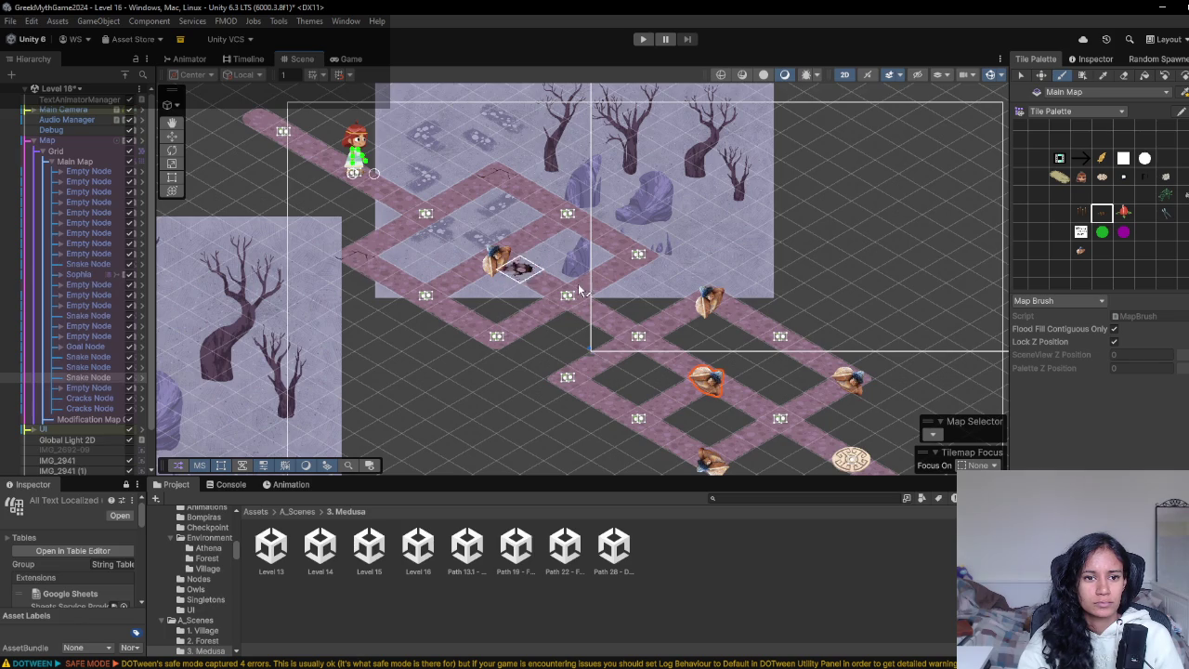
{"action": "left_click", "coordinate": [638, 255]}
{"action": "left_click", "coordinate": [497, 342]}
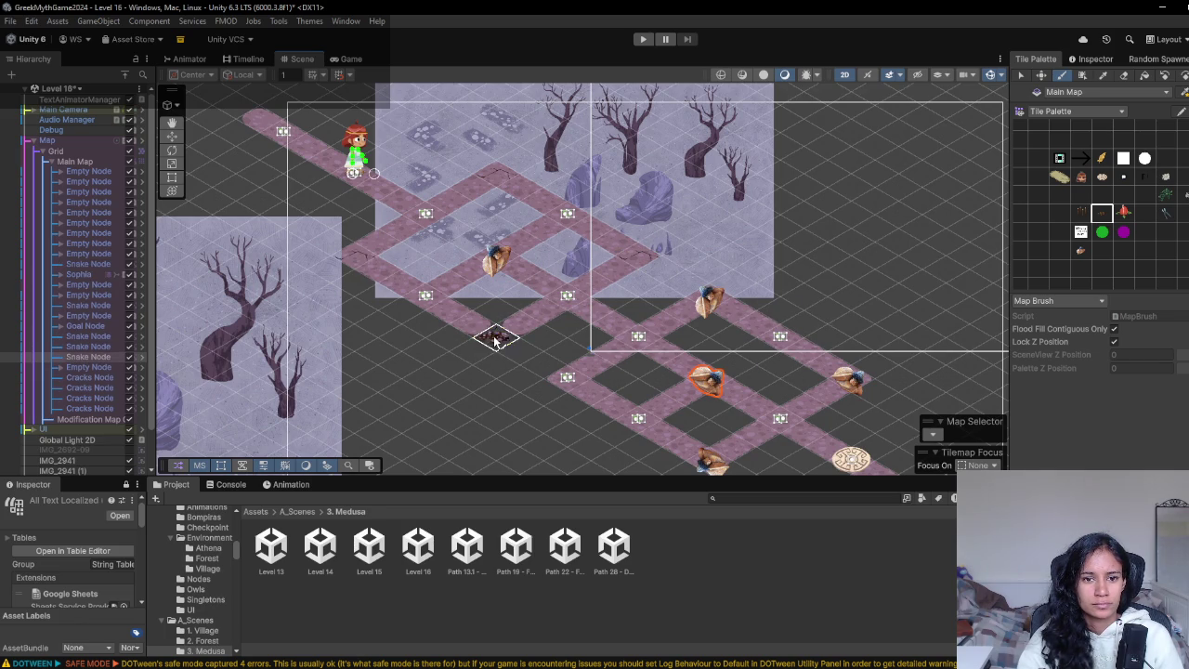
{"action": "left_click_drag", "start_coordinate": [530, 338], "coordinate": [492, 300]}
{"action": "mouse_move", "coordinate": [632, 342]}
{"action": "left_mouse_down"}
{"action": "mouse_move", "coordinate": [570, 268]}
{"action": "mouse_move", "coordinate": [557, 226]}
{"action": "left_mouse_up"}
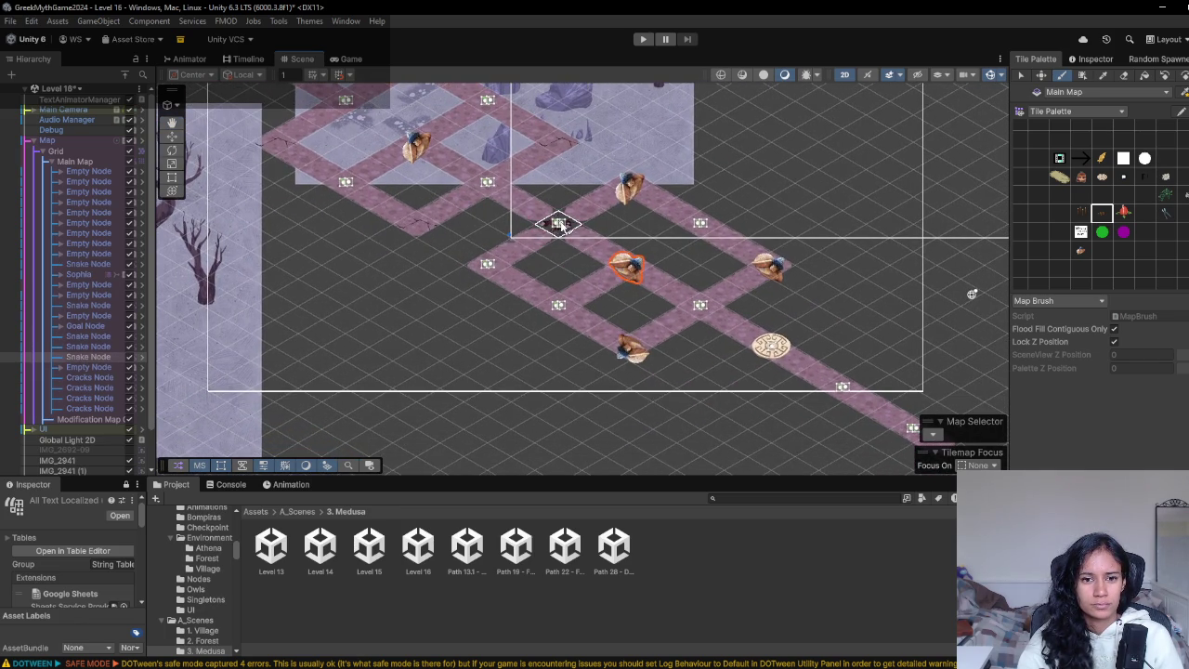
{"action": "left_click", "coordinate": [570, 228]}
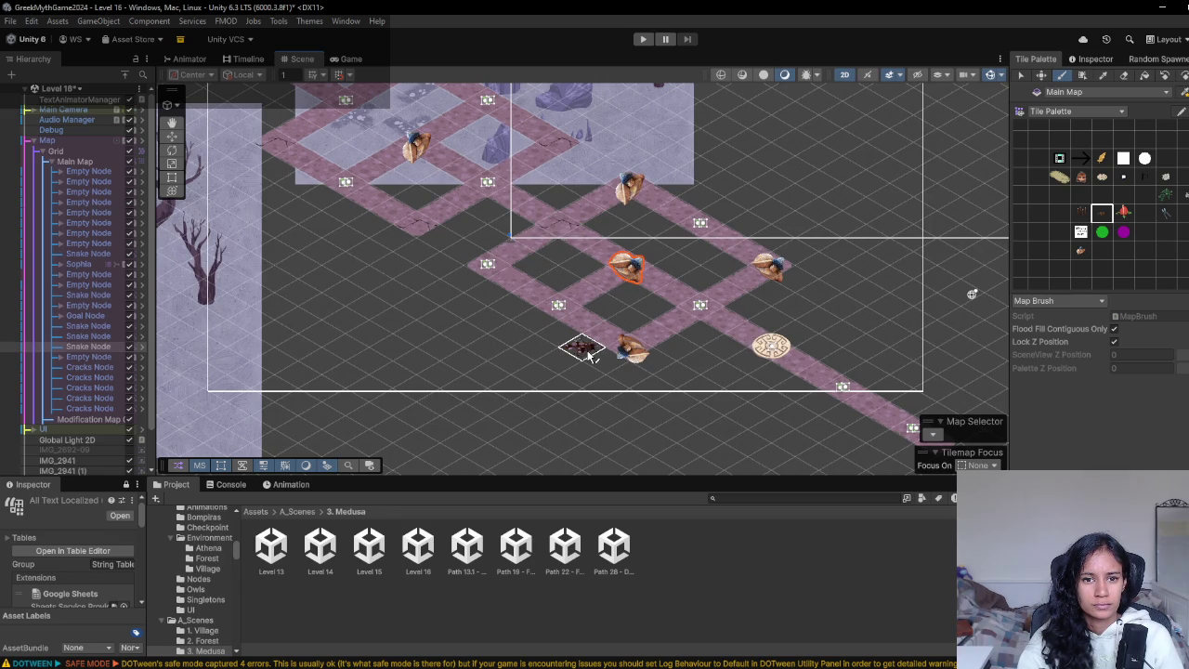
- Erase the mistaken cracks tile in the lower loop and restore the plain node there
{"action": "left_click", "coordinate": [1104, 195]}
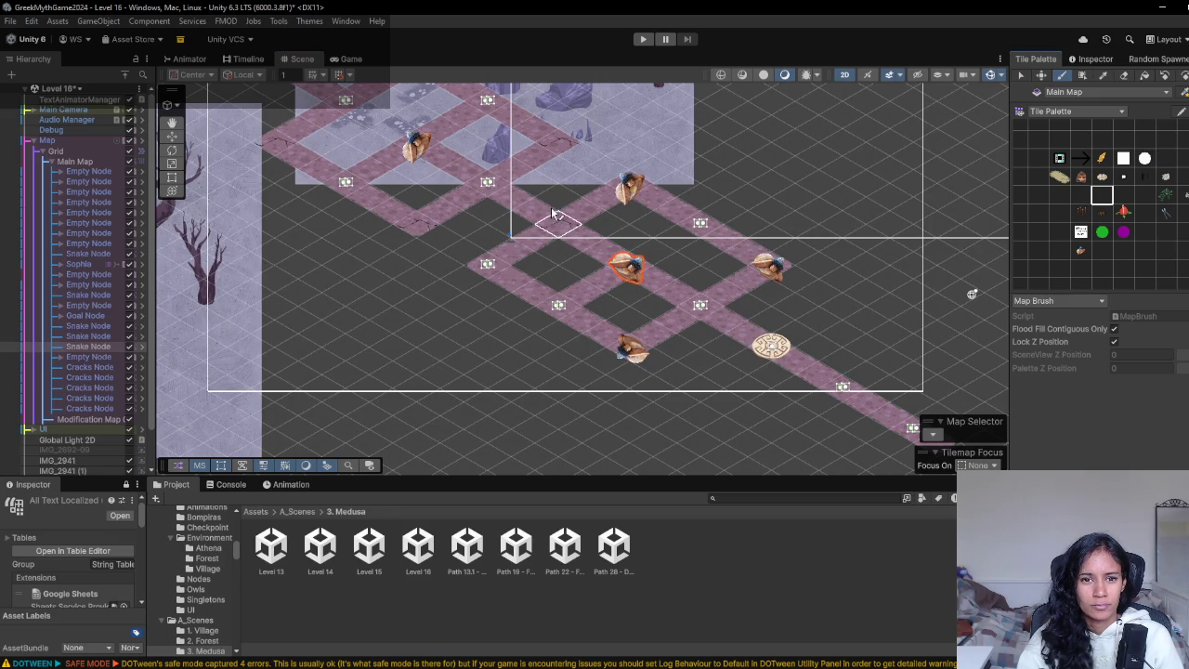
{"action": "left_click", "coordinate": [1123, 76]}
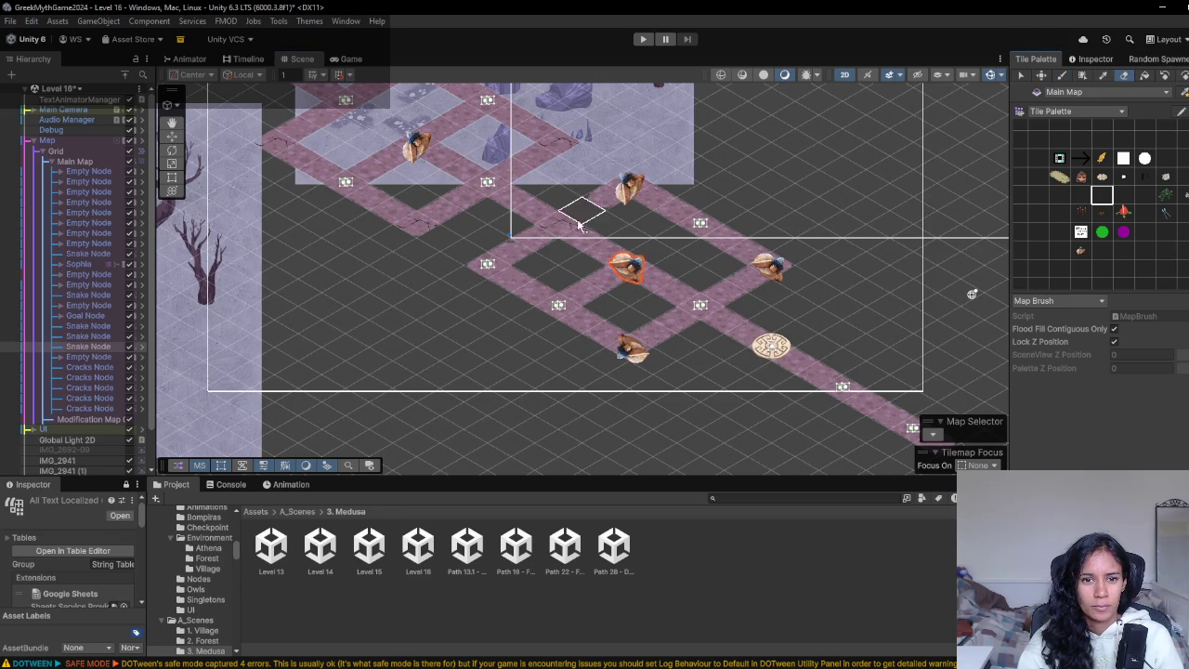
{"action": "left_click", "coordinate": [562, 225]}
{"action": "key", "text": "b"}
{"action": "left_click", "coordinate": [1108, 197]}
{"action": "left_click", "coordinate": [561, 225]}
{"action": "left_click", "coordinate": [1102, 213]}
- Turn a right-side node and the bottom node into cracks, then start a playtest
{"action": "scroll", "coordinate": [539, 270], "scroll_direction": "up", "scroll_amount": 2}
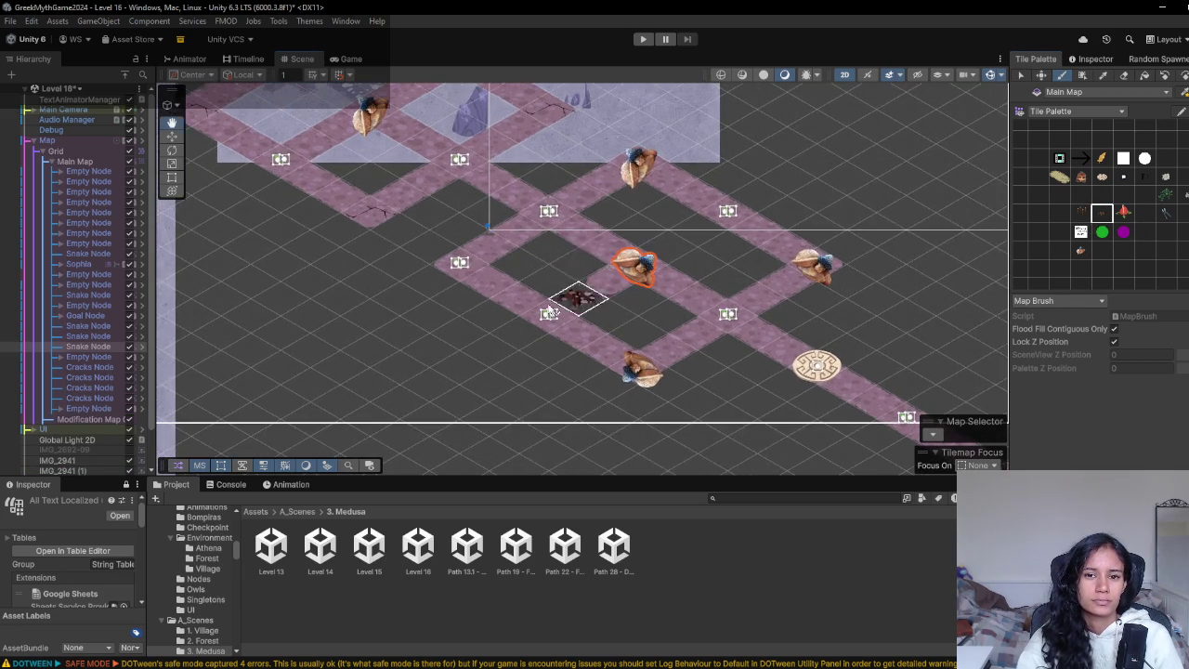
{"action": "scroll", "coordinate": [447, 321], "scroll_direction": "up", "scroll_amount": 3}
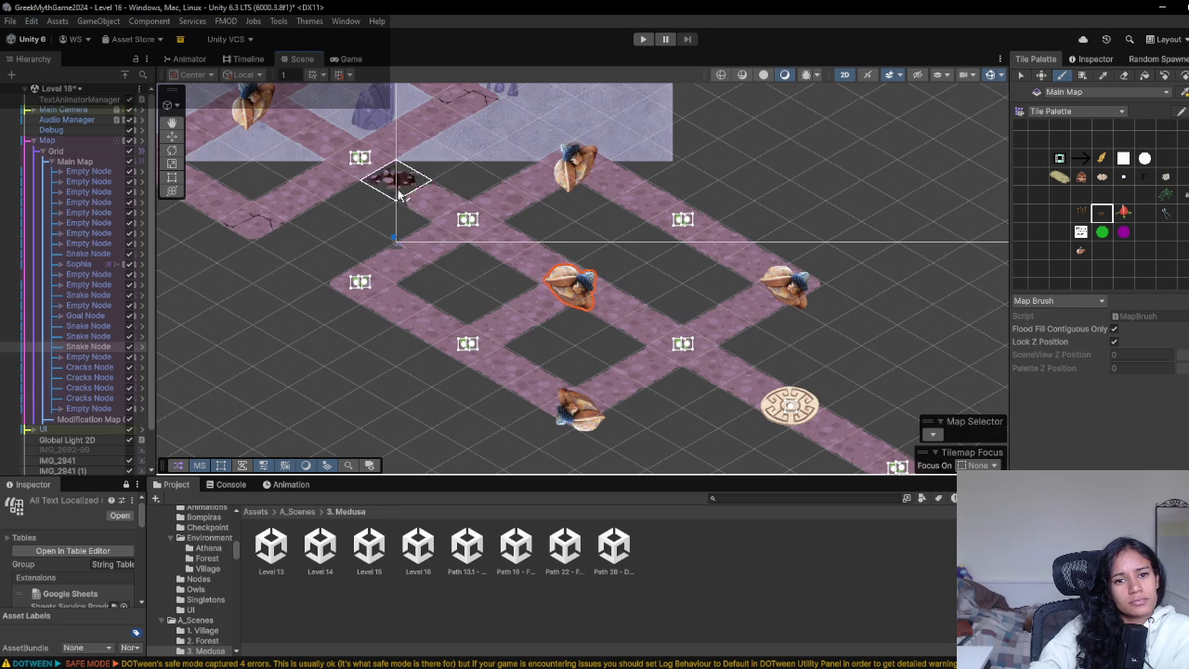
{"action": "left_click", "coordinate": [708, 229]}
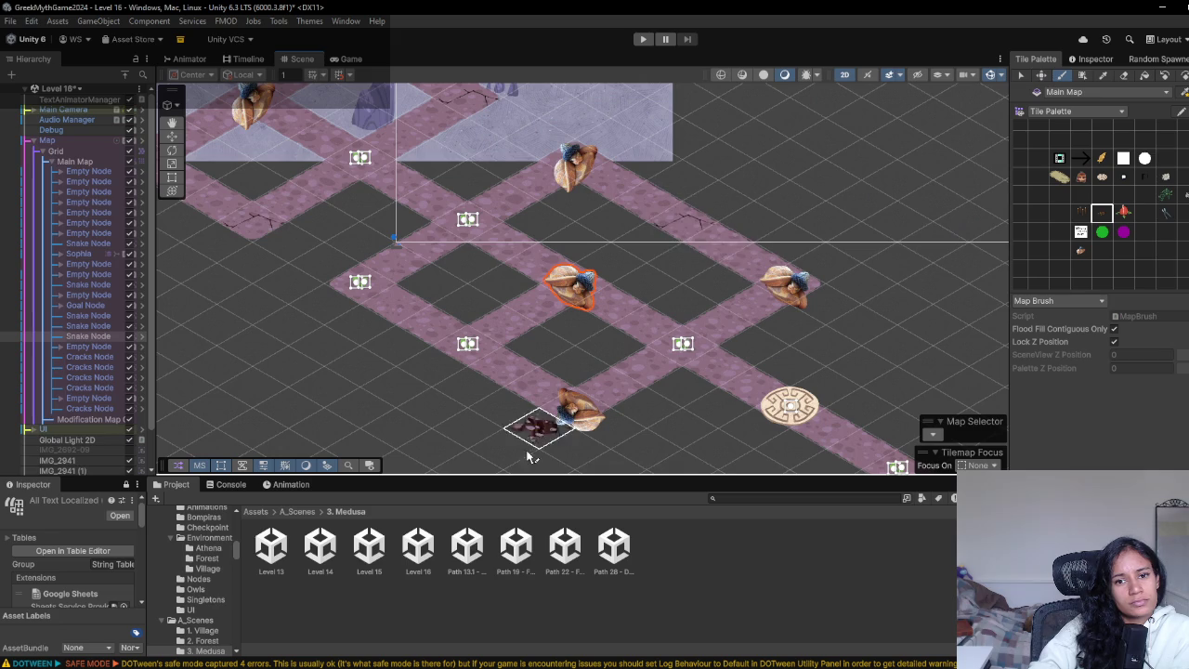
{"action": "left_click", "coordinate": [468, 345]}
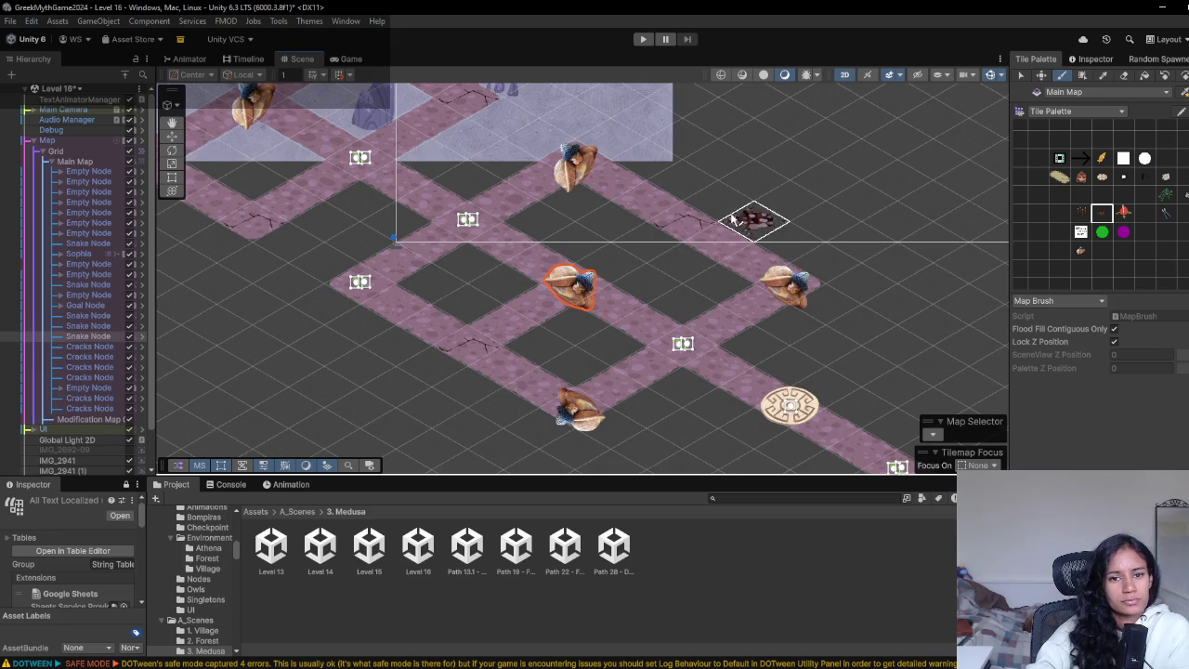
{"action": "left_click", "coordinate": [643, 39]}
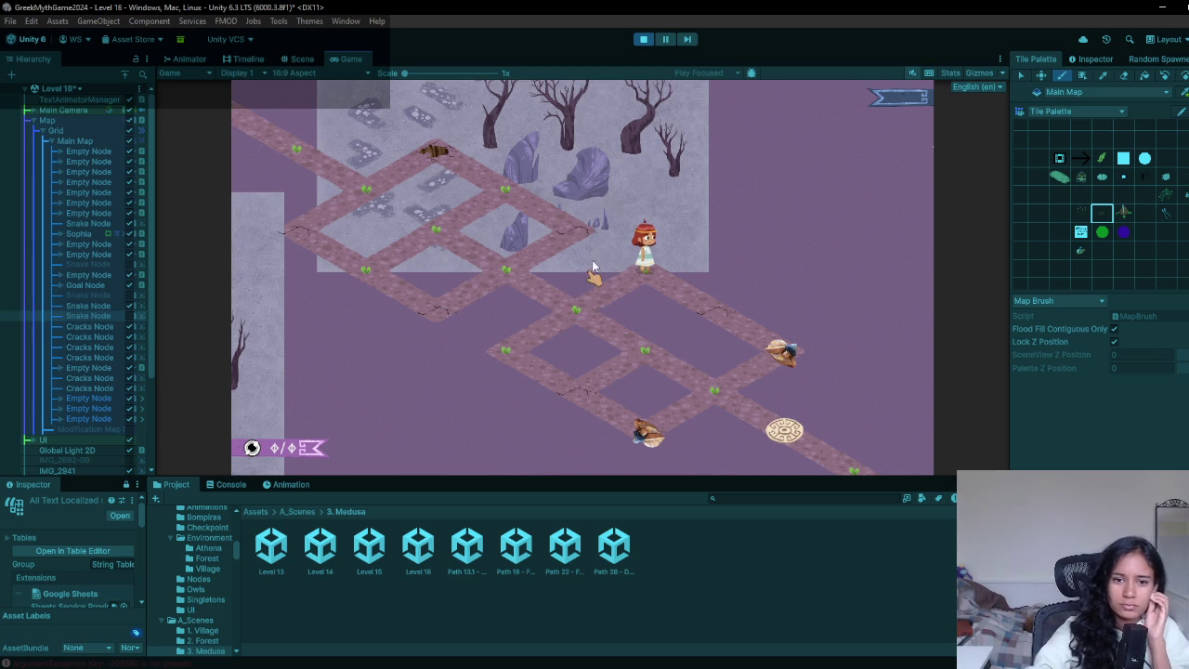
- Paint an Empty Node tile near the goal, playtest the route, then return to the Scene tab
{"action": "left_click", "coordinate": [643, 39]}
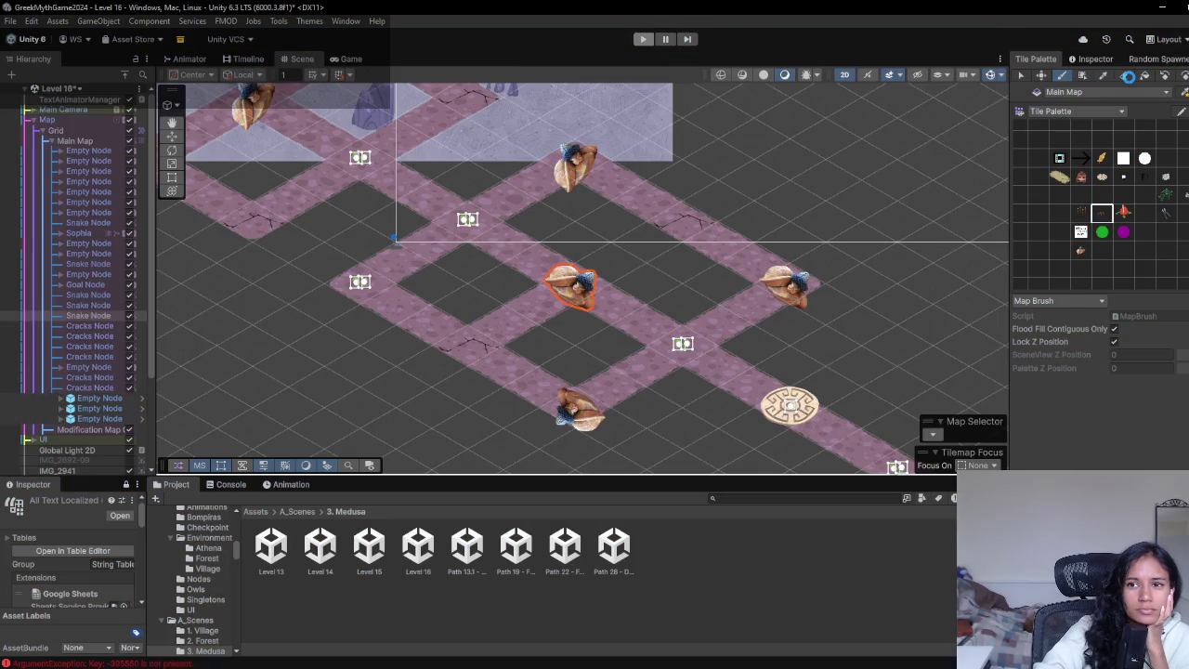
{"action": "left_click", "coordinate": [1123, 78]}
{"action": "left_click", "coordinate": [1080, 196]}
{"action": "left_click", "coordinate": [475, 351]}
{"action": "left_click", "coordinate": [644, 40]}
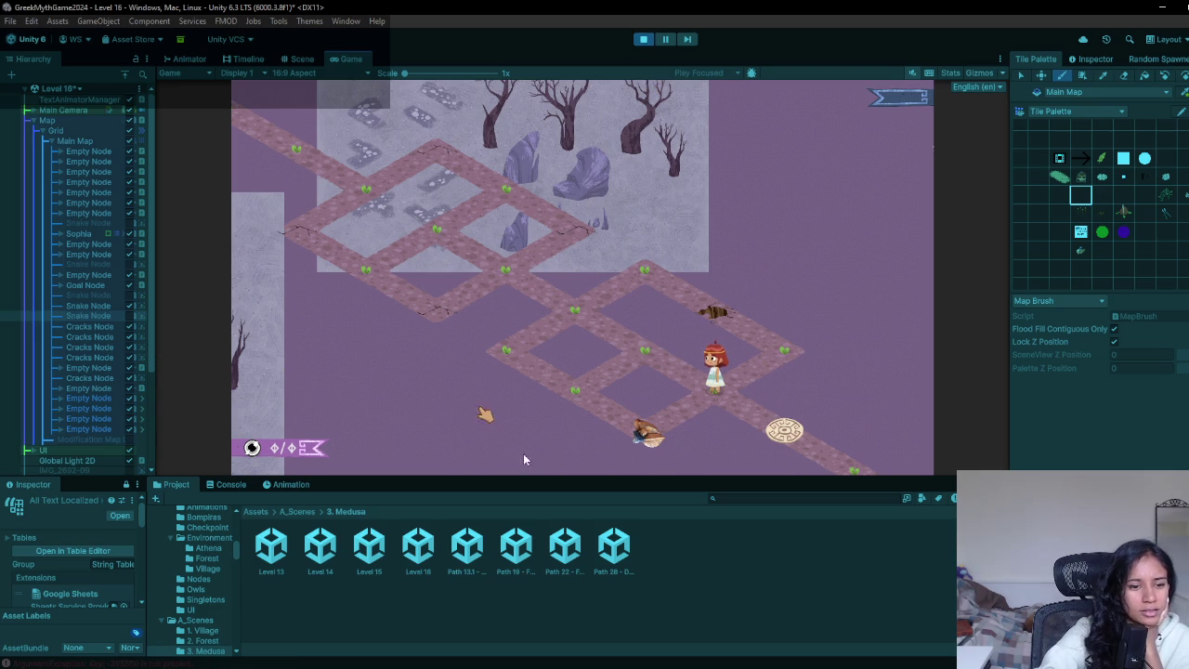
{"action": "left_click", "coordinate": [641, 40]}
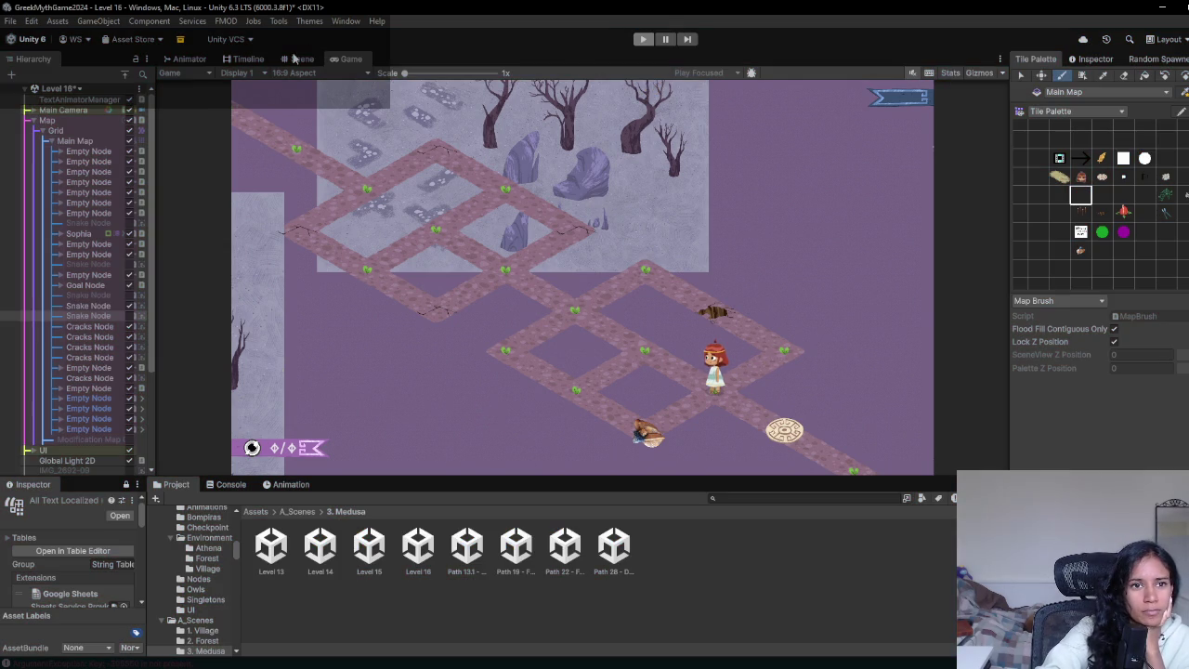
{"action": "left_click", "coordinate": [295, 59]}
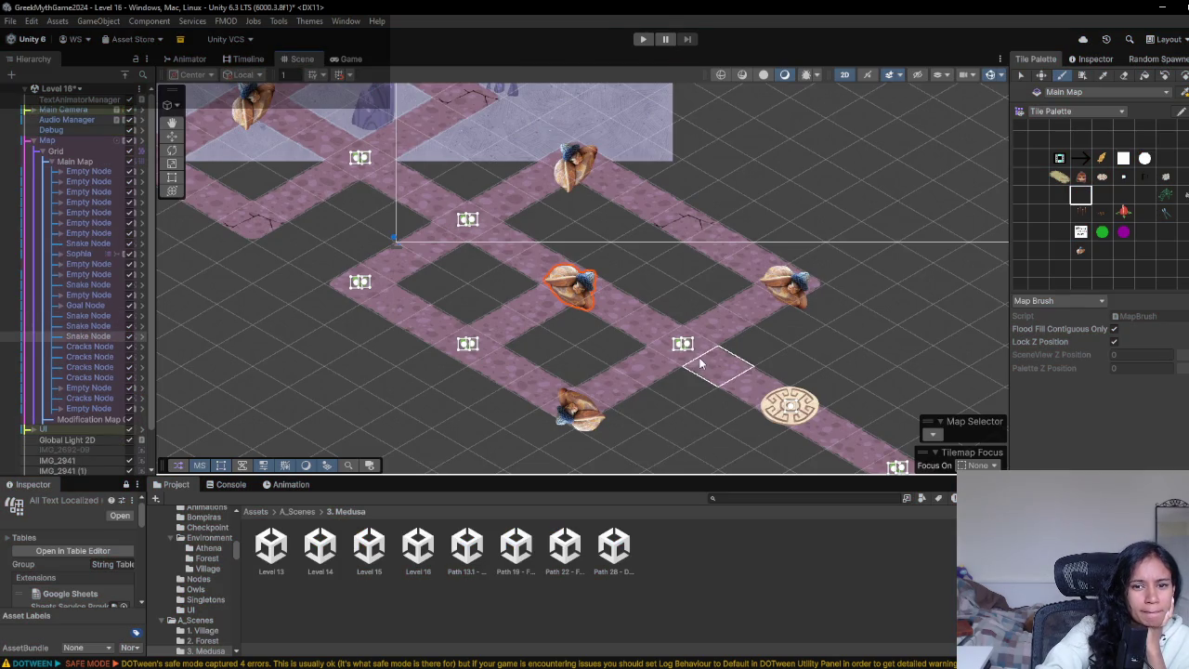
- Clear the logged errors in the Console after stopping the playtest
{"action": "left_click", "coordinate": [229, 485]}
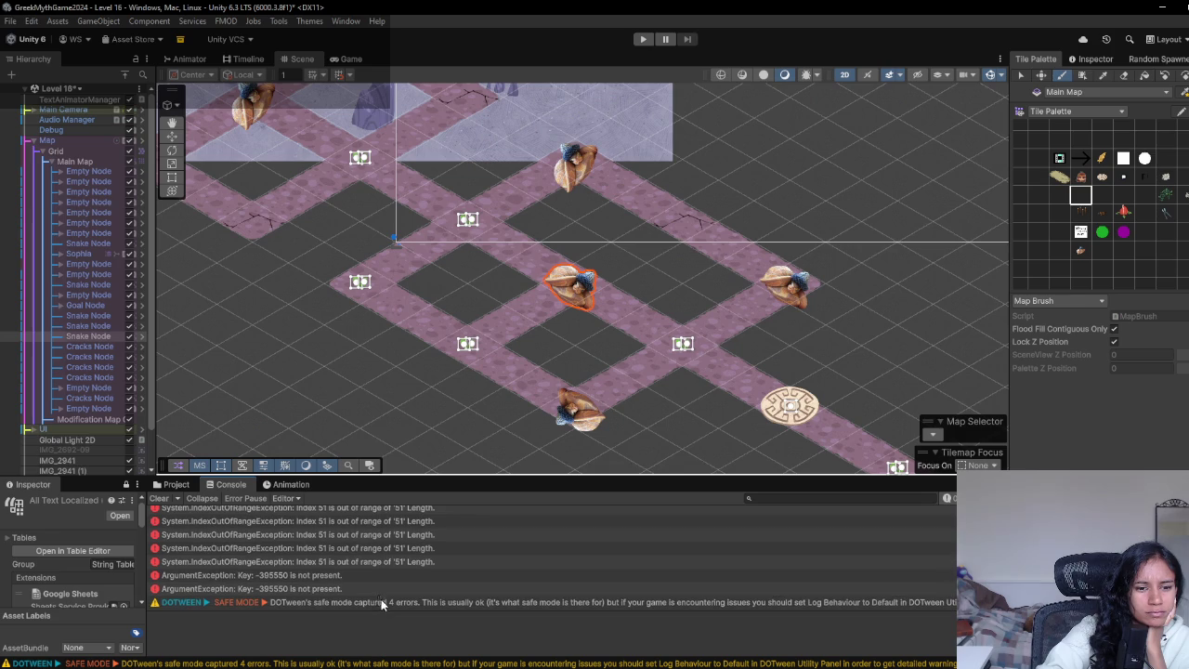
{"action": "left_click", "coordinate": [160, 499]}
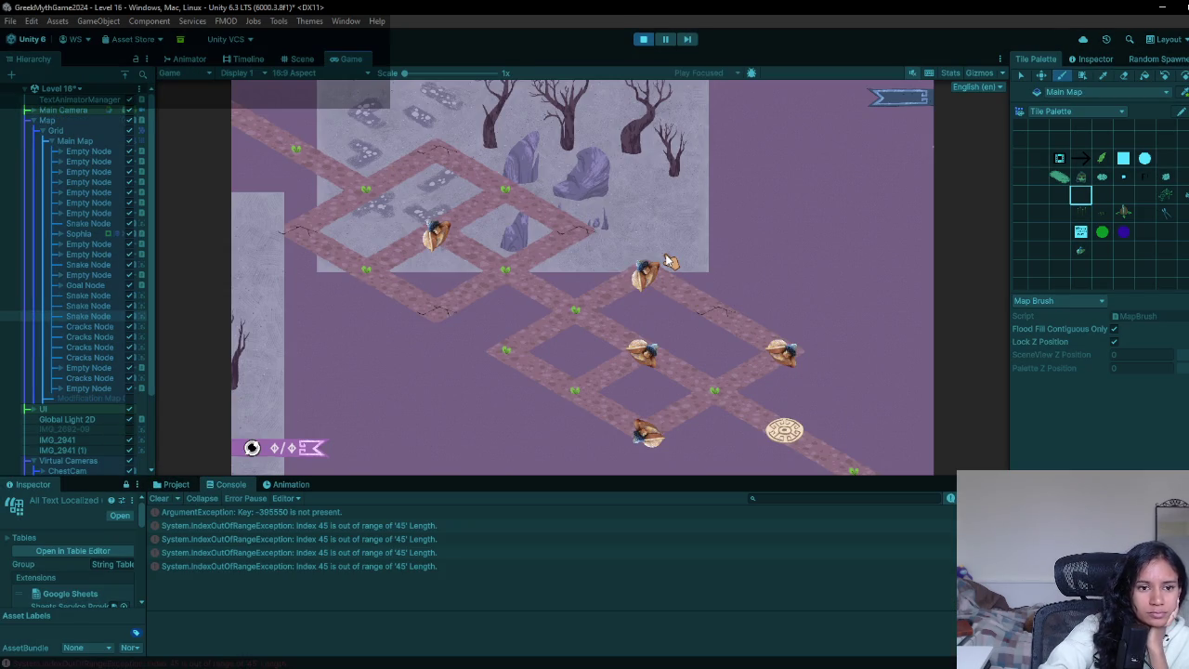
{"action": "left_click", "coordinate": [639, 39]}
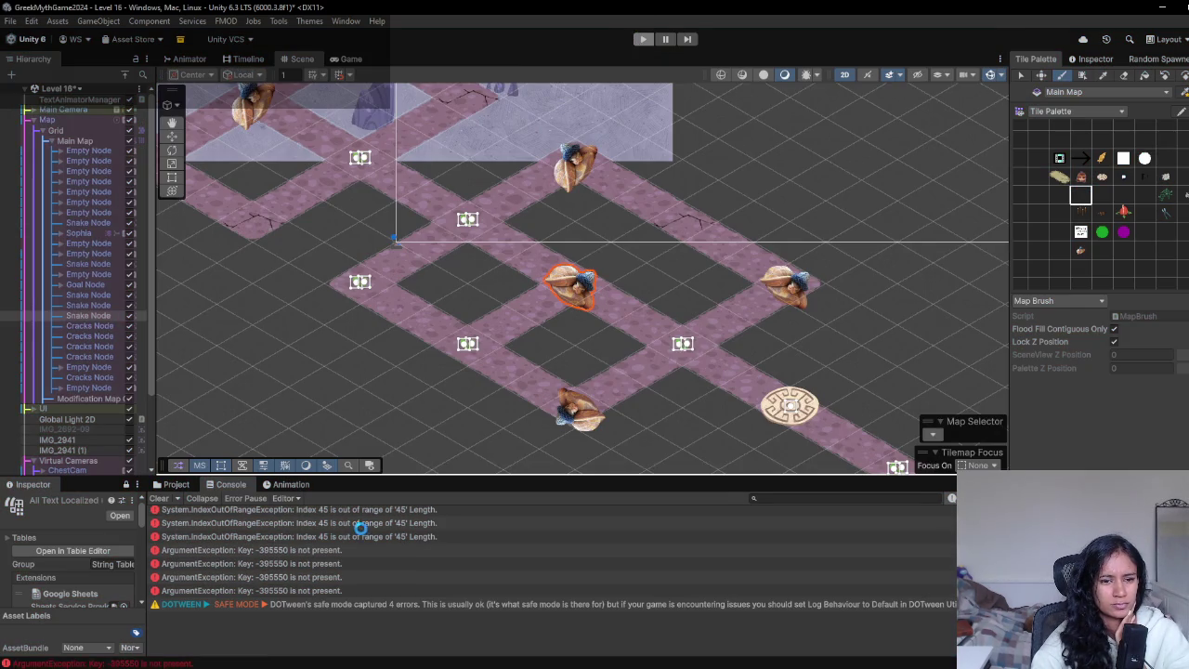
{"action": "left_click", "coordinate": [361, 527]}
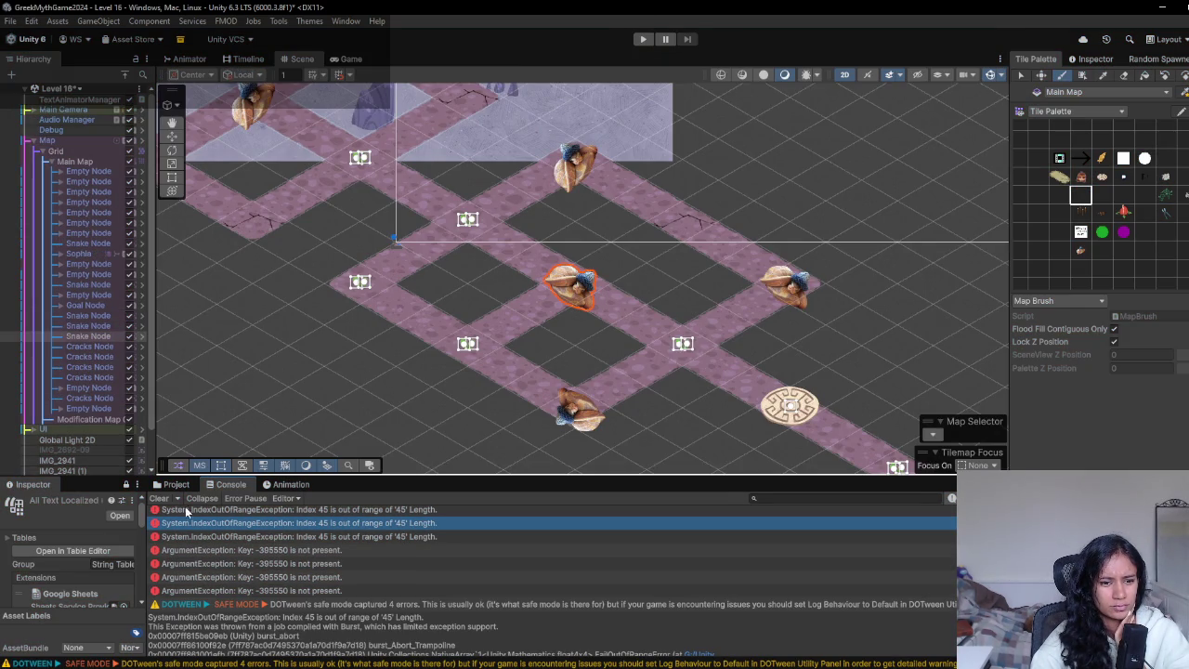
{"action": "left_click", "coordinate": [160, 498]}
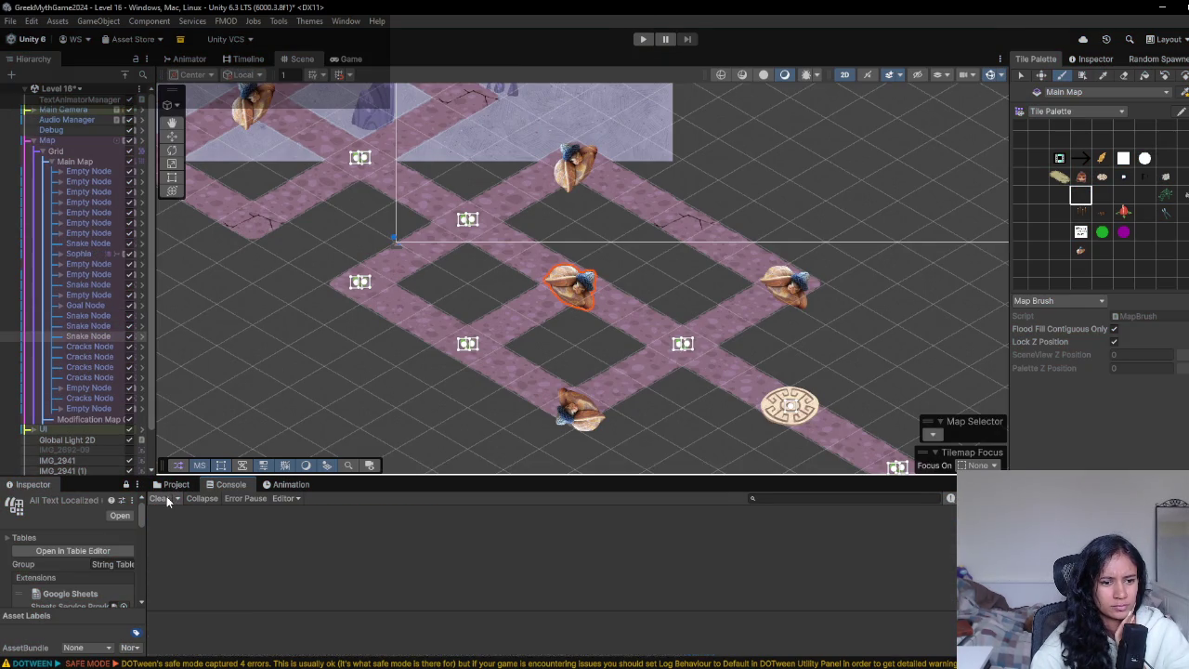
- Switch to the Level 13 scene, saving the Level 16 changes when prompted
{"action": "left_click", "coordinate": [76, 88]}
{"action": "scroll", "coordinate": [82, 274], "scroll_direction": "down", "scroll_amount": 3}
{"action": "scroll", "coordinate": [82, 274], "scroll_direction": "down", "scroll_amount": 2}
{"action": "left_click", "coordinate": [79, 157]}
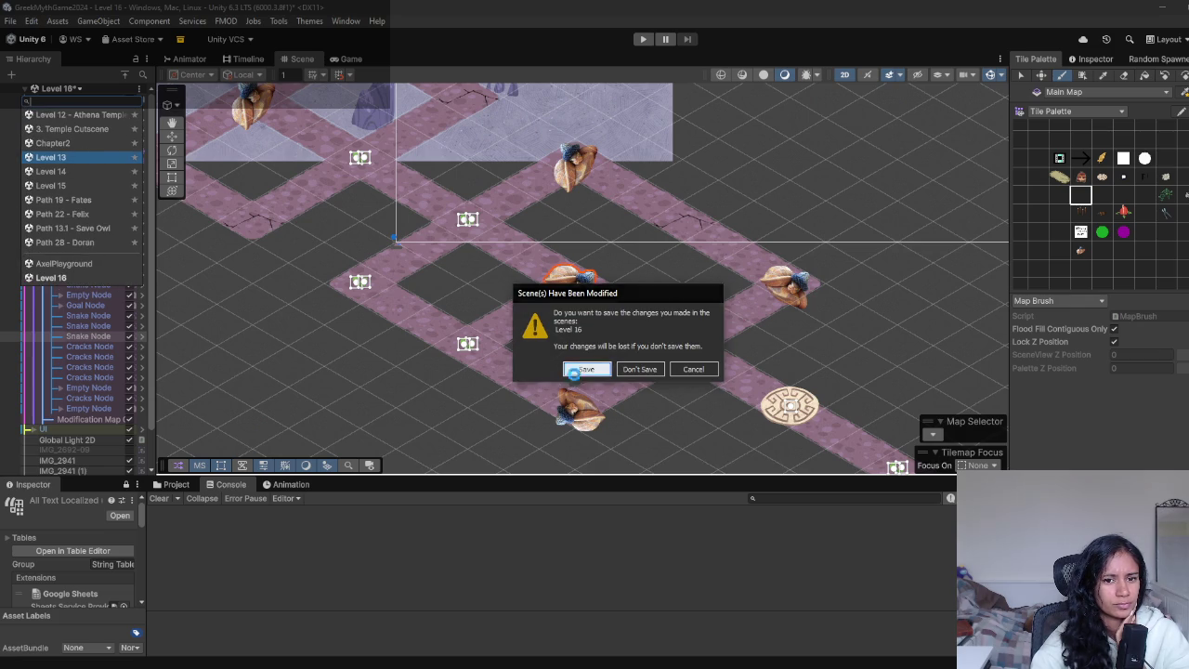
{"action": "left_click", "coordinate": [576, 369]}
- Star Level 16 as a favourite placed right after Level 15, reopen it, and playtest
{"action": "scroll", "coordinate": [81, 220], "scroll_direction": "down", "scroll_amount": 5}
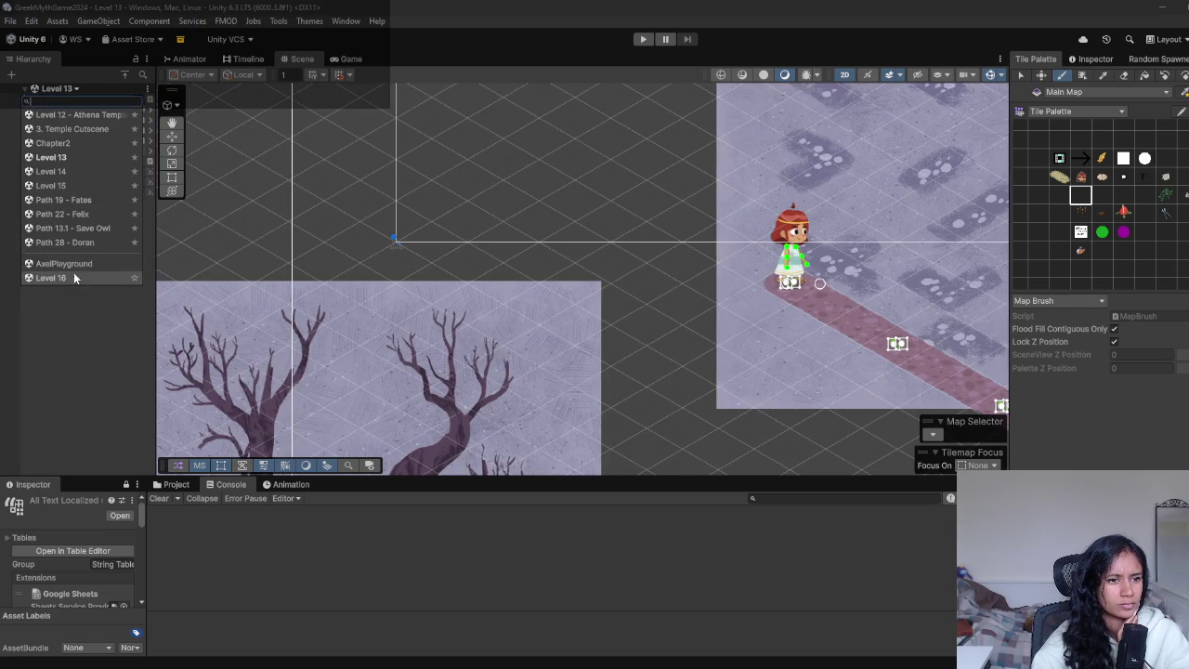
{"action": "left_click", "coordinate": [133, 278]}
{"action": "mouse_move", "coordinate": [90, 256]}
{"action": "left_mouse_down"}
{"action": "mouse_move", "coordinate": [93, 176]}
{"action": "mouse_move", "coordinate": [92, 195]}
{"action": "left_mouse_up"}
{"action": "left_click", "coordinate": [56, 200]}
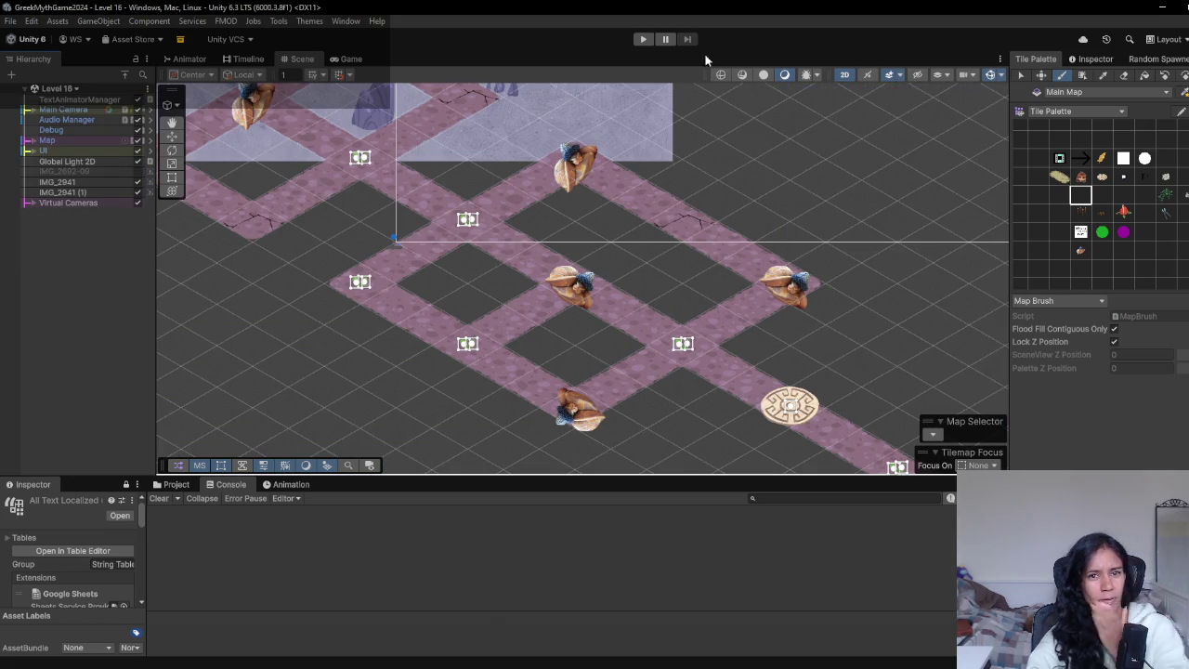
{"action": "left_click", "coordinate": [643, 39]}
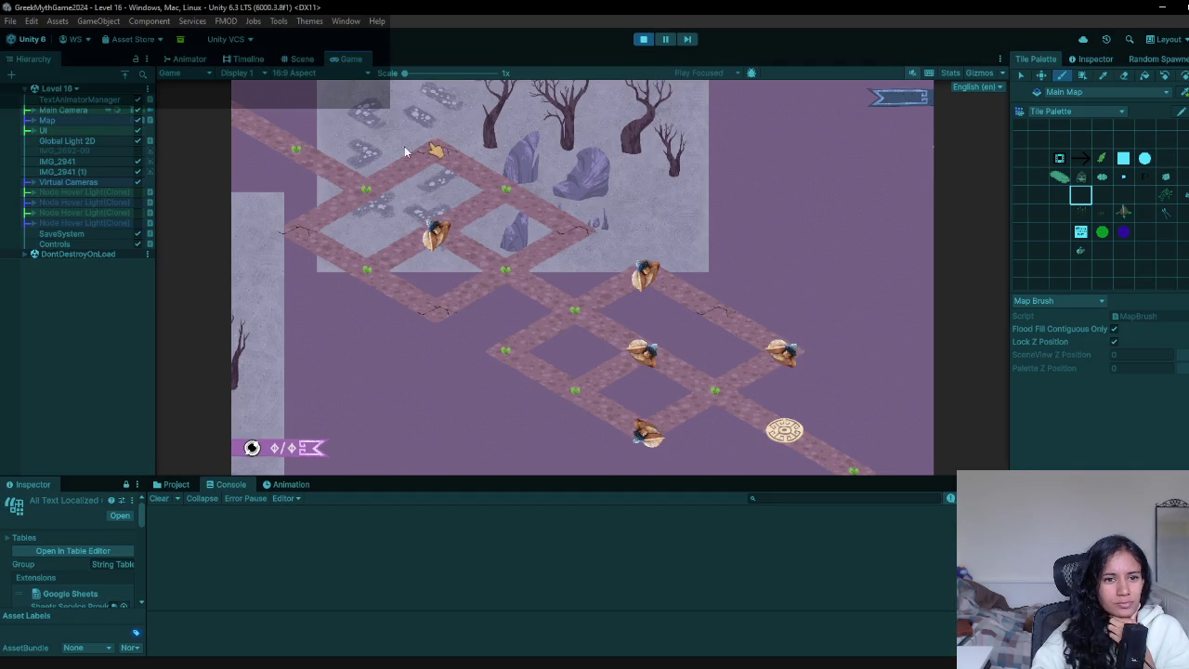
- Walk the girl along the upper path nodes, down through the lower loop to the goal, then stop
{"action": "left_click", "coordinate": [367, 207]}
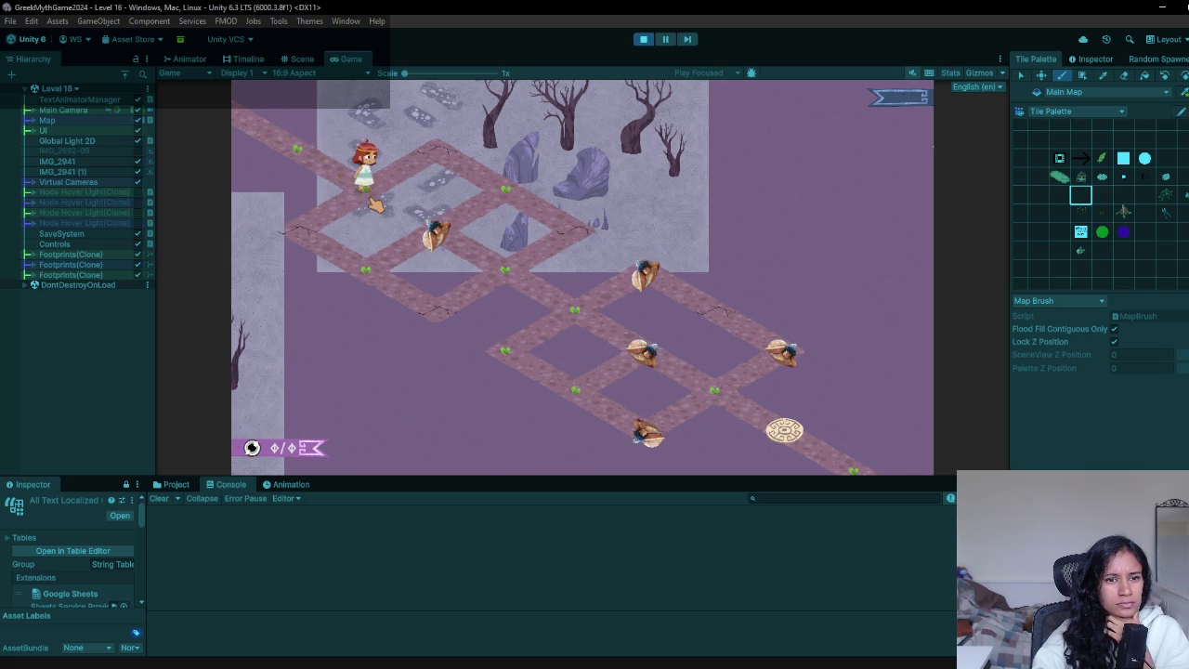
{"action": "left_click", "coordinate": [437, 172]}
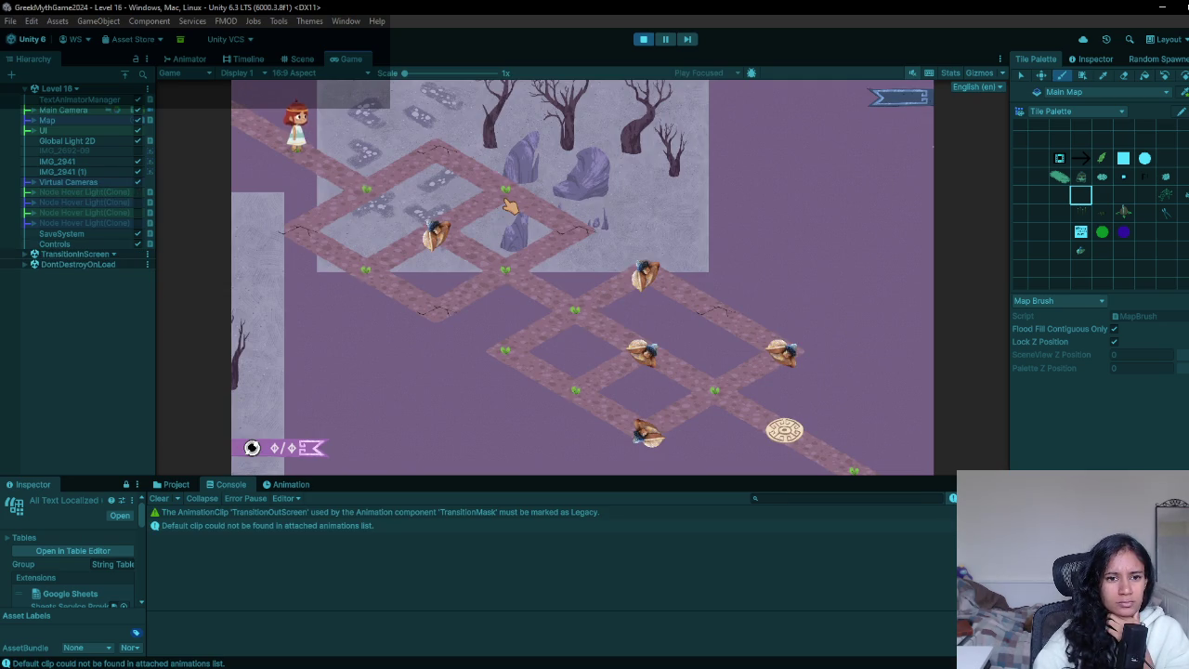
{"action": "left_click", "coordinate": [509, 206]}
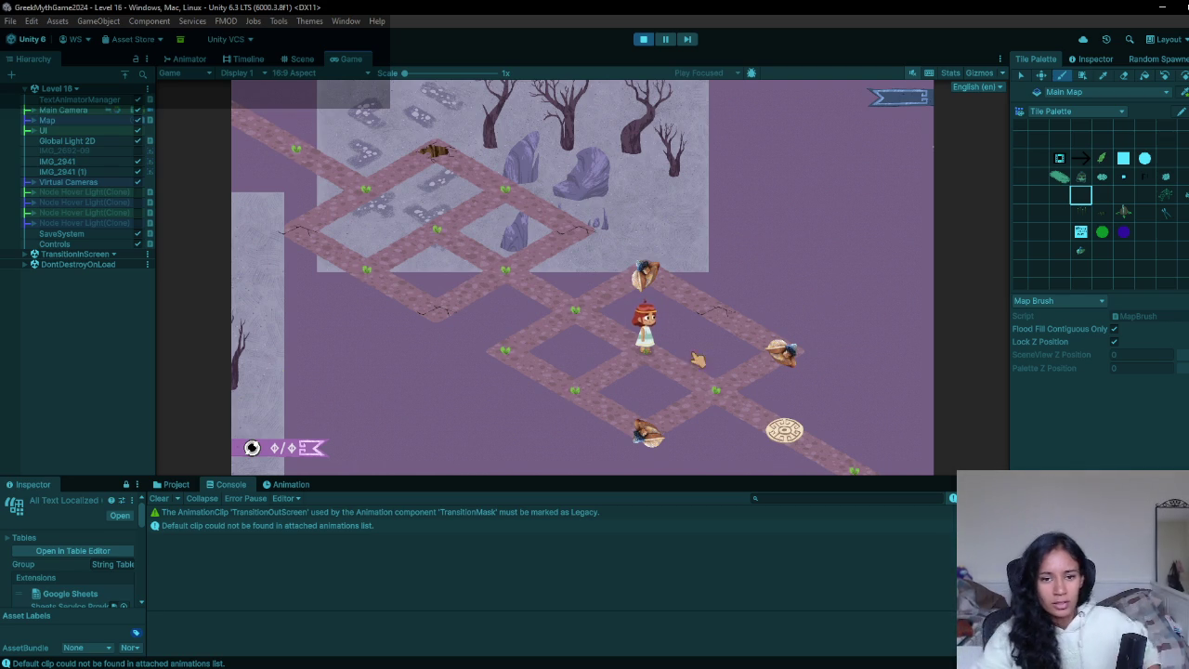
{"action": "left_click", "coordinate": [599, 388]}
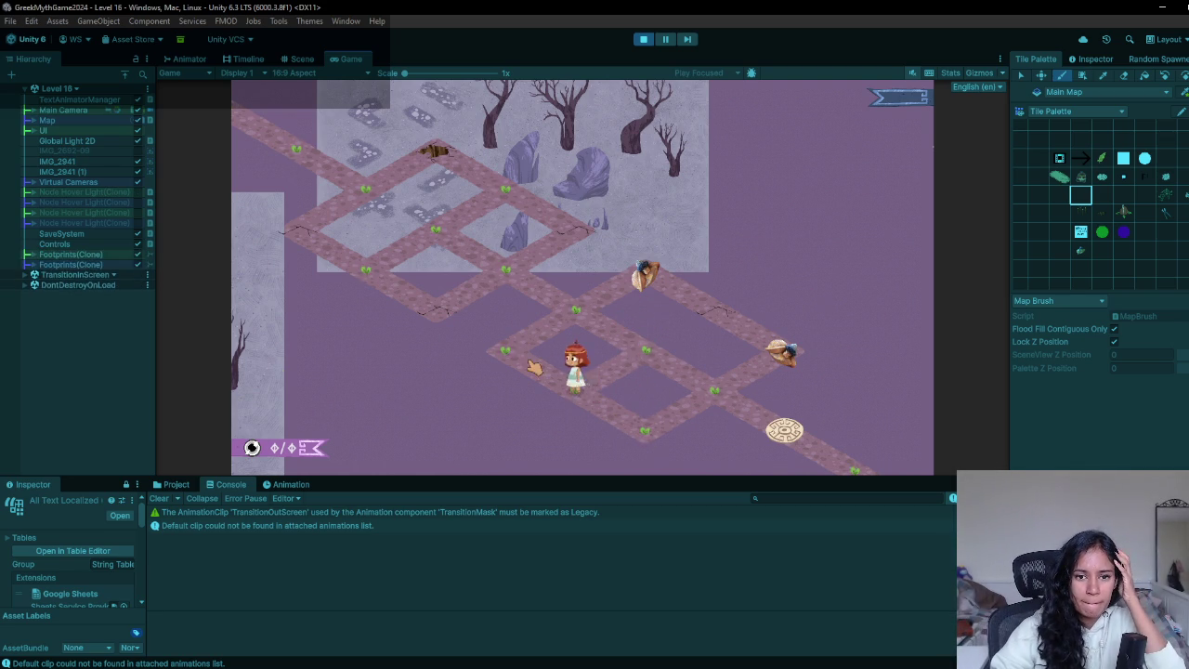
{"action": "left_click", "coordinate": [592, 318]}
{"action": "left_click", "coordinate": [755, 331]}
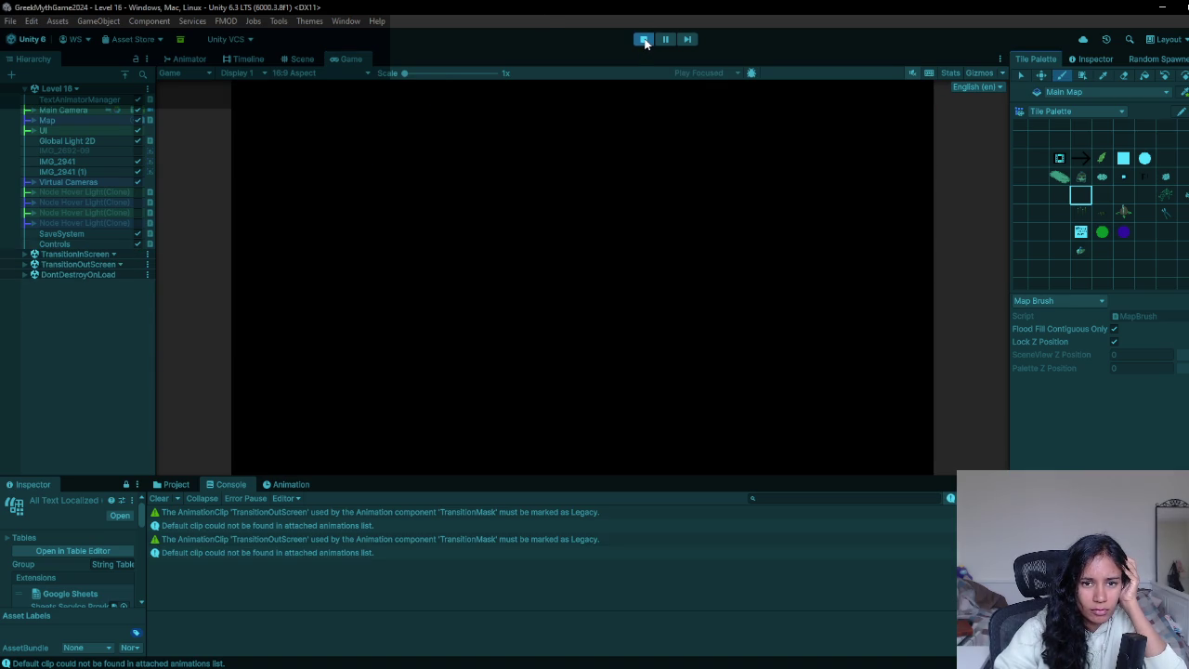
{"action": "left_click", "coordinate": [643, 40]}
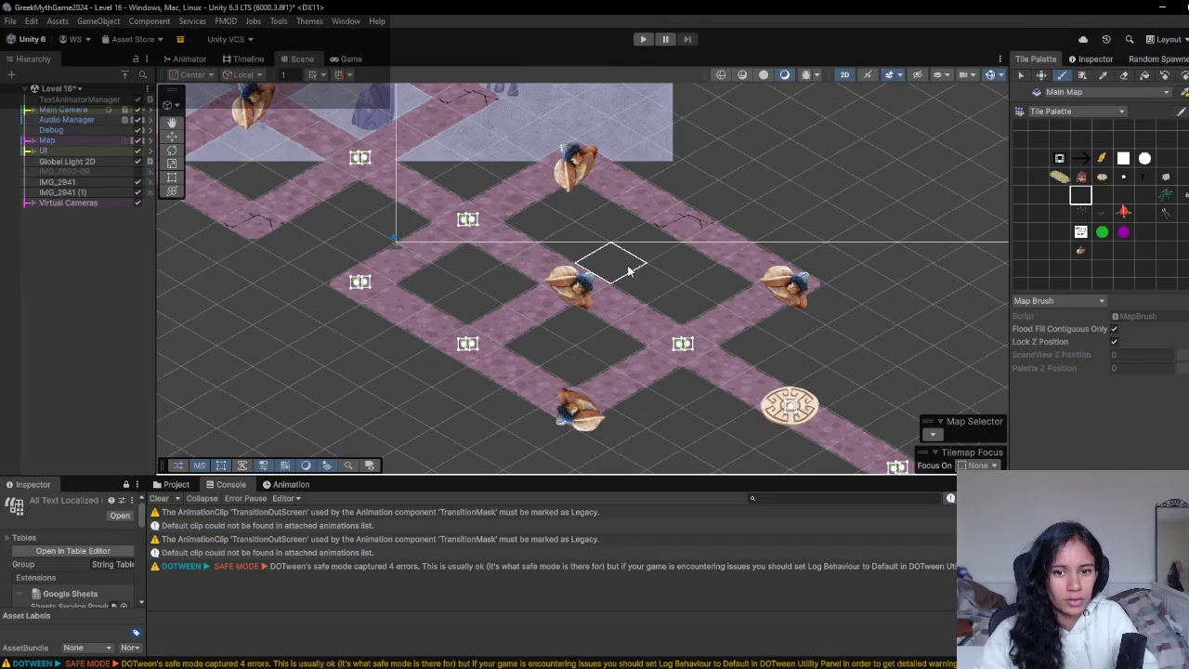
- Open Path 13.1 - Save Owl from the 3. Medusa folder and pan to its upper paths
{"action": "left_click", "coordinate": [173, 485]}
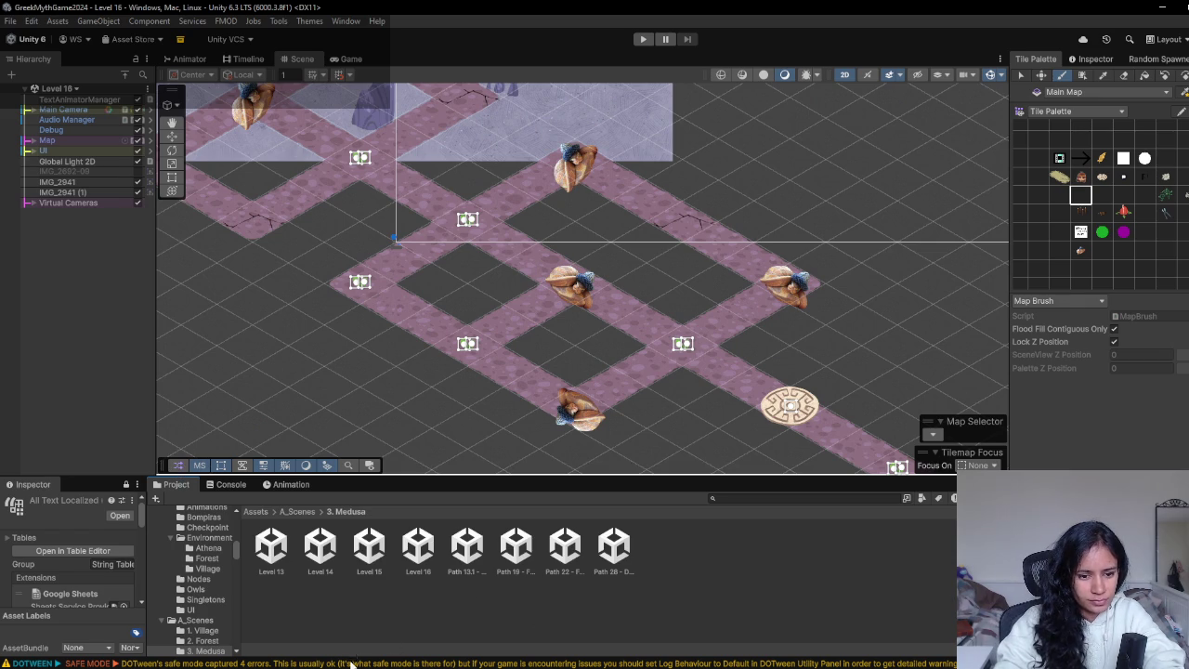
{"action": "double_click", "coordinate": [469, 553]}
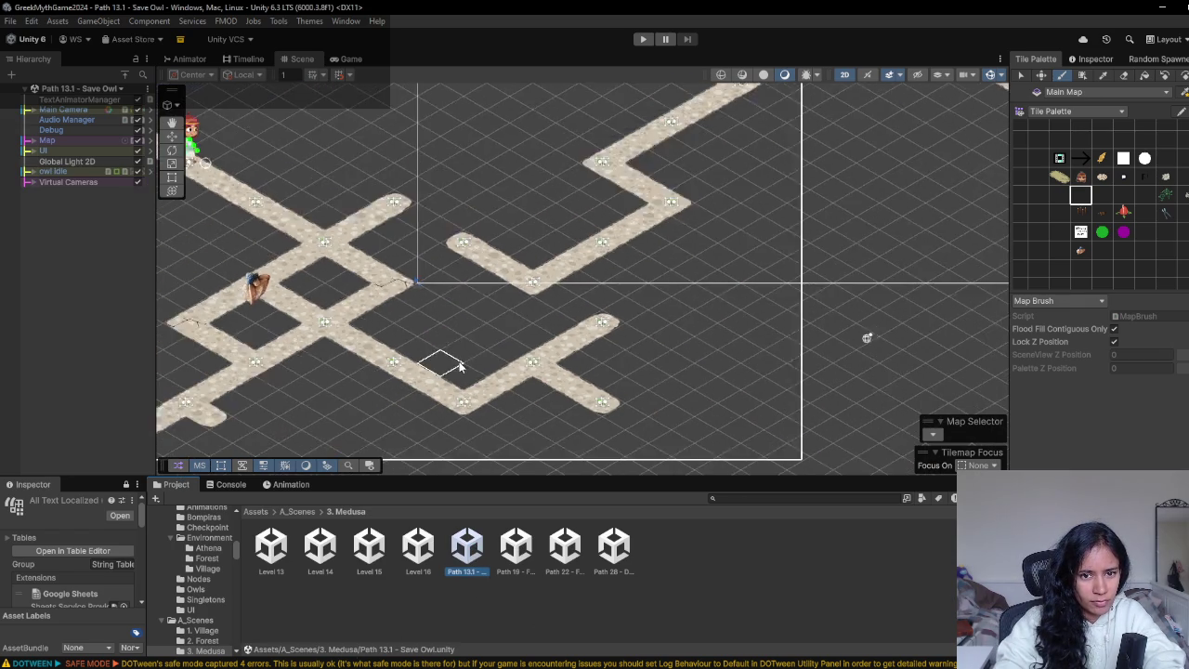
{"action": "scroll", "coordinate": [462, 367], "scroll_direction": "down", "scroll_amount": 5}
{"action": "mouse_move", "coordinate": [578, 377]}
{"action": "left_mouse_down"}
{"action": "mouse_move", "coordinate": [676, 319]}
{"action": "mouse_move", "coordinate": [665, 281]}
{"action": "left_mouse_up"}
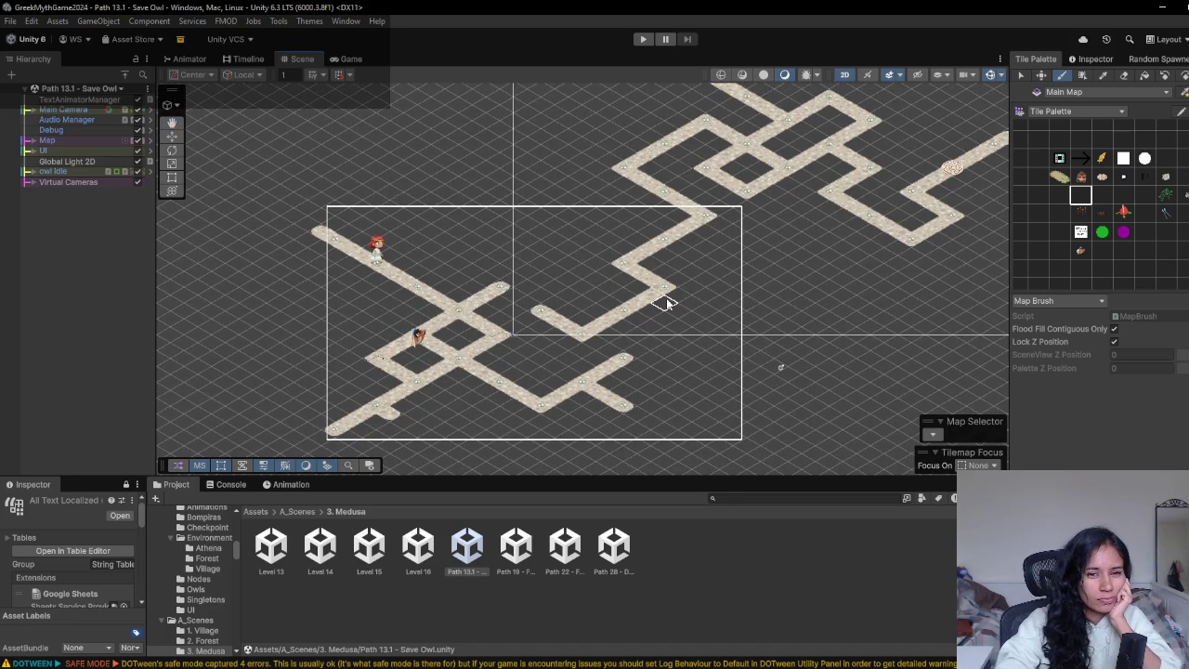
- Erase the owl and nearby path tiles, then fill the gap with a path tile
{"action": "scroll", "coordinate": [646, 323], "scroll_direction": "up", "scroll_amount": 5}
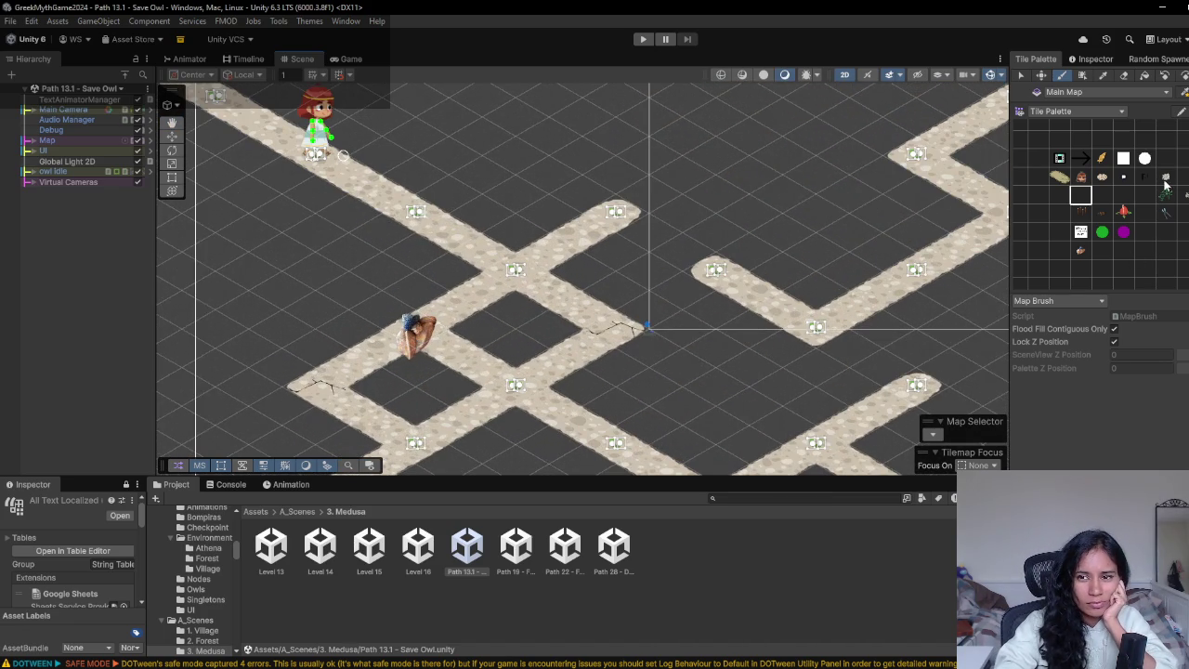
{"action": "left_click", "coordinate": [1102, 195]}
{"action": "left_click", "coordinate": [1124, 76]}
{"action": "left_click_drag", "start_coordinate": [415, 365], "coordinate": [415, 331]}
{"action": "left_click", "coordinate": [1059, 195]}
{"action": "left_click", "coordinate": [411, 332]}
- Extend the upper path up-left, move the character's start to its far-left end, and playtest
{"action": "scroll", "coordinate": [573, 406], "scroll_direction": "up", "scroll_amount": 3}
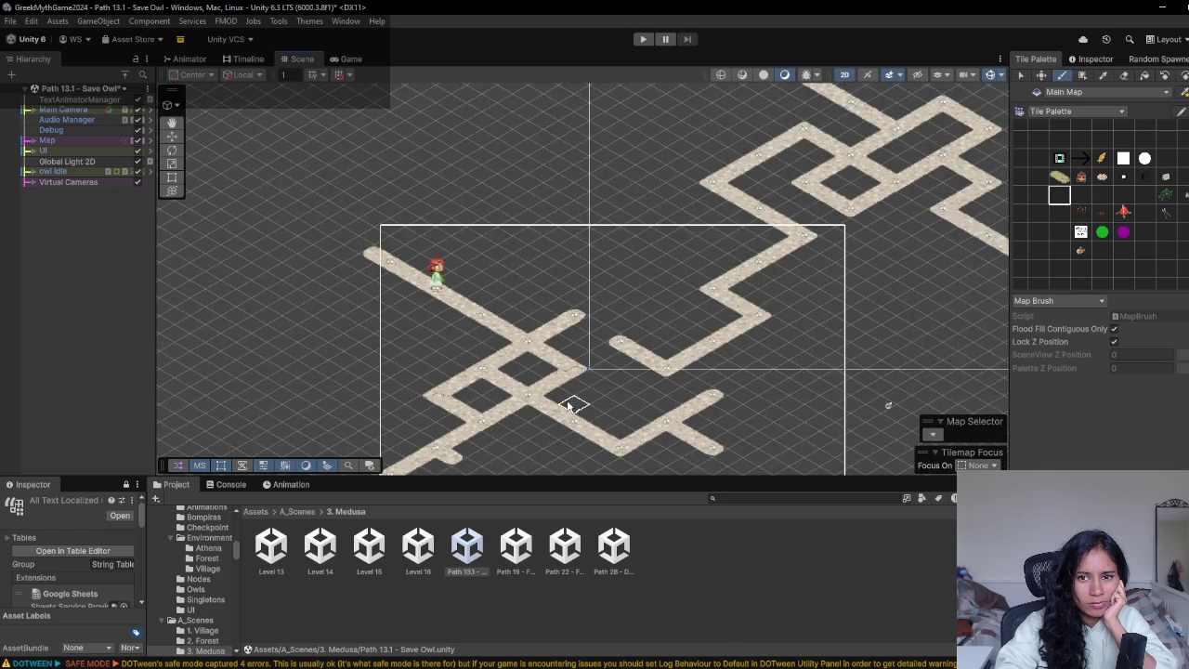
{"action": "scroll", "coordinate": [573, 406], "scroll_direction": "down", "scroll_amount": 2}
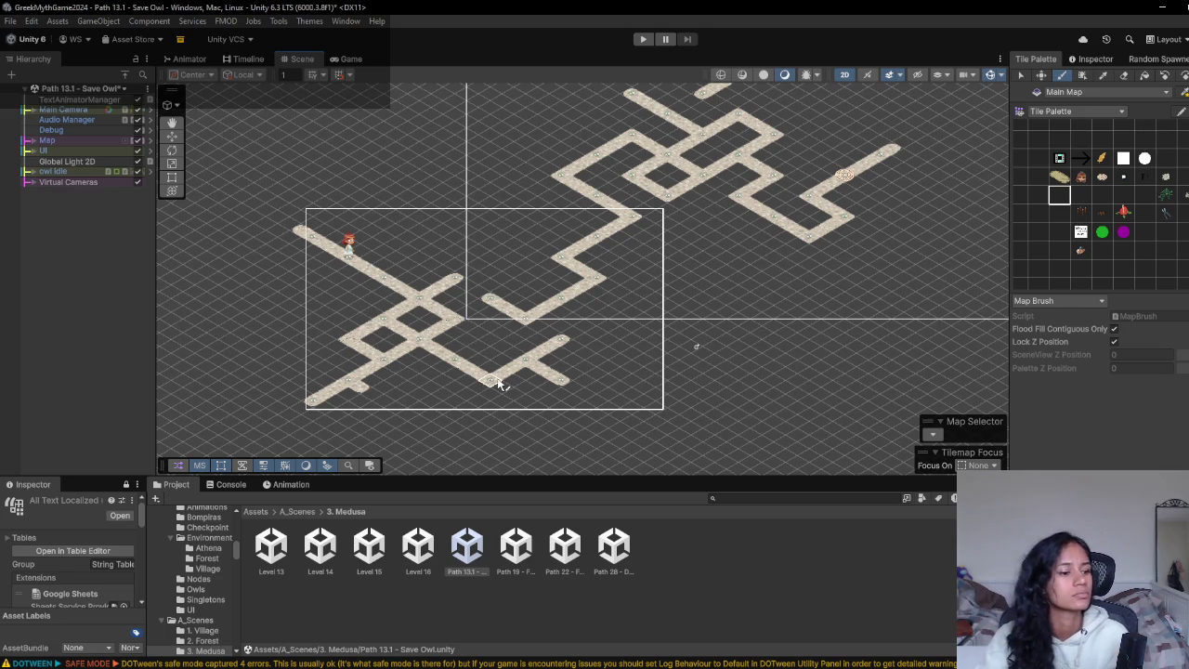
{"action": "scroll", "coordinate": [507, 373], "scroll_direction": "down", "scroll_amount": 3}
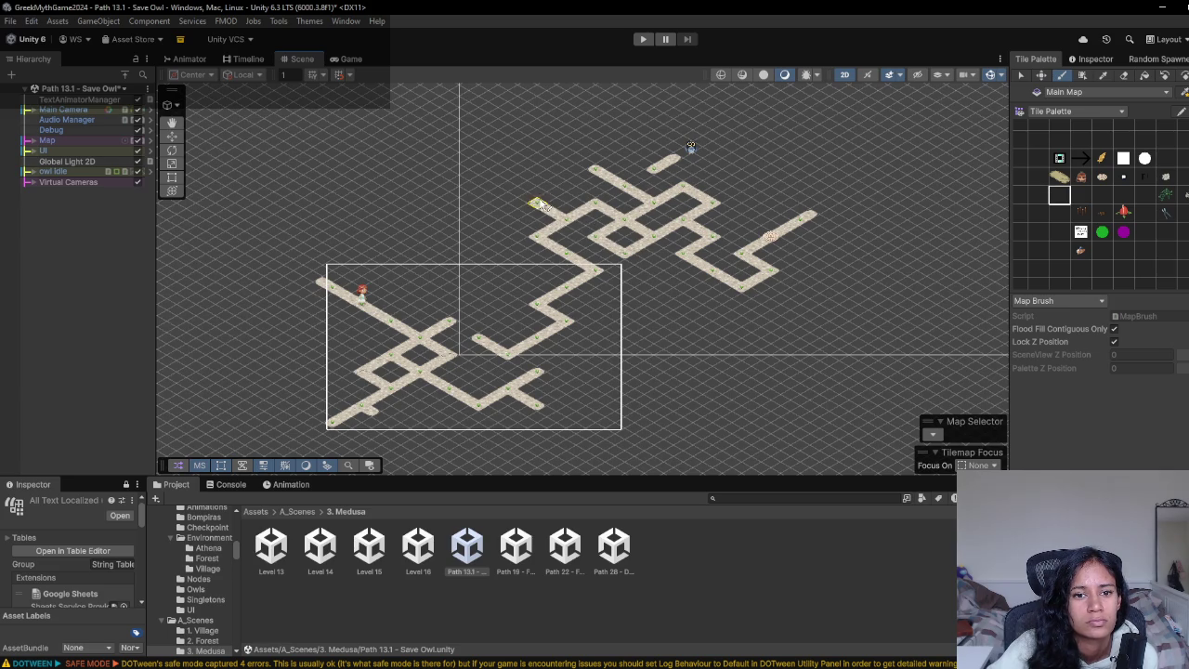
{"action": "left_click_drag", "start_coordinate": [526, 198], "coordinate": [484, 178]}
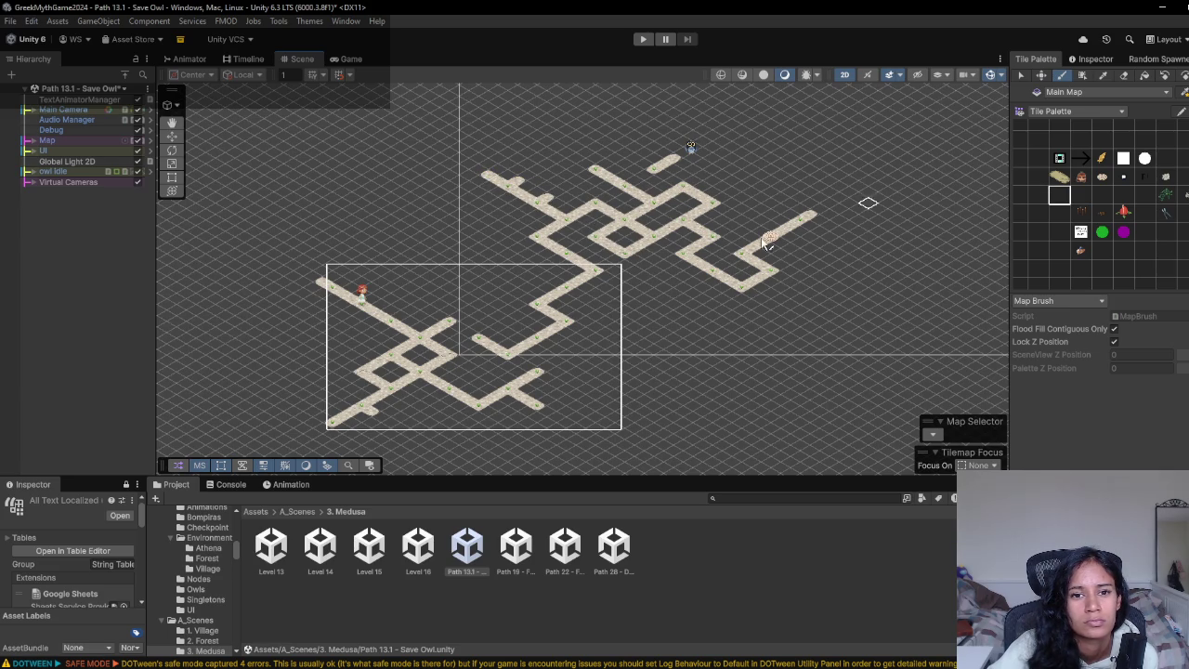
{"action": "left_click", "coordinate": [1126, 76]}
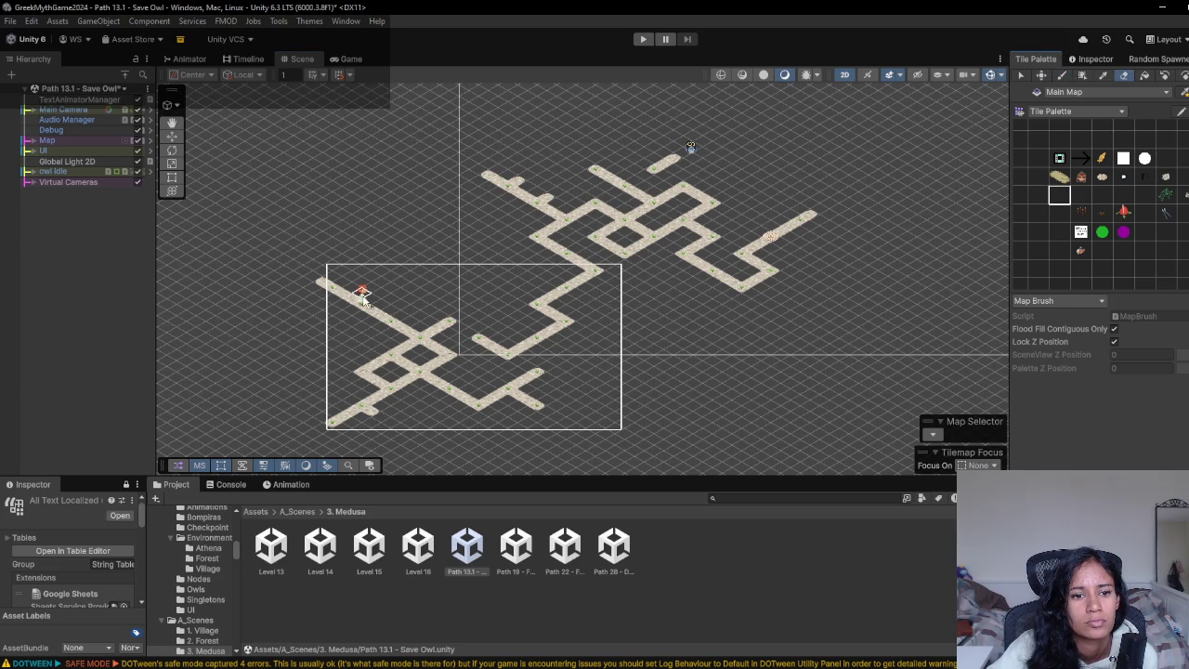
{"action": "left_click_drag", "start_coordinate": [373, 302], "coordinate": [361, 307]}
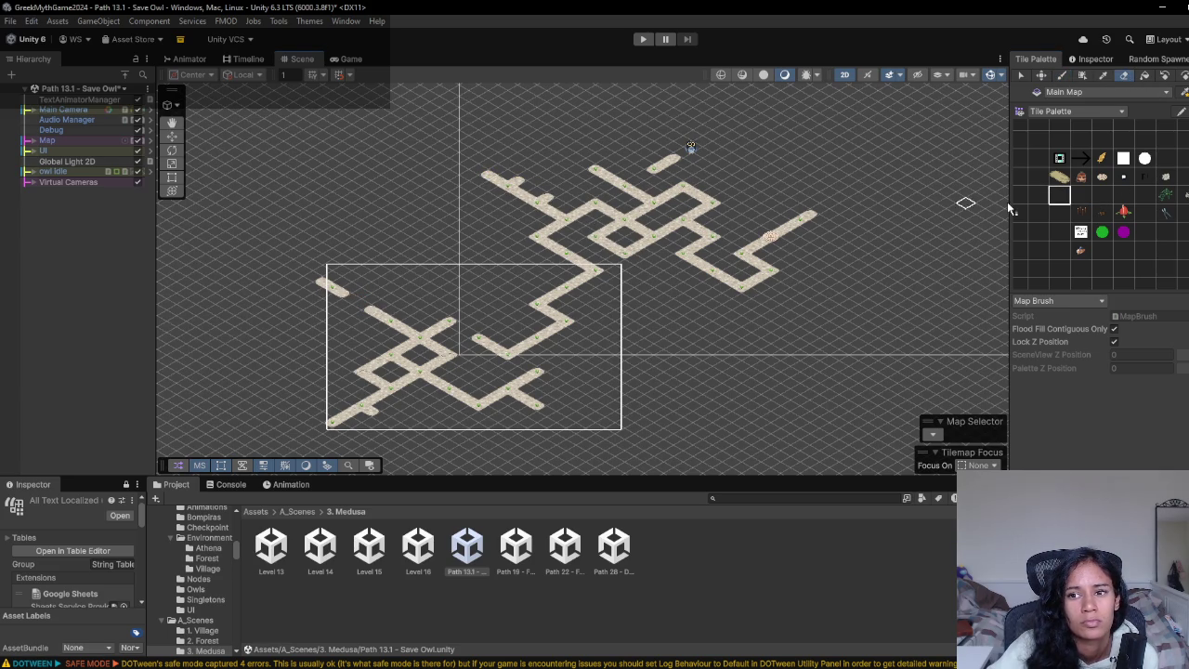
{"action": "left_click", "coordinate": [1084, 179]}
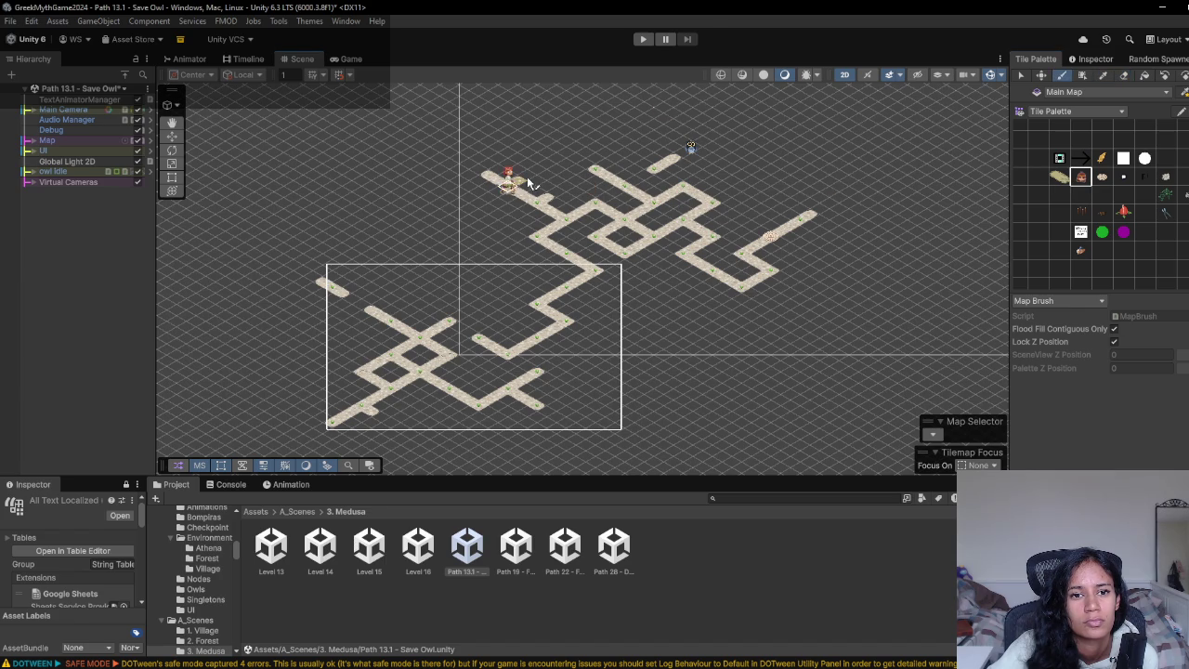
{"action": "left_click", "coordinate": [644, 40]}
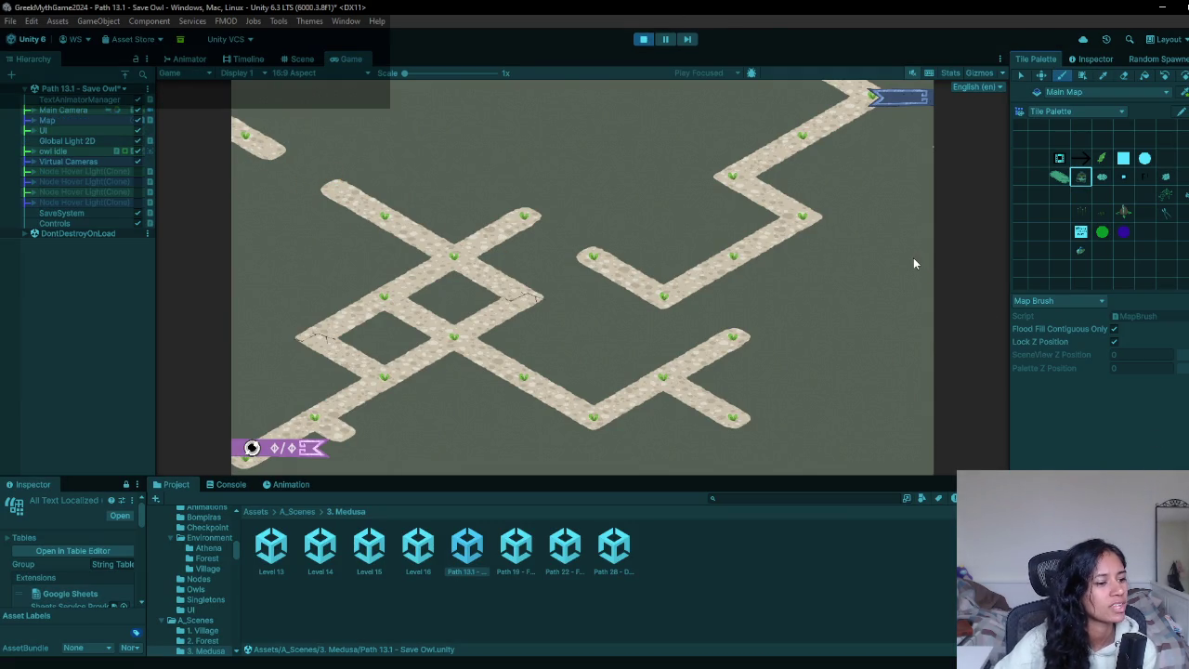
- Stop the playtest and select Camera View 2 among the level's virtual cameras
{"action": "left_click", "coordinate": [641, 39]}
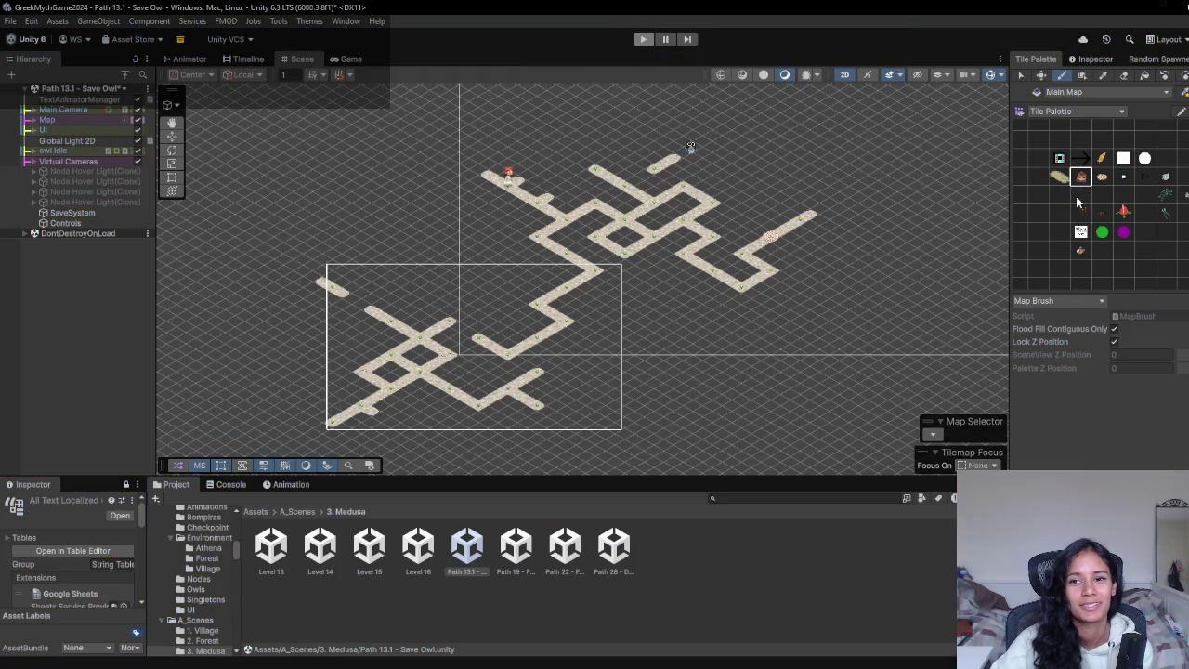
{"action": "left_click", "coordinate": [1081, 196]}
{"action": "scroll", "coordinate": [526, 225], "scroll_direction": "up", "scroll_amount": 3}
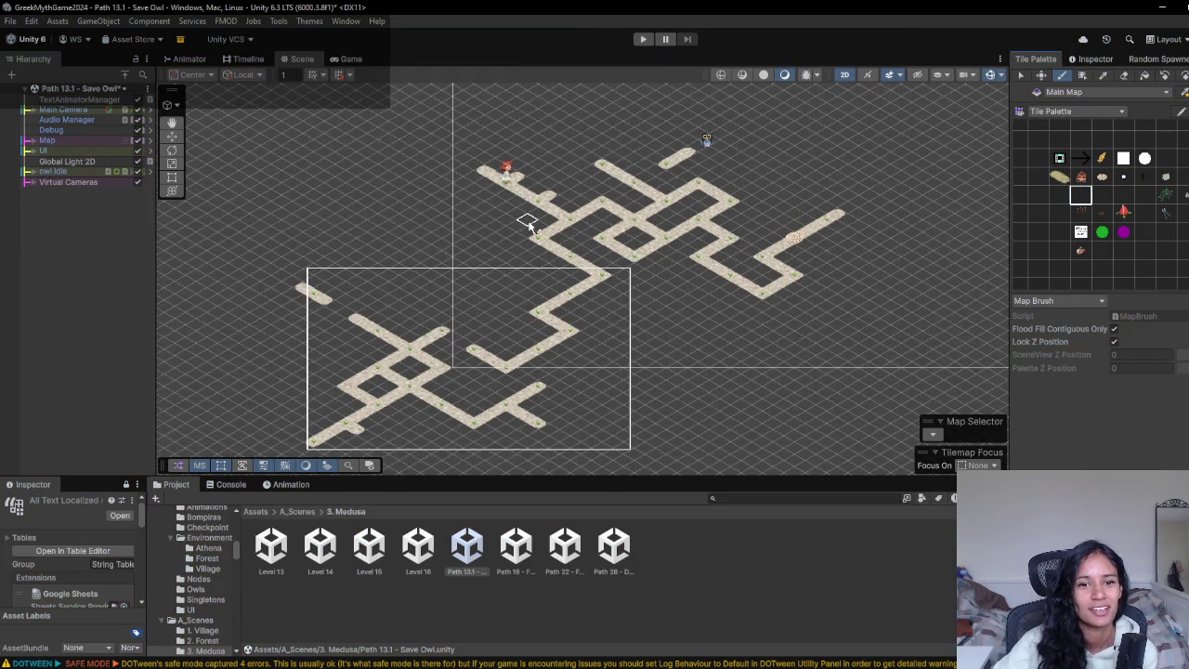
{"action": "scroll", "coordinate": [573, 263], "scroll_direction": "down", "scroll_amount": 2}
{"action": "scroll", "coordinate": [545, 279], "scroll_direction": "up", "scroll_amount": 4}
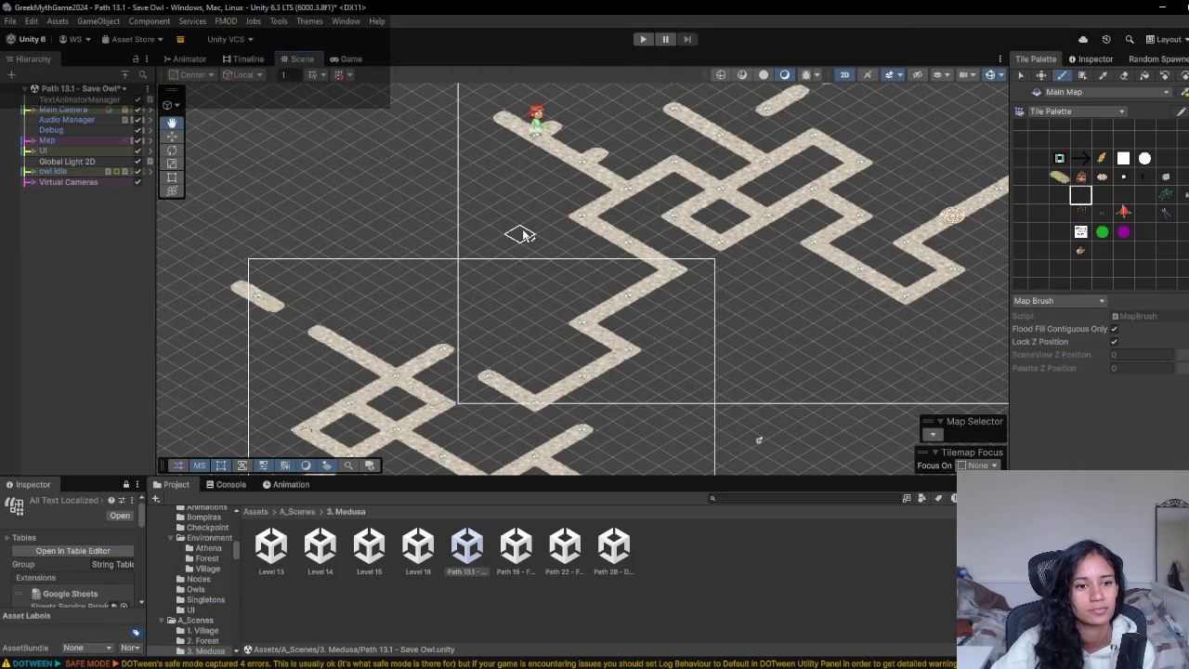
{"action": "scroll", "coordinate": [351, 316], "scroll_direction": "down", "scroll_amount": 1}
{"action": "left_click", "coordinate": [34, 182]}
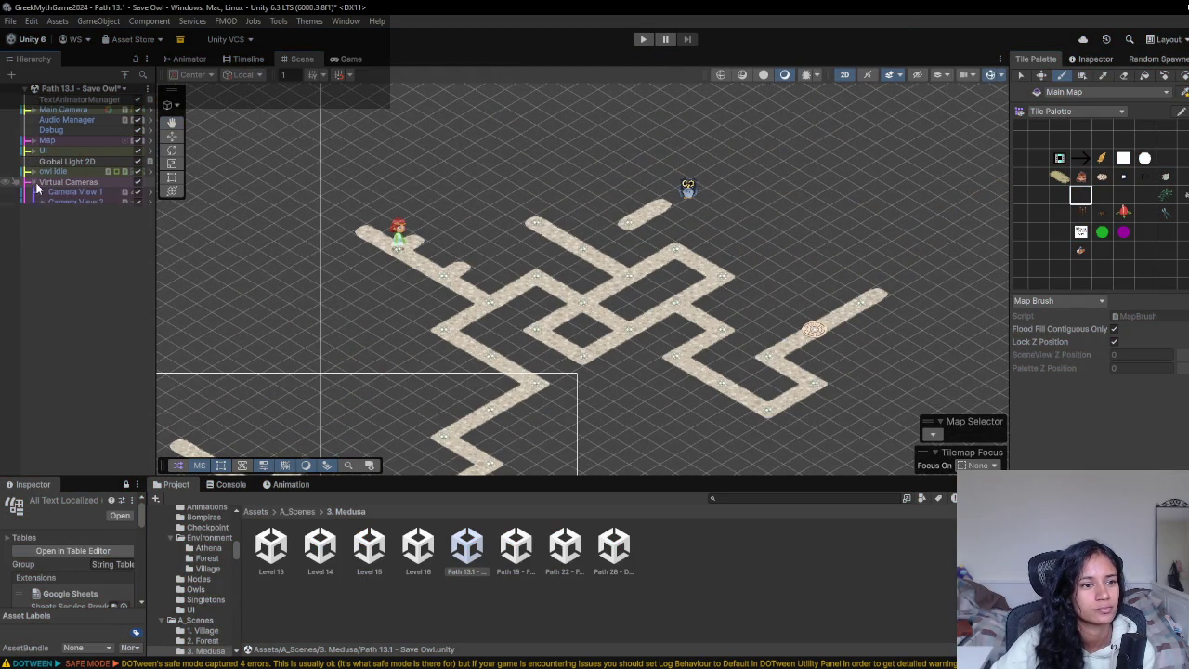
{"action": "left_click", "coordinate": [37, 205]}
- Drag the camera boundary's corner points outward over the upper path start, then playtest
{"action": "scroll", "coordinate": [399, 265], "scroll_direction": "down", "scroll_amount": 5}
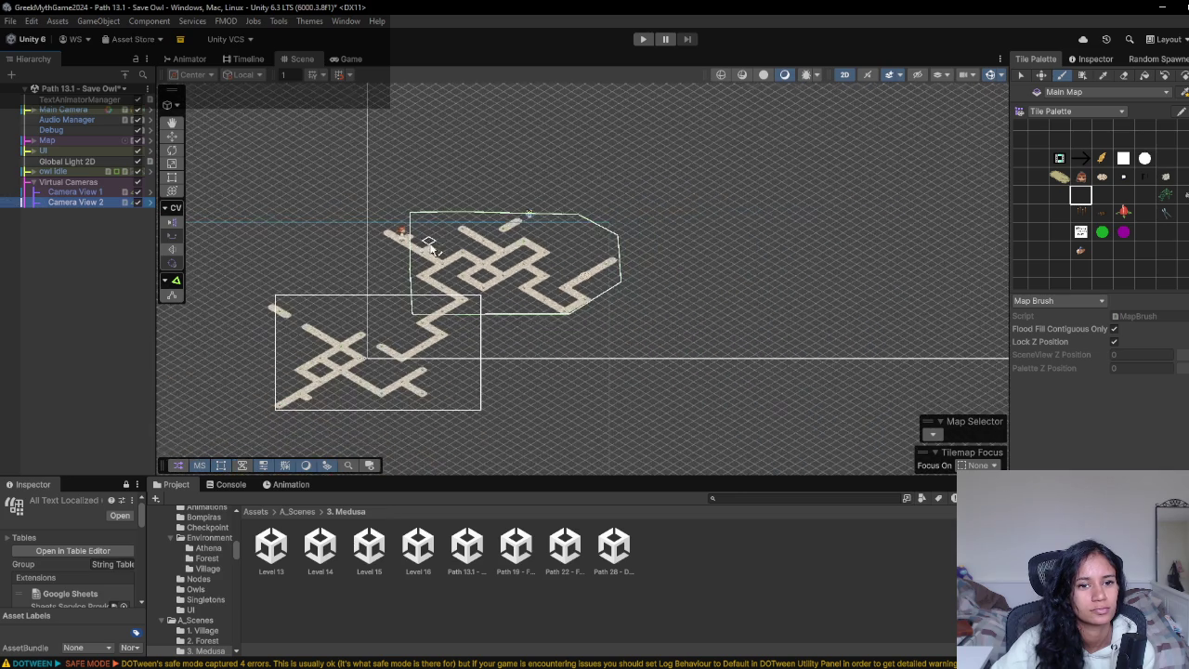
{"action": "scroll", "coordinate": [399, 265], "scroll_direction": "right", "scroll_amount": 1}
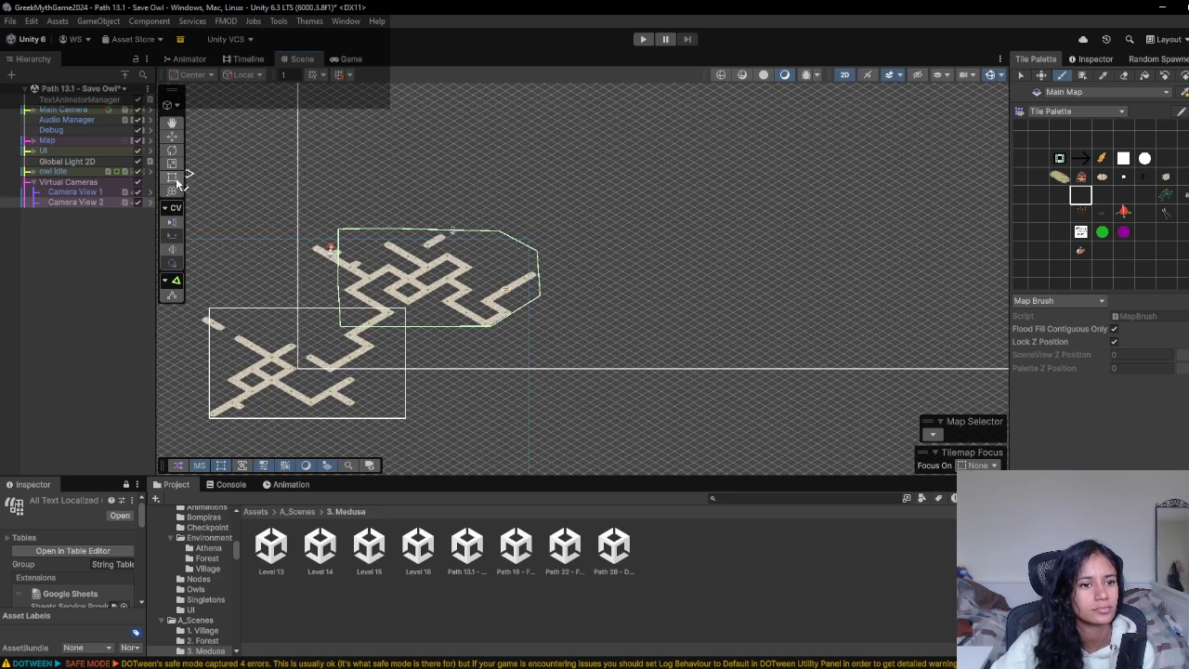
{"action": "left_click", "coordinate": [171, 293]}
{"action": "scroll", "coordinate": [287, 280], "scroll_direction": "up", "scroll_amount": 3}
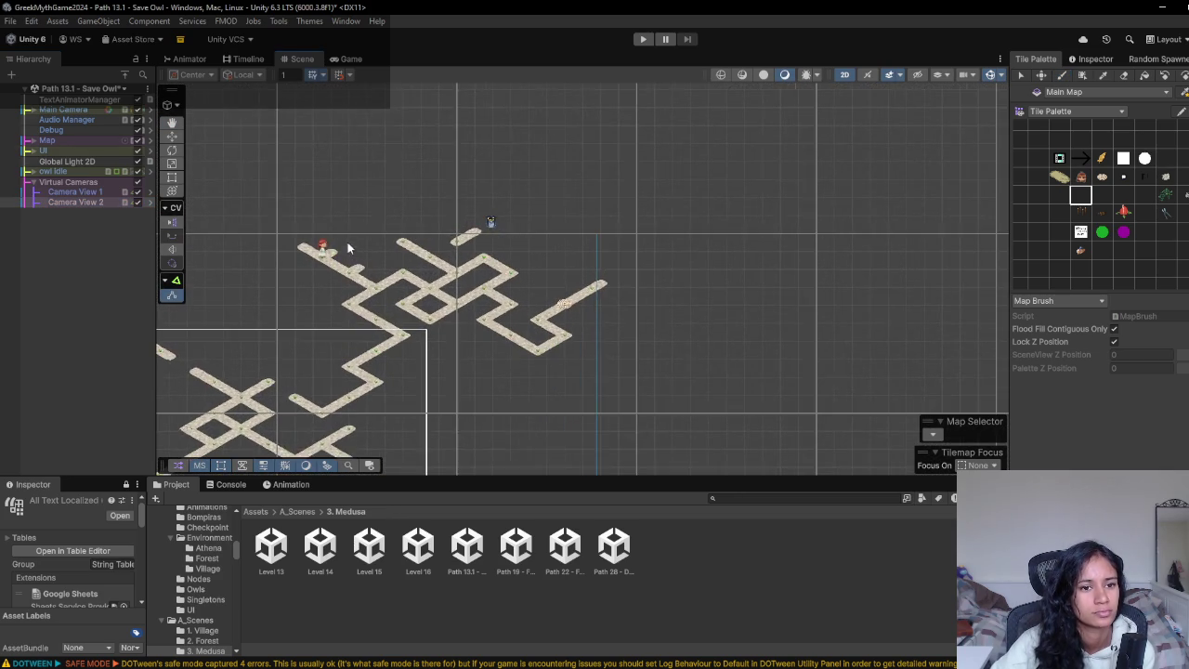
{"action": "left_click_drag", "start_coordinate": [334, 225], "coordinate": [308, 217]}
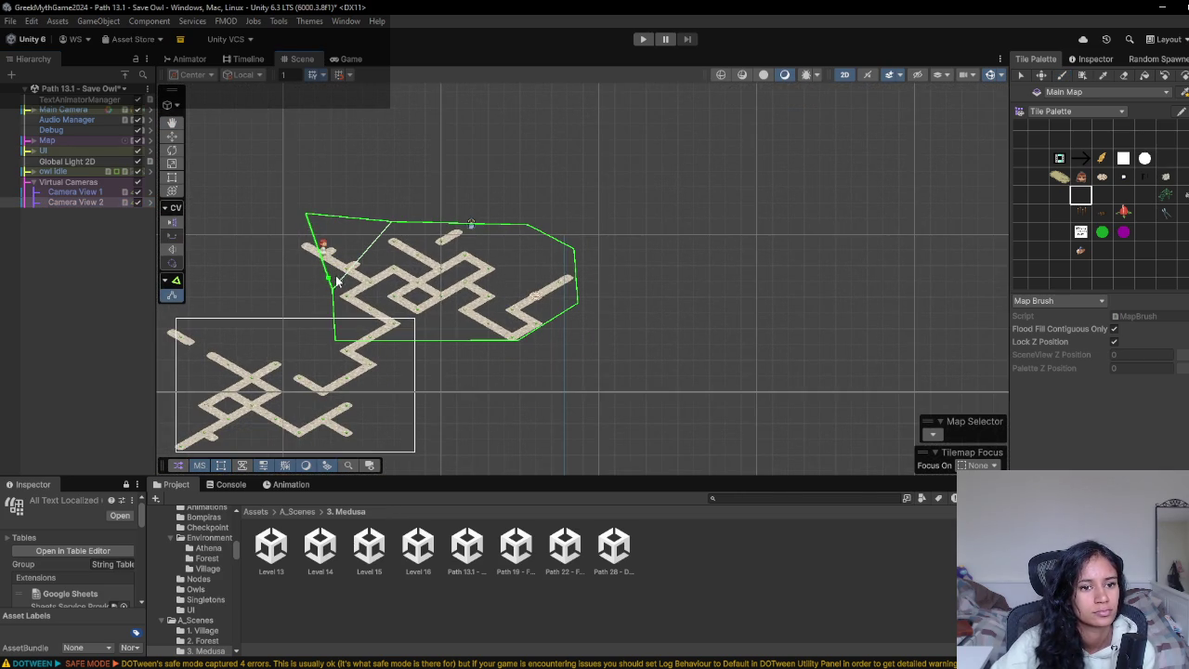
{"action": "left_click_drag", "start_coordinate": [327, 294], "coordinate": [282, 285]}
{"action": "left_click", "coordinate": [641, 40]}
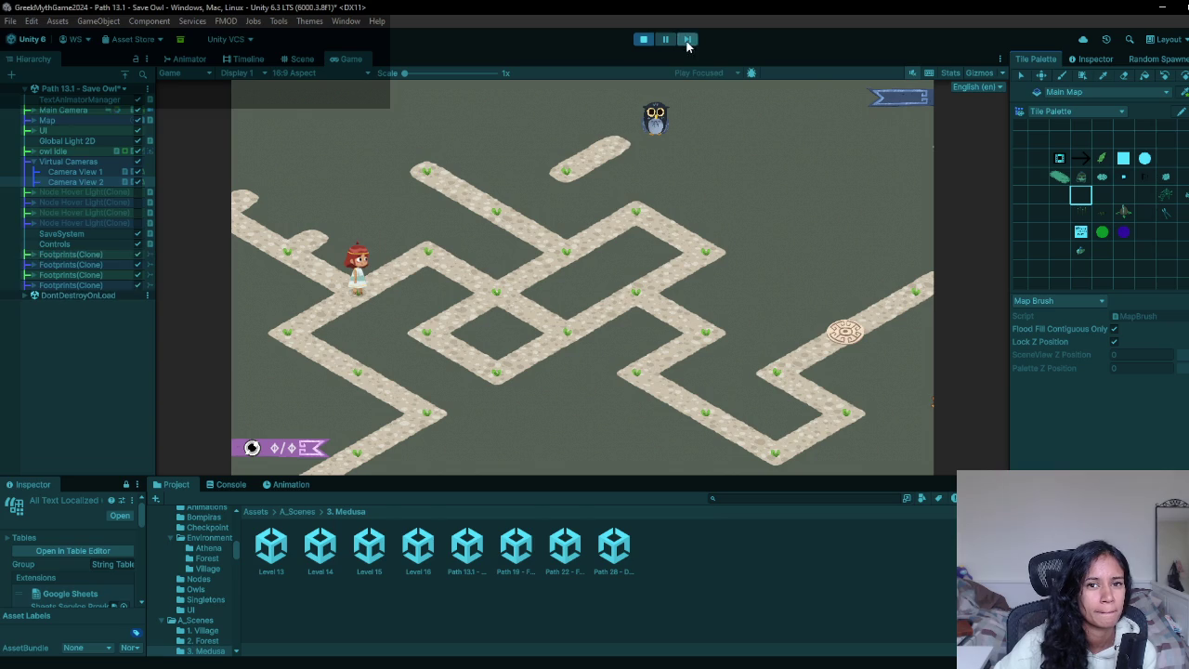
- Erase a diagonal stretch of path tiles and extend the path one tile beyond the girl's start
{"action": "left_click", "coordinate": [643, 39]}
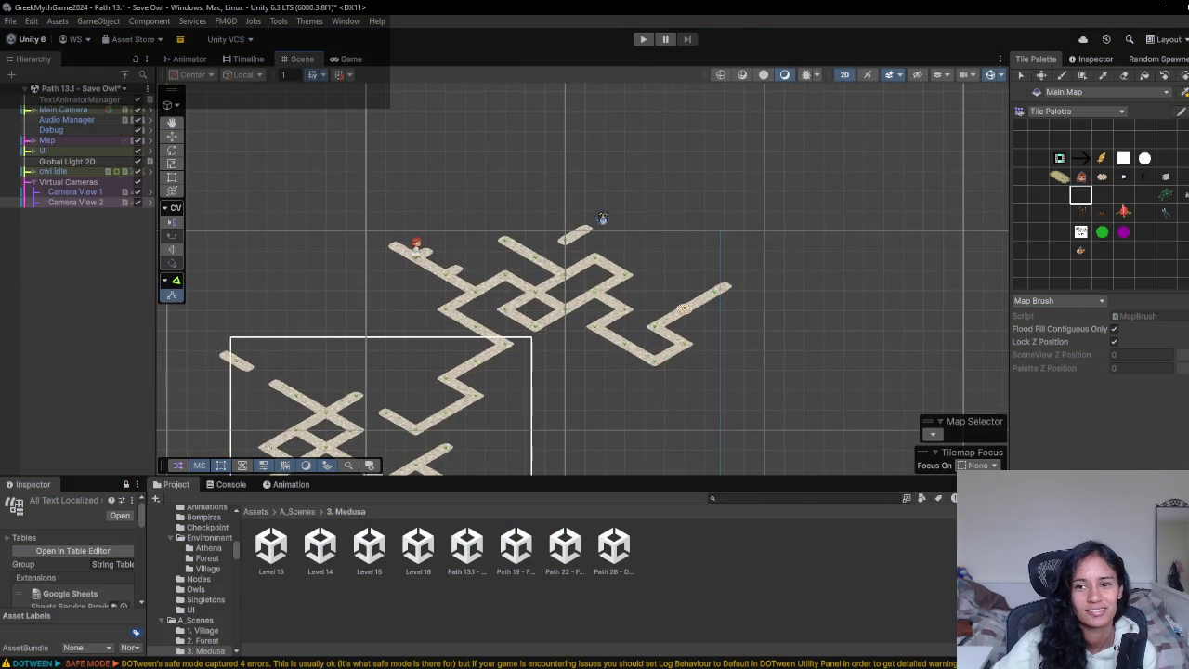
{"action": "left_click", "coordinate": [1124, 75]}
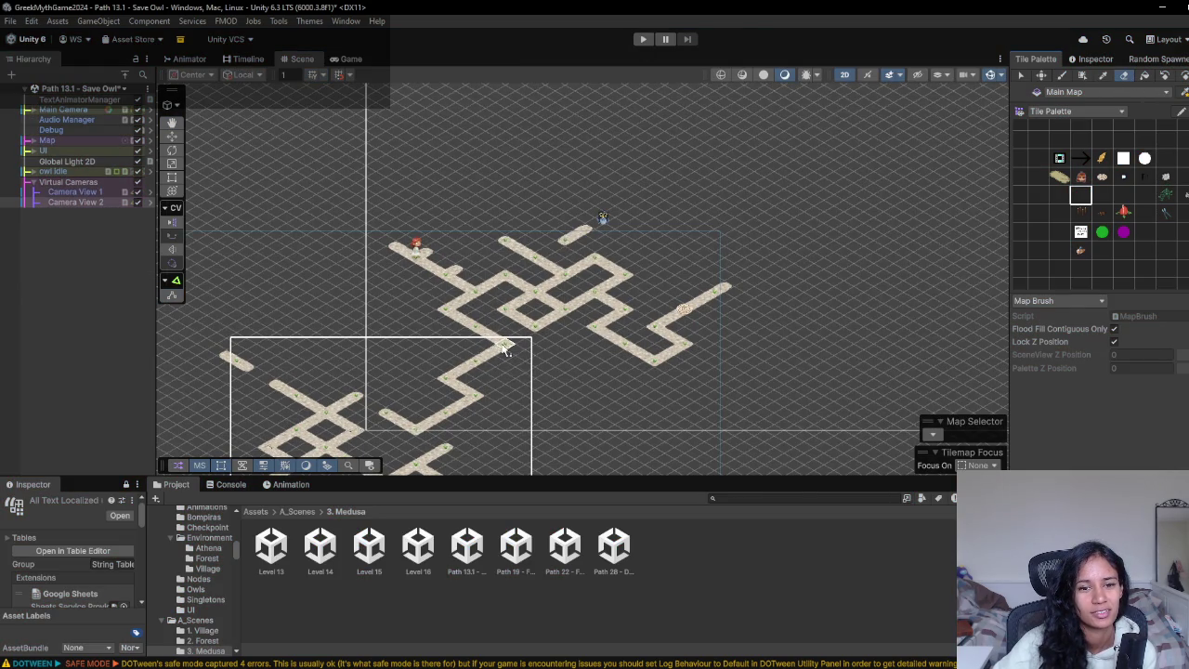
{"action": "left_click_drag", "start_coordinate": [493, 353], "coordinate": [455, 376]}
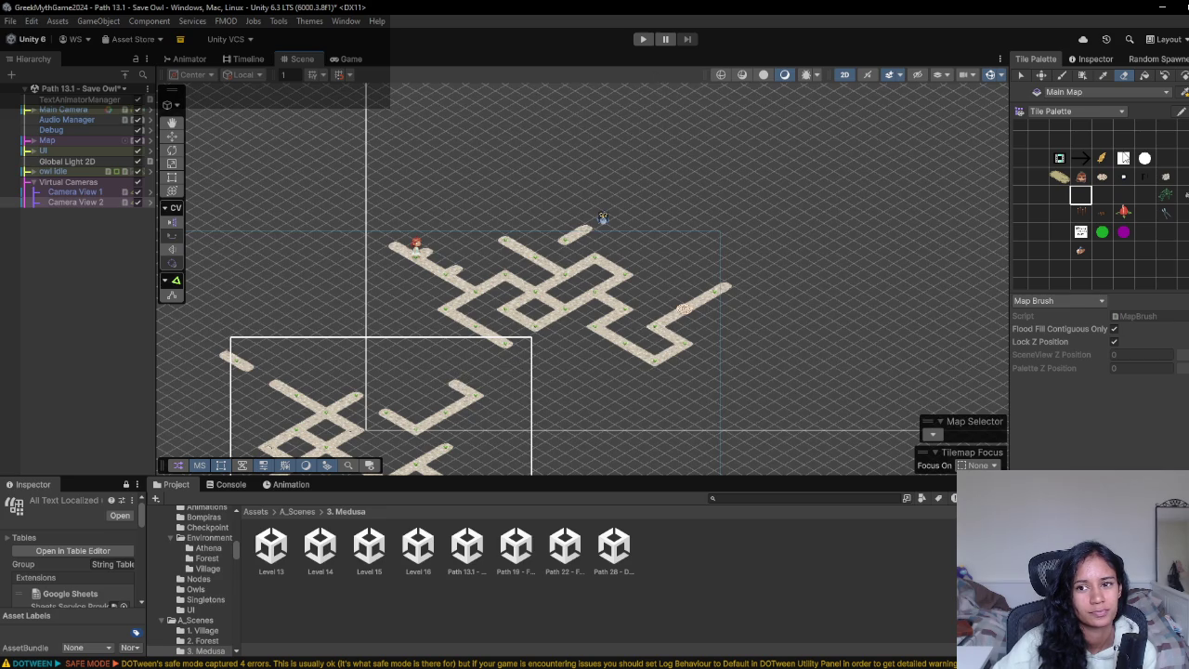
{"action": "left_click", "coordinate": [1059, 196]}
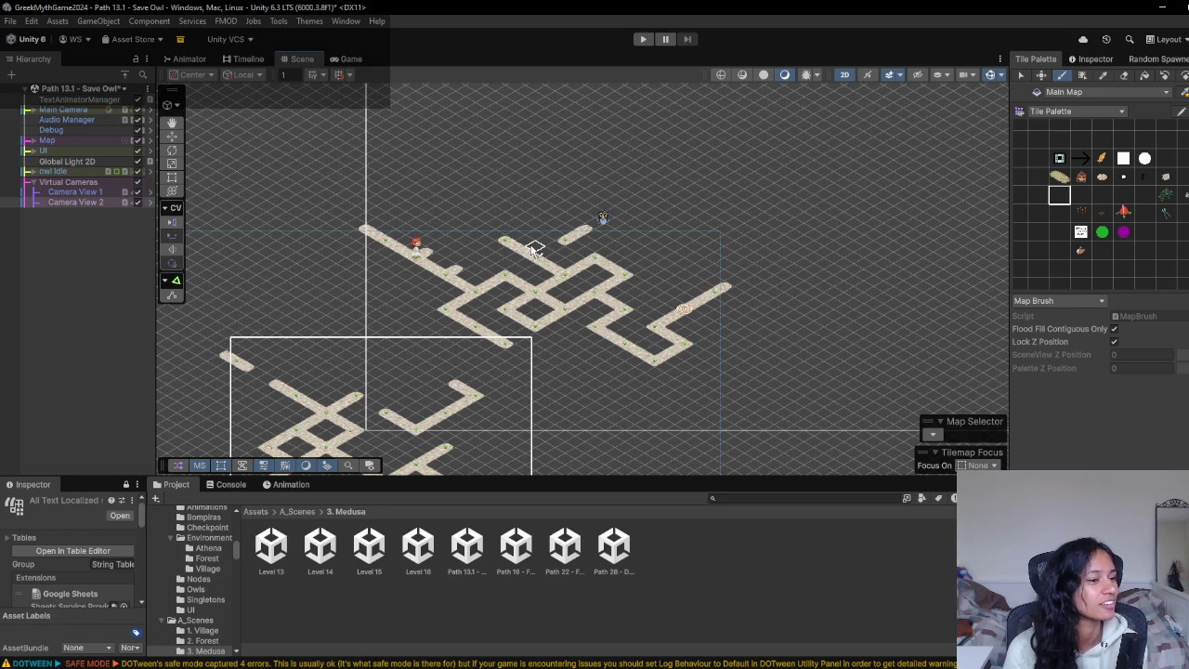
{"action": "scroll", "coordinate": [472, 318], "scroll_direction": "up", "scroll_amount": 3}
{"action": "left_click", "coordinate": [1125, 75]}
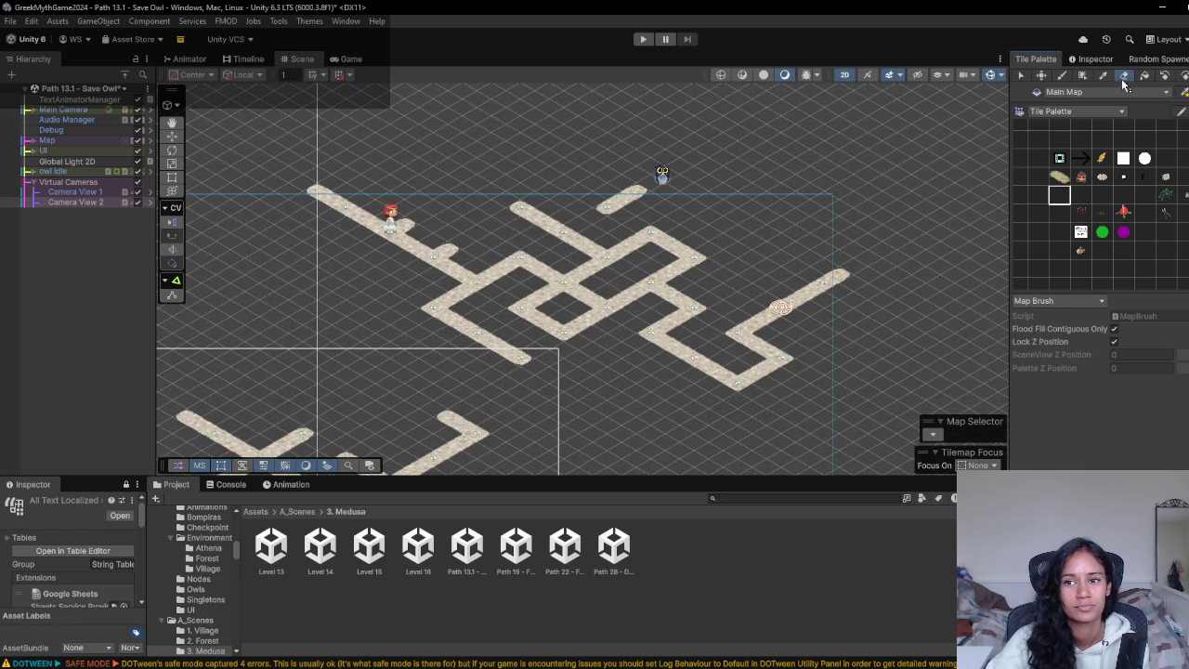
- Move the girl's start one tile along the path and repaint her old spot as path
{"action": "left_click", "coordinate": [638, 39]}
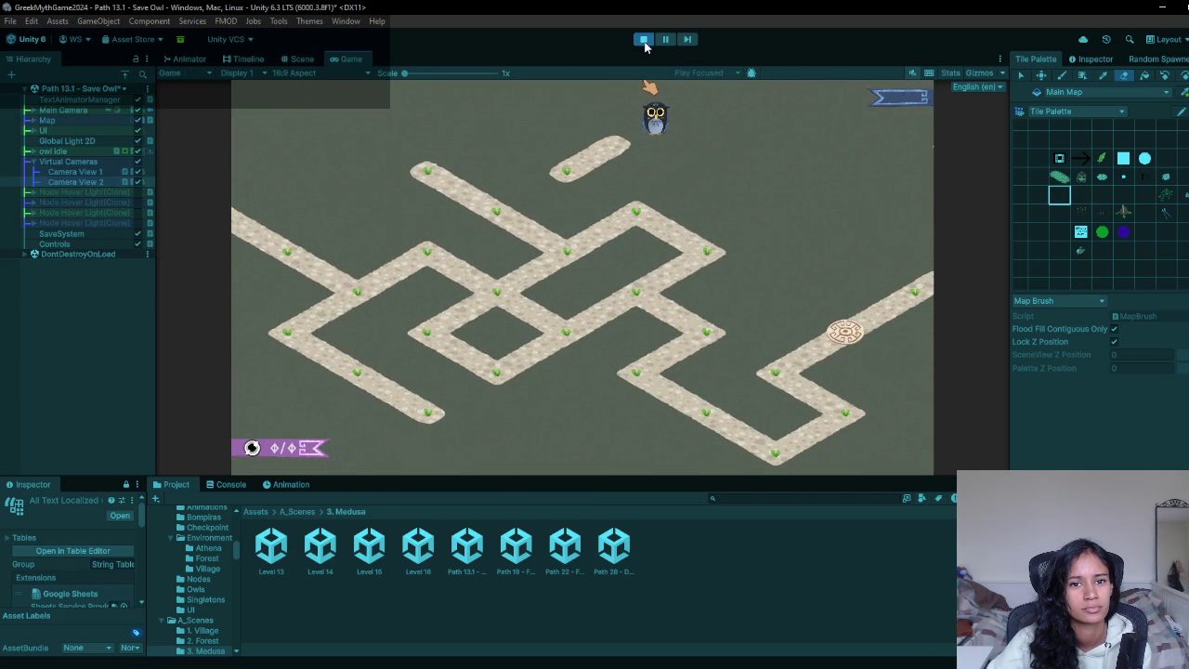
{"action": "left_click", "coordinate": [644, 41]}
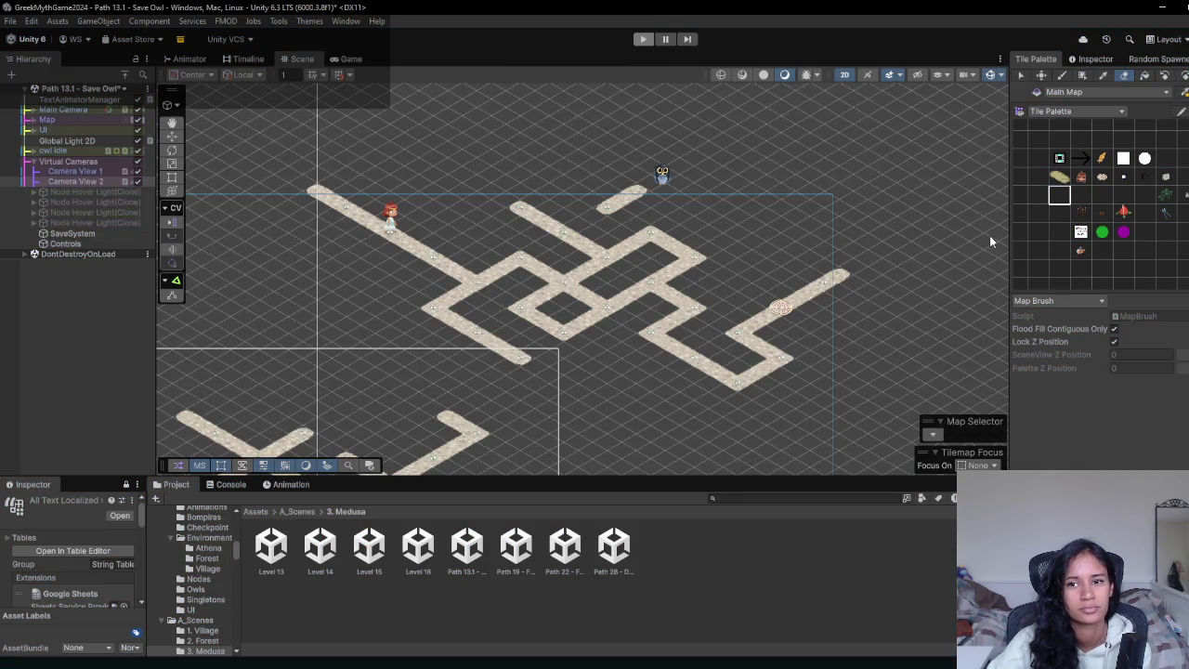
{"action": "left_click", "coordinate": [432, 257]}
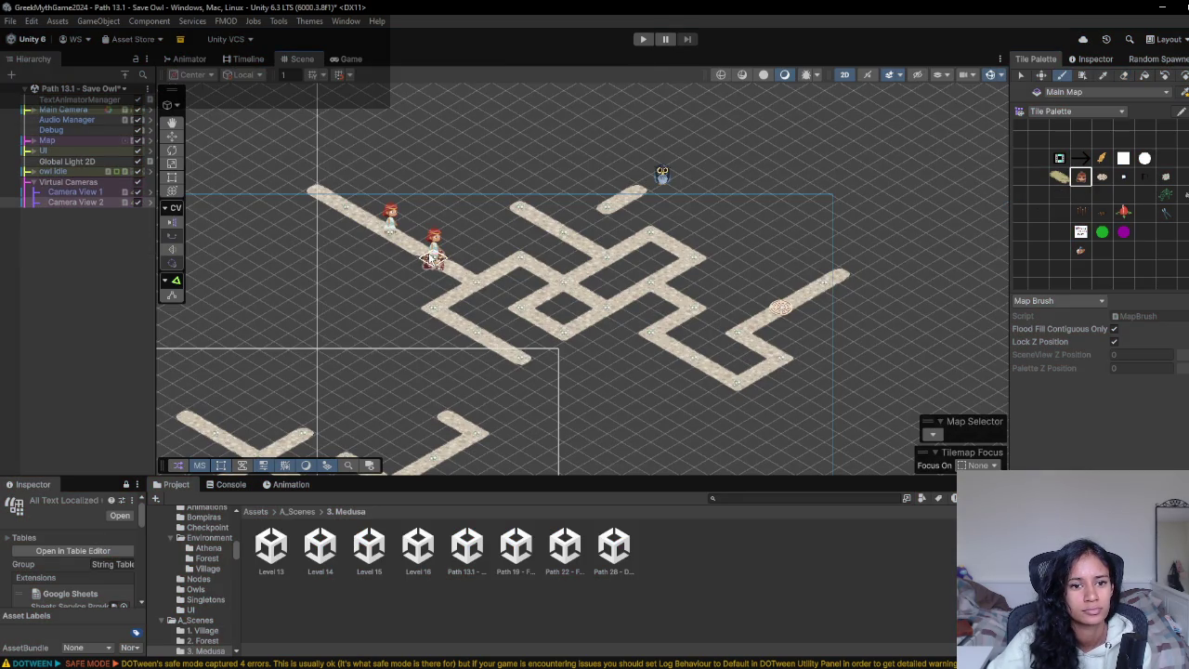
{"action": "left_click", "coordinate": [1125, 76]}
{"action": "left_click", "coordinate": [390, 221]}
{"action": "left_click", "coordinate": [1038, 158]}
{"action": "left_click", "coordinate": [390, 225]}
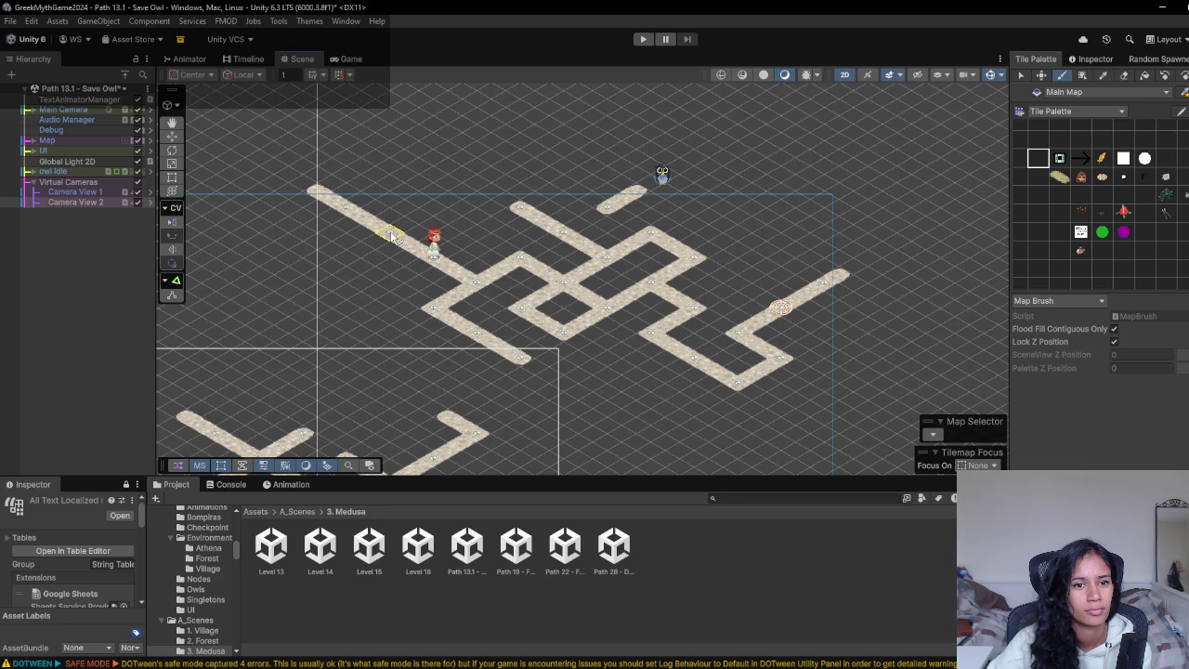
- Playtest by walking the girl between the left corner, bottom, upper and centre nodes
{"action": "left_click", "coordinate": [644, 40]}
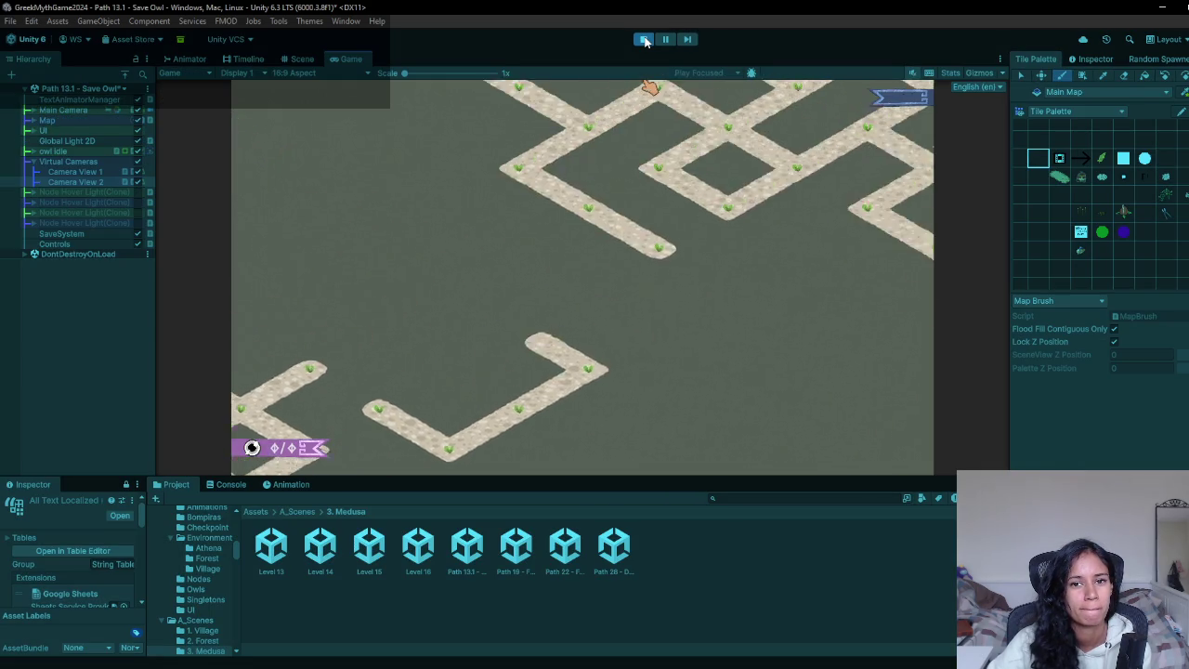
{"action": "left_click", "coordinate": [358, 292]}
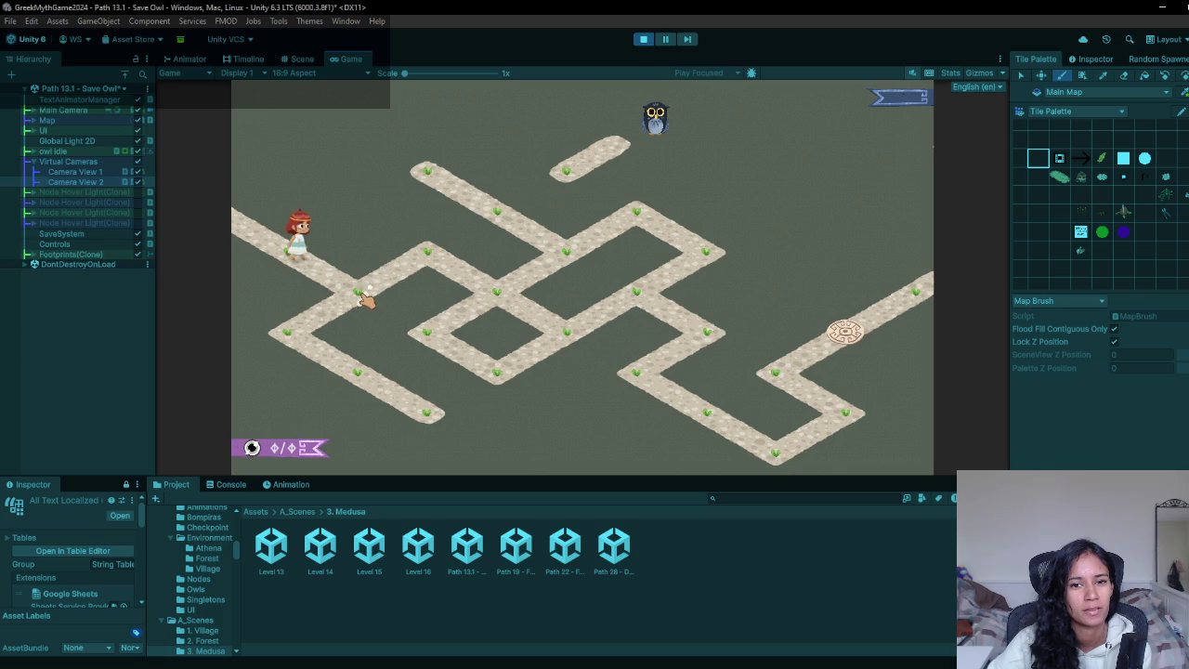
{"action": "left_click", "coordinate": [296, 333]}
{"action": "left_click", "coordinate": [353, 376]}
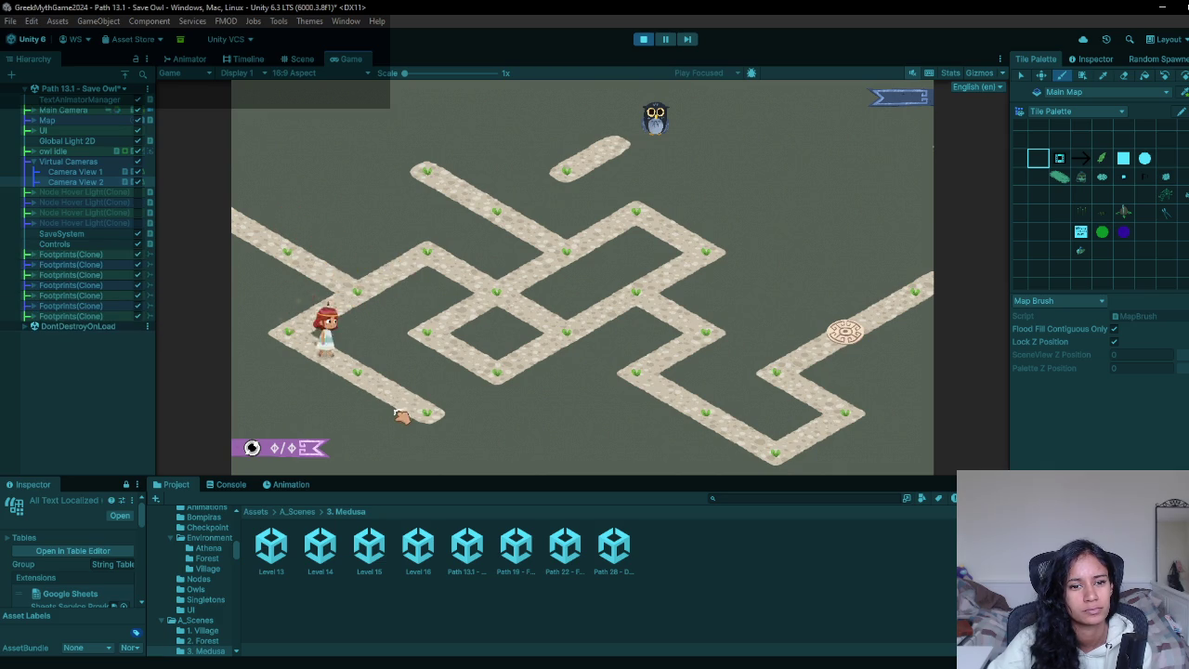
{"action": "left_click", "coordinate": [297, 338]}
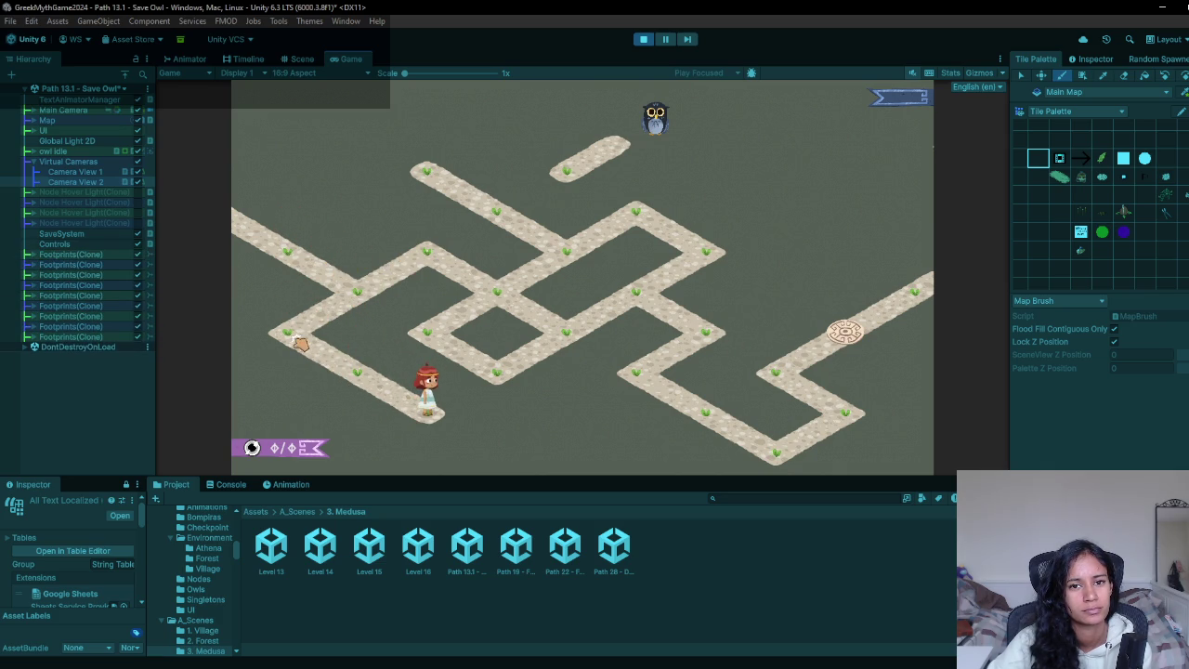
{"action": "left_click", "coordinate": [357, 292]}
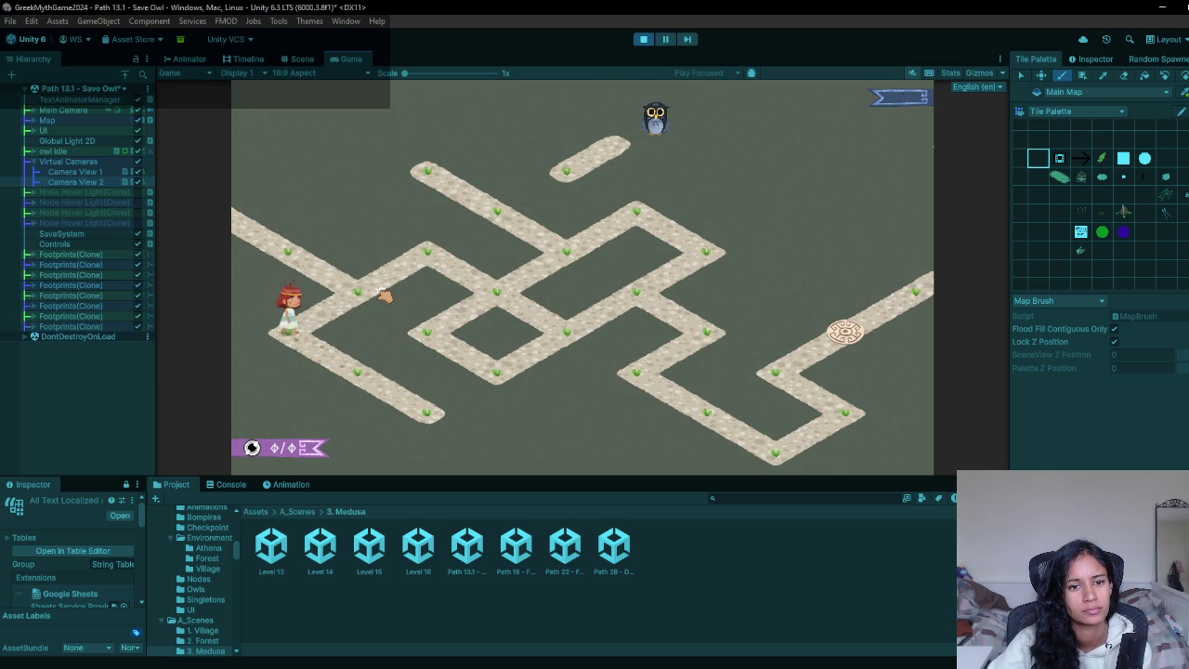
{"action": "left_click", "coordinate": [487, 299]}
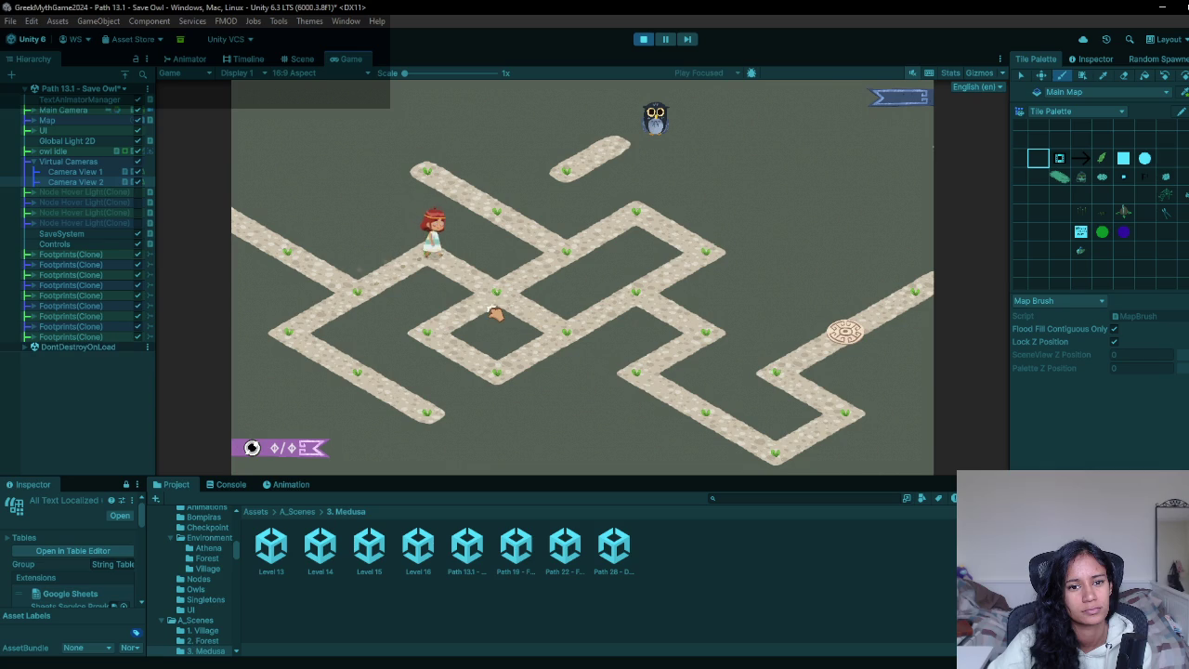
{"action": "left_click", "coordinate": [643, 39]}
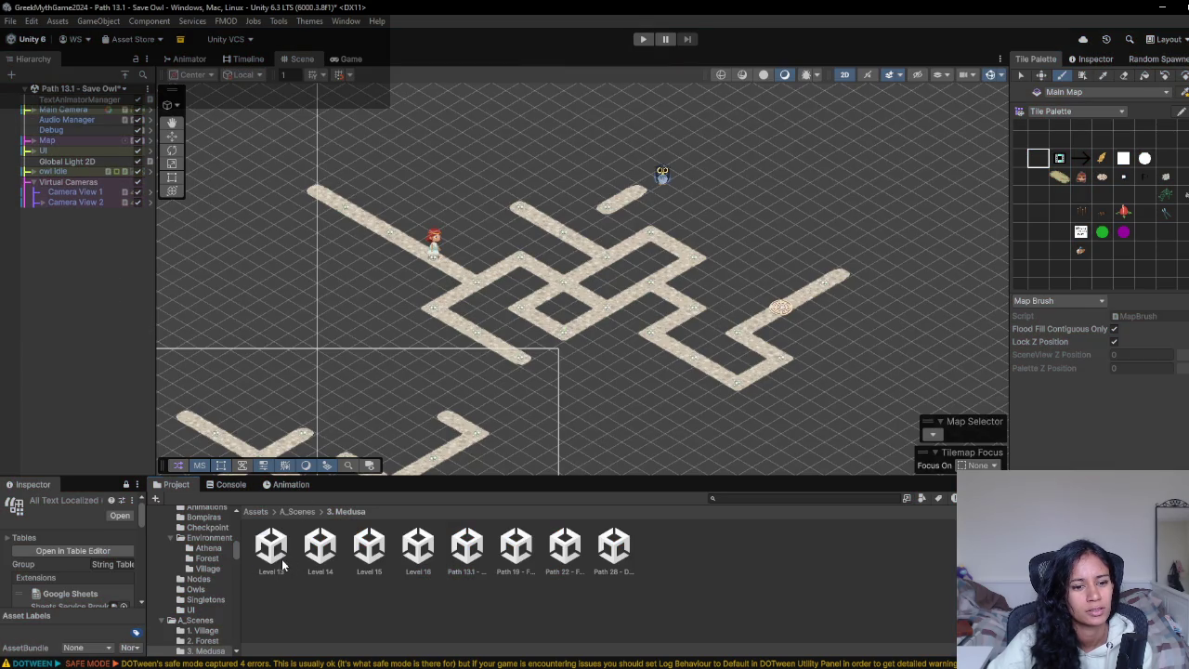
{"action": "left_click", "coordinate": [283, 564]}
- Open Level 14 saving Path 13.1, add a down-left path tile with a new girl start, and playtest
{"action": "double_click", "coordinate": [312, 564]}
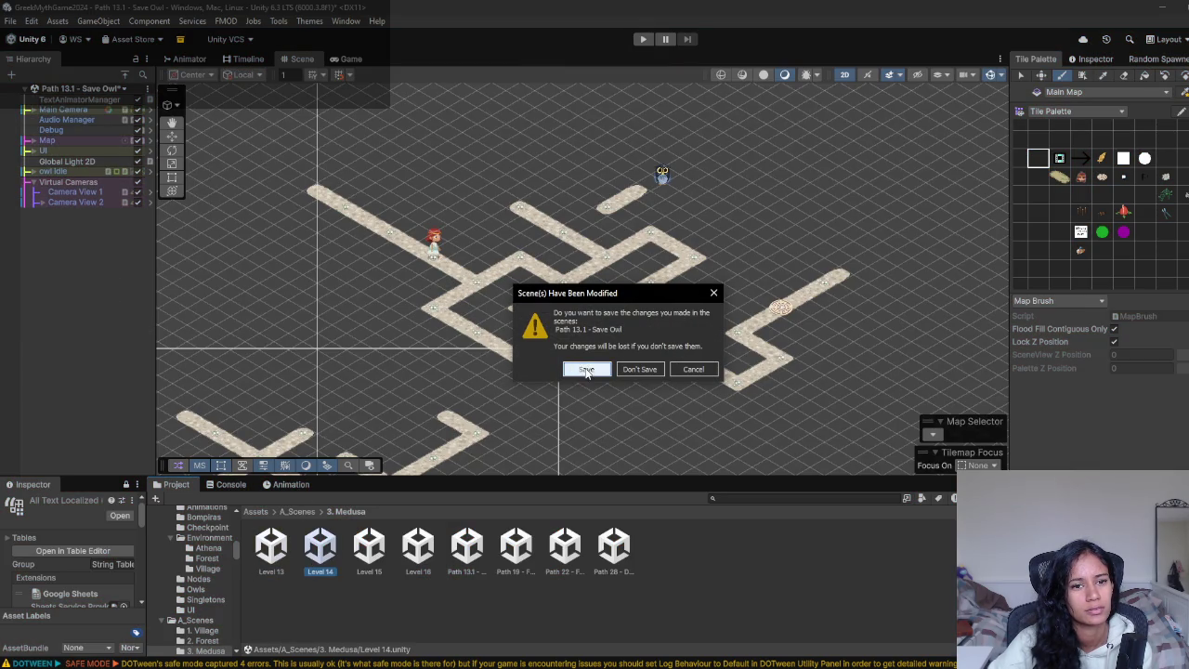
{"action": "left_click", "coordinate": [583, 371]}
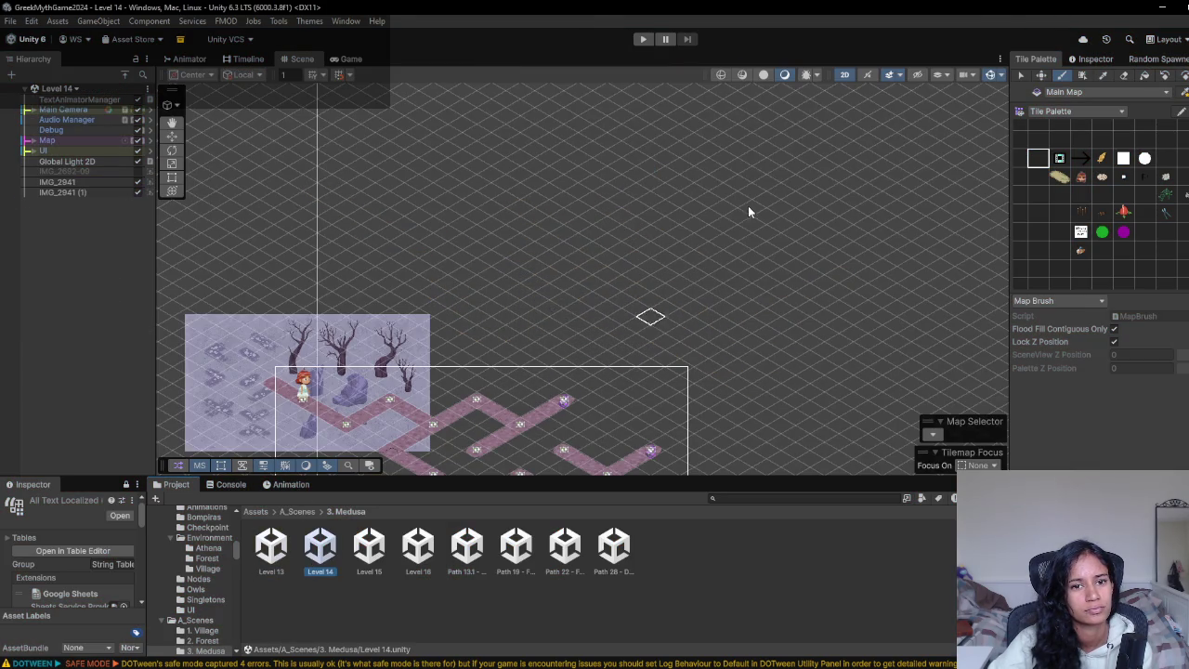
{"action": "key", "text": "f"}
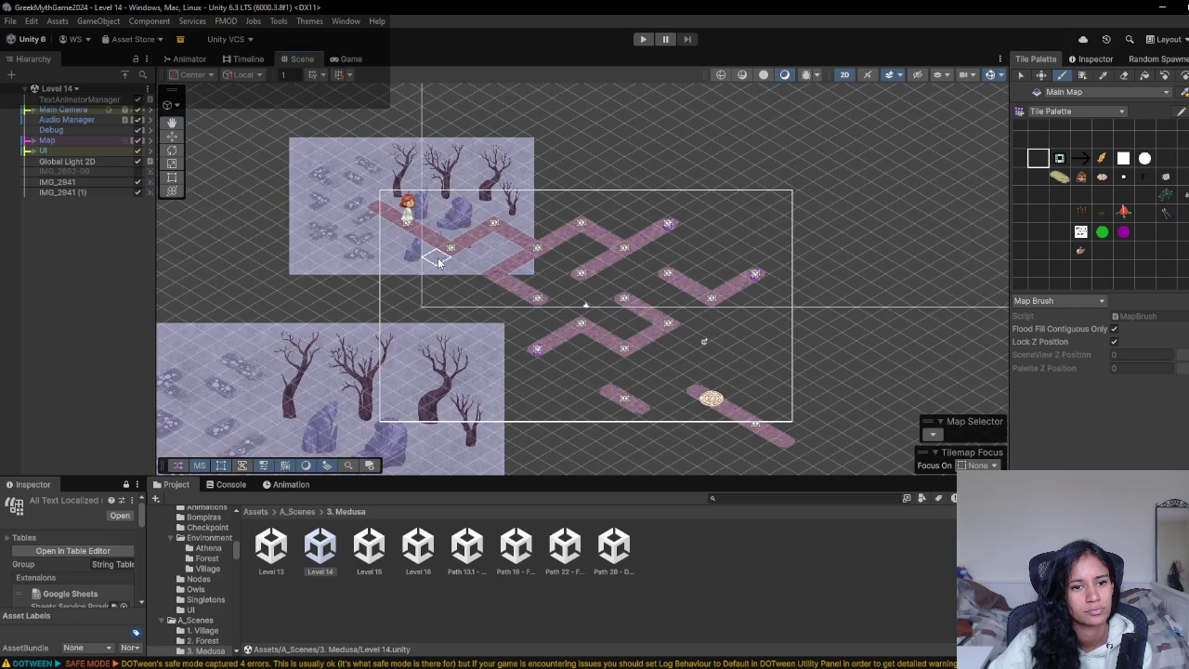
{"action": "left_click", "coordinate": [367, 299]}
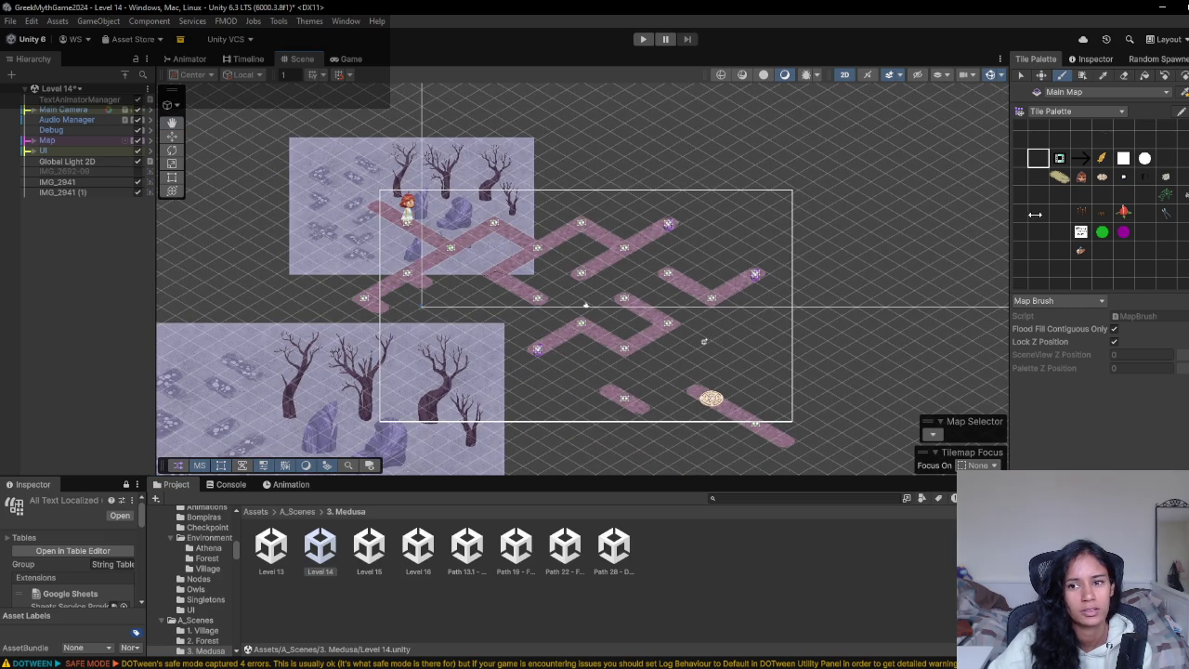
{"action": "left_click", "coordinate": [1080, 176]}
{"action": "left_click", "coordinate": [407, 271]}
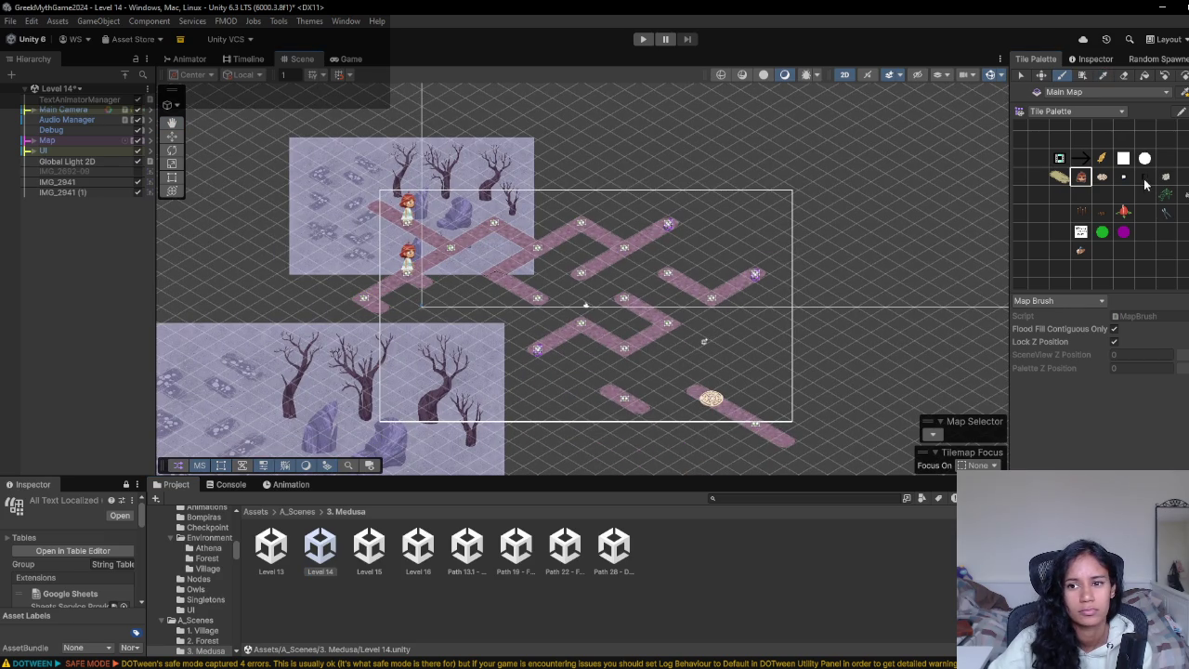
{"action": "left_click", "coordinate": [1125, 74]}
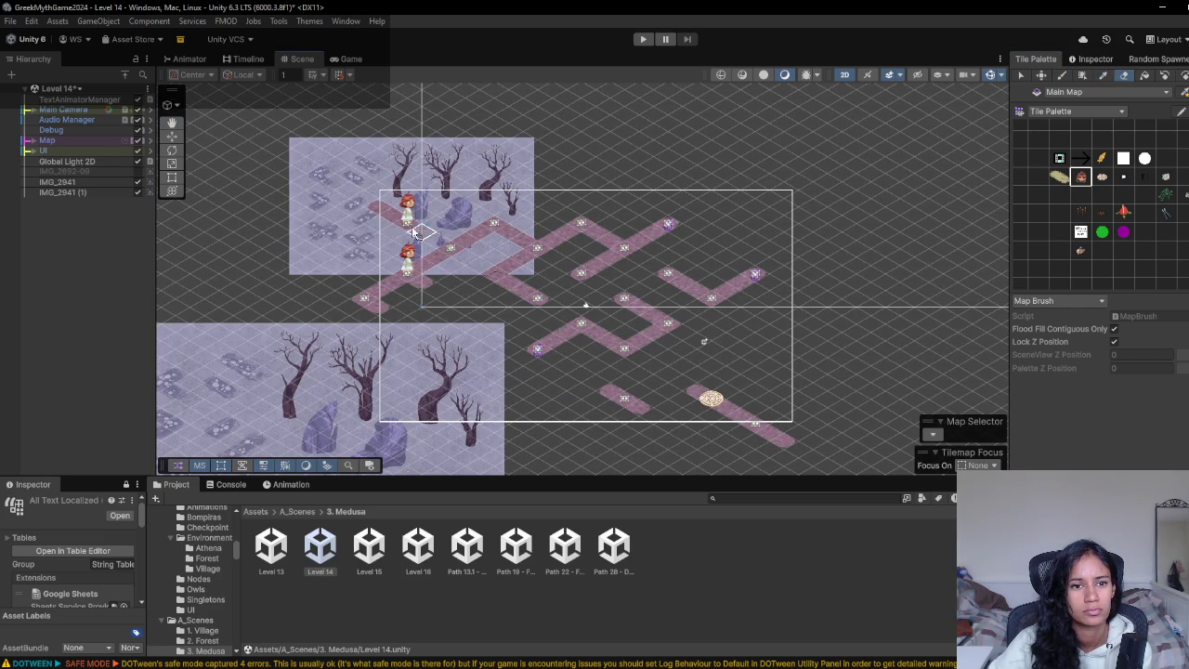
{"action": "left_click", "coordinate": [648, 39]}
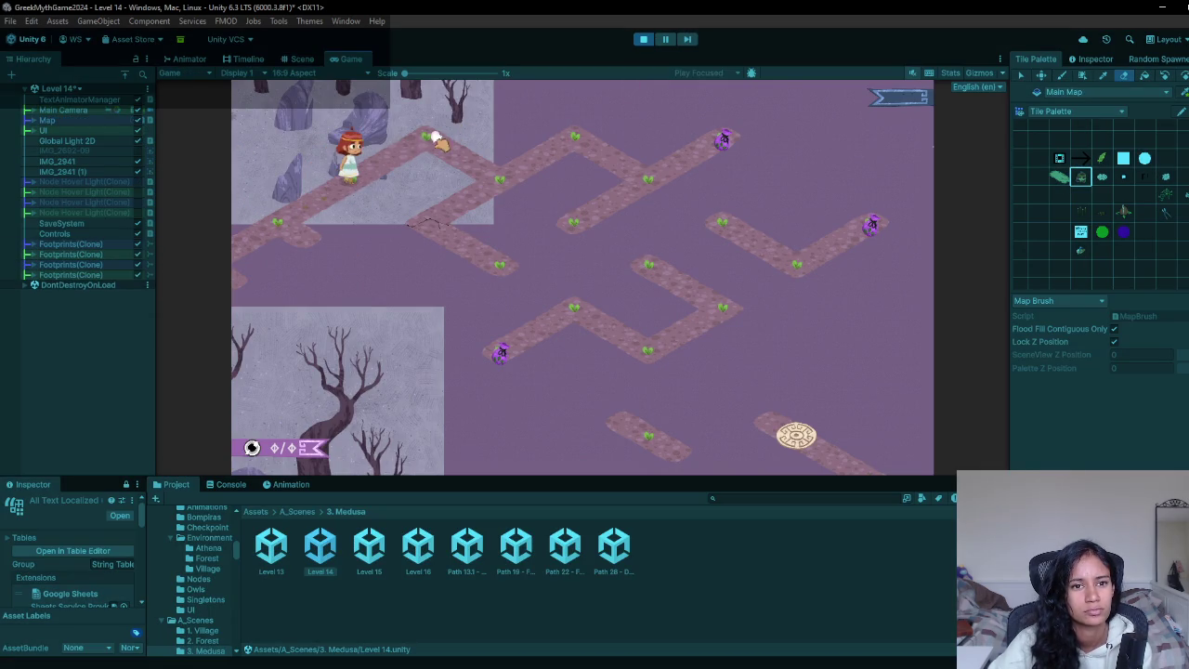
- Walk the girl to the next path node and end the current Level 14 playtest
{"action": "left_click", "coordinate": [499, 180]}
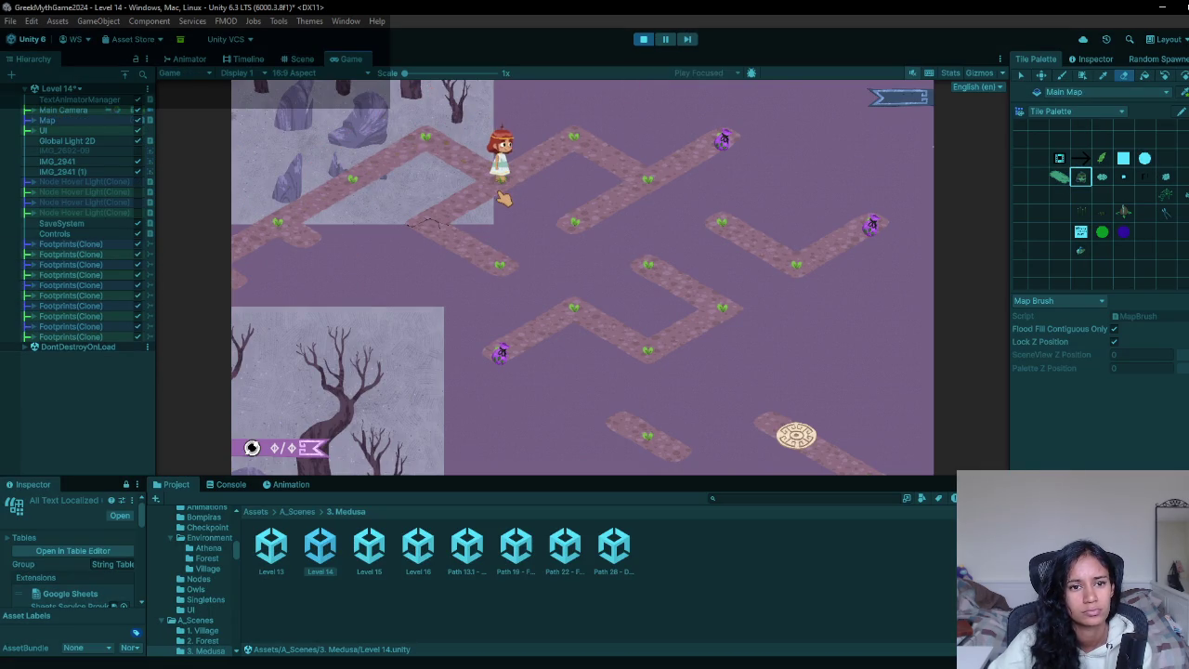
{"action": "left_click", "coordinate": [643, 40]}
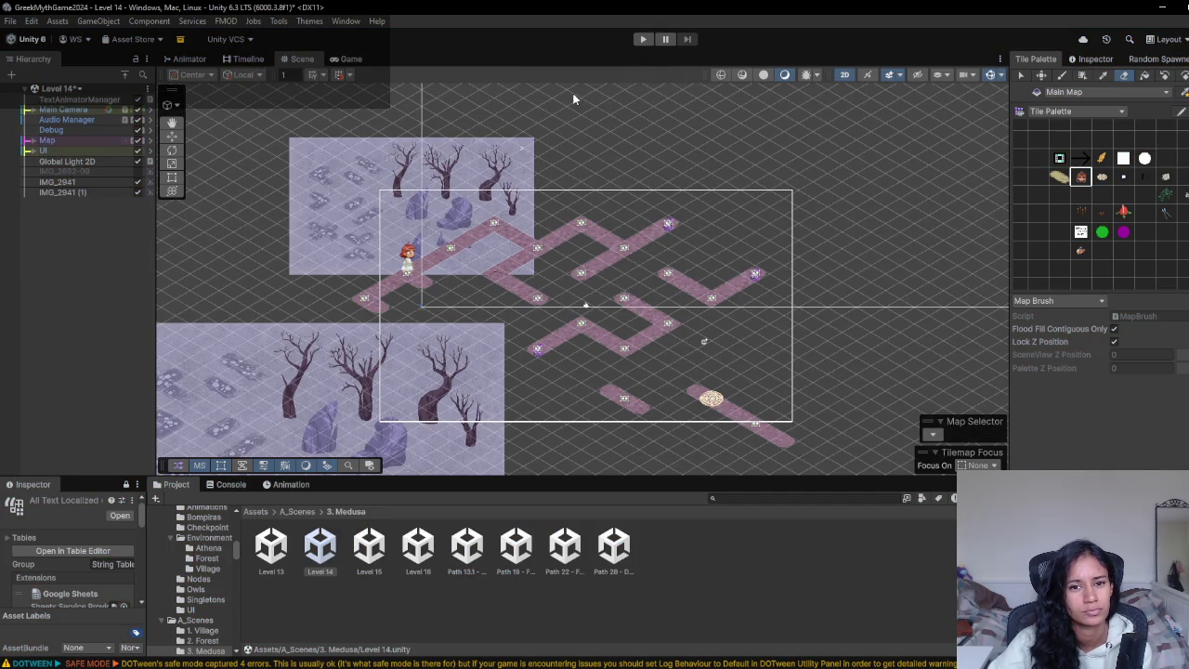
{"action": "scroll", "coordinate": [456, 177], "scroll_direction": "down", "scroll_amount": 3}
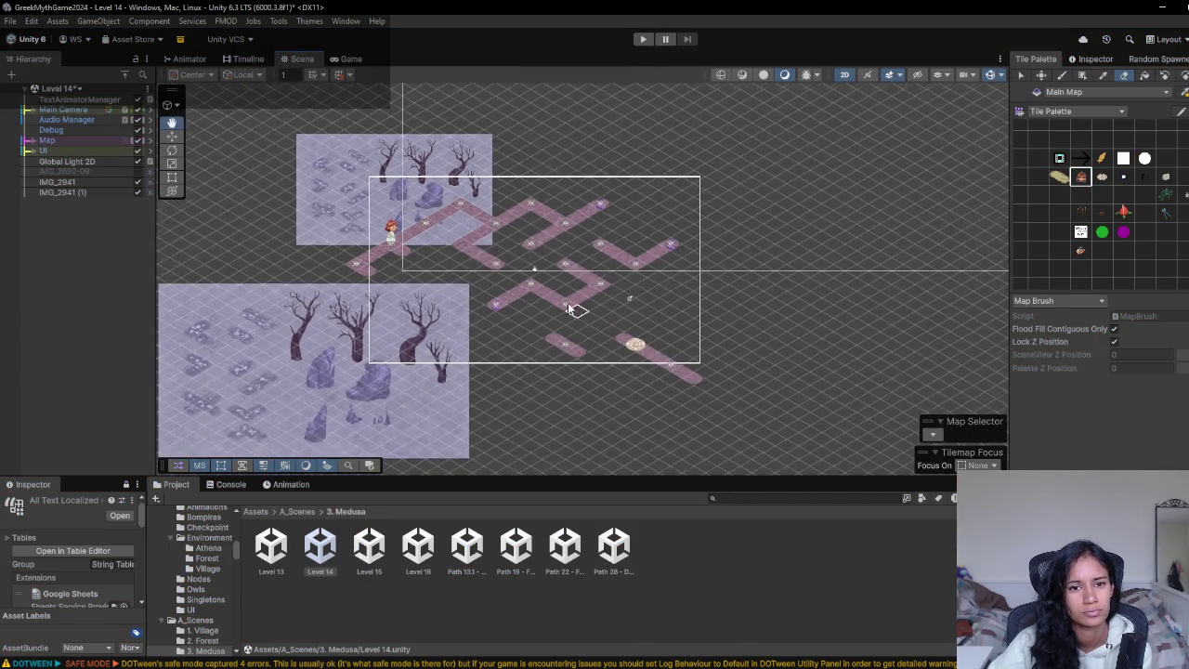
{"action": "scroll", "coordinate": [510, 300], "scroll_direction": "up", "scroll_amount": 2}
{"action": "scroll", "coordinate": [509, 301], "scroll_direction": "down", "scroll_amount": 5}
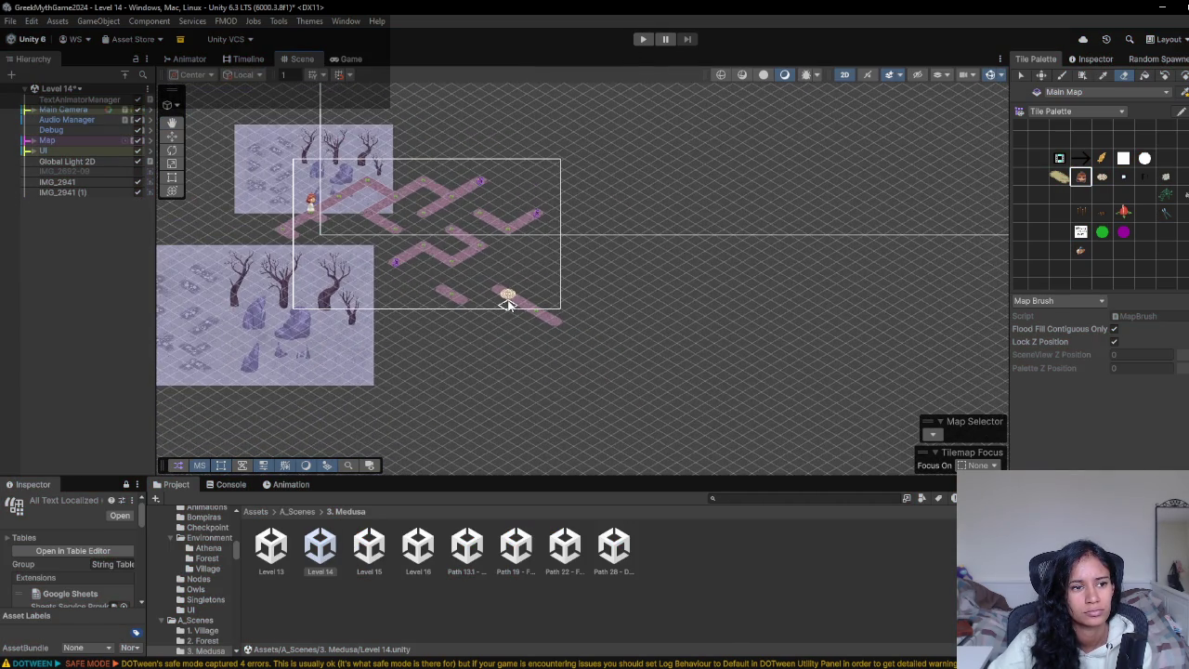
{"action": "scroll", "coordinate": [507, 299], "scroll_direction": "up", "scroll_amount": 4}
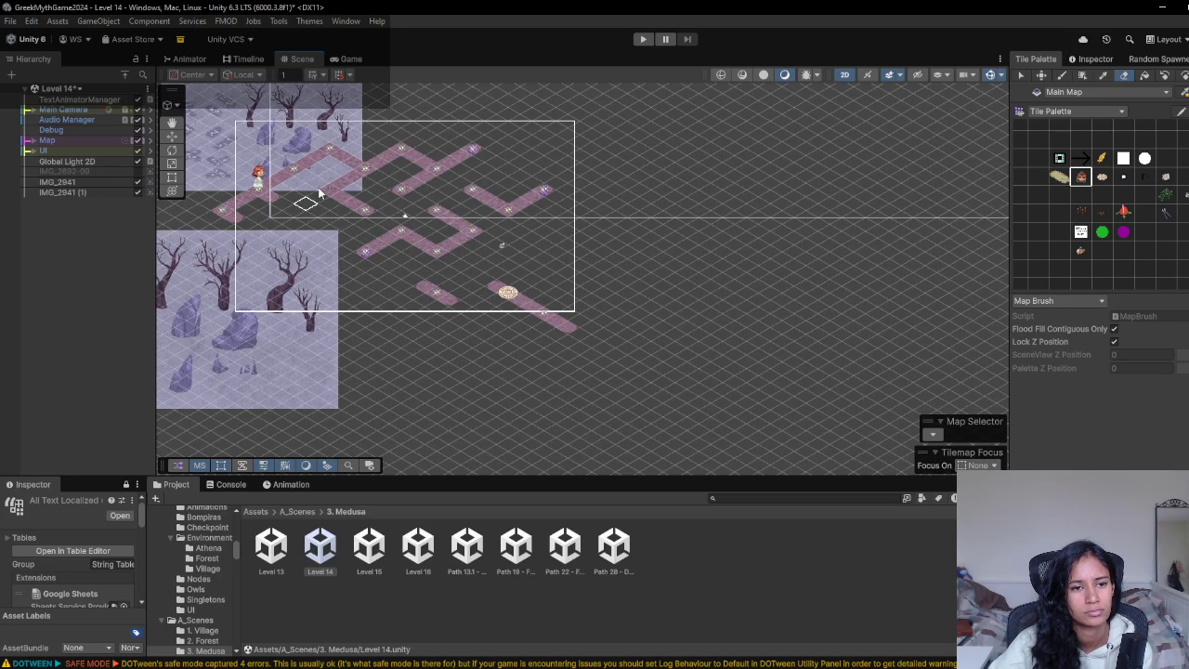
- Replay Level 14, walk the girl to a nearby upper-path node, then stop
{"action": "left_click", "coordinate": [639, 44]}
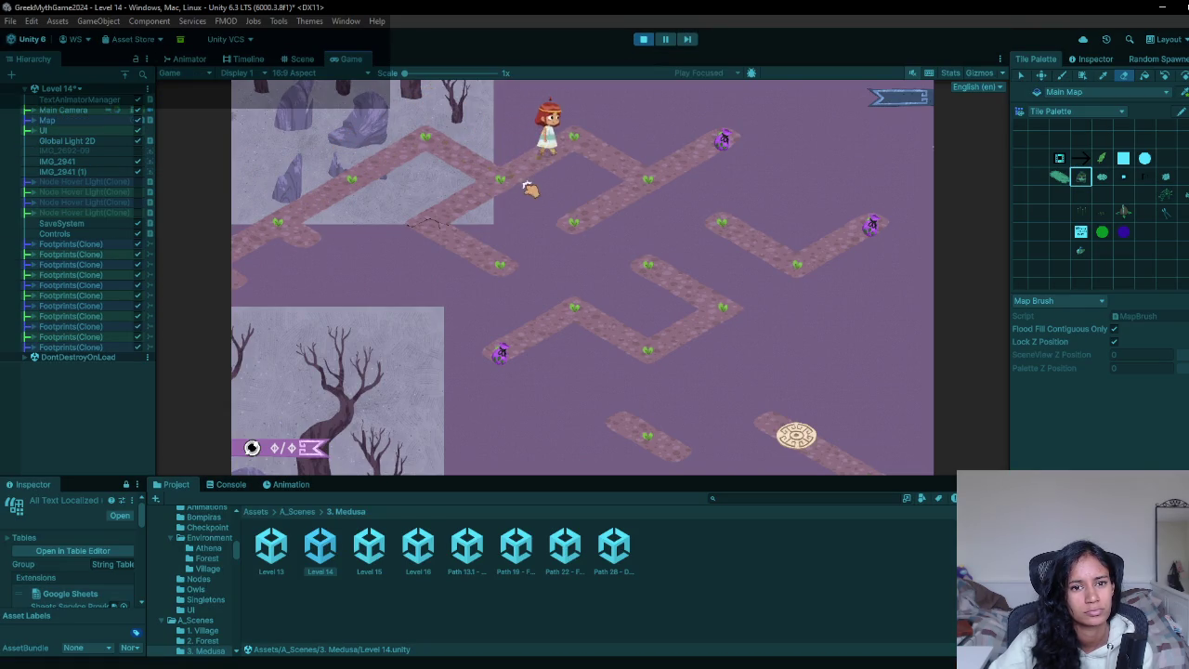
{"action": "left_click", "coordinate": [518, 193]}
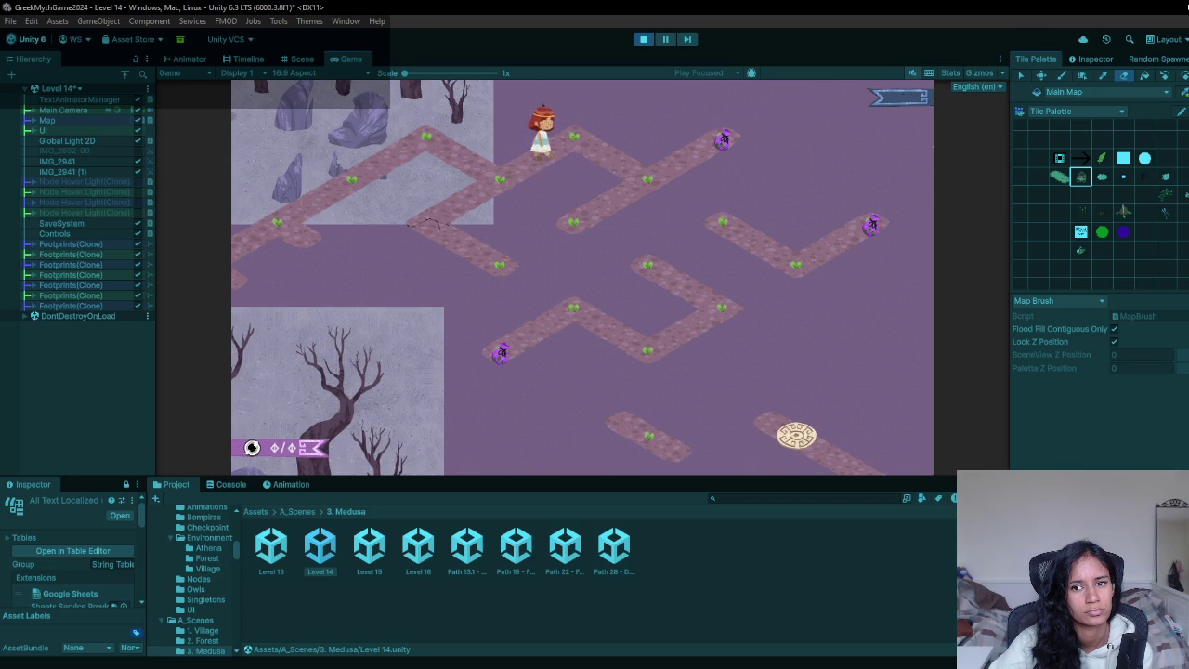
{"action": "left_click", "coordinate": [643, 39]}
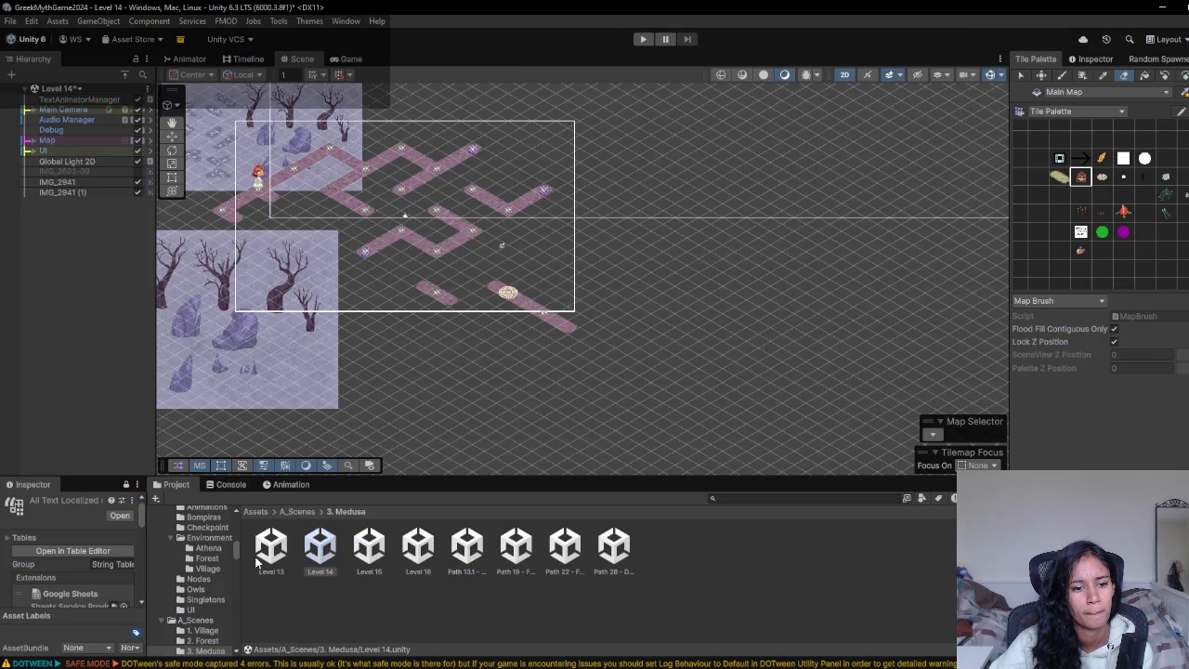
- Open the Path 13.1 - Save Owl scene, saving Level 14 when prompted
{"action": "double_click", "coordinate": [474, 555]}
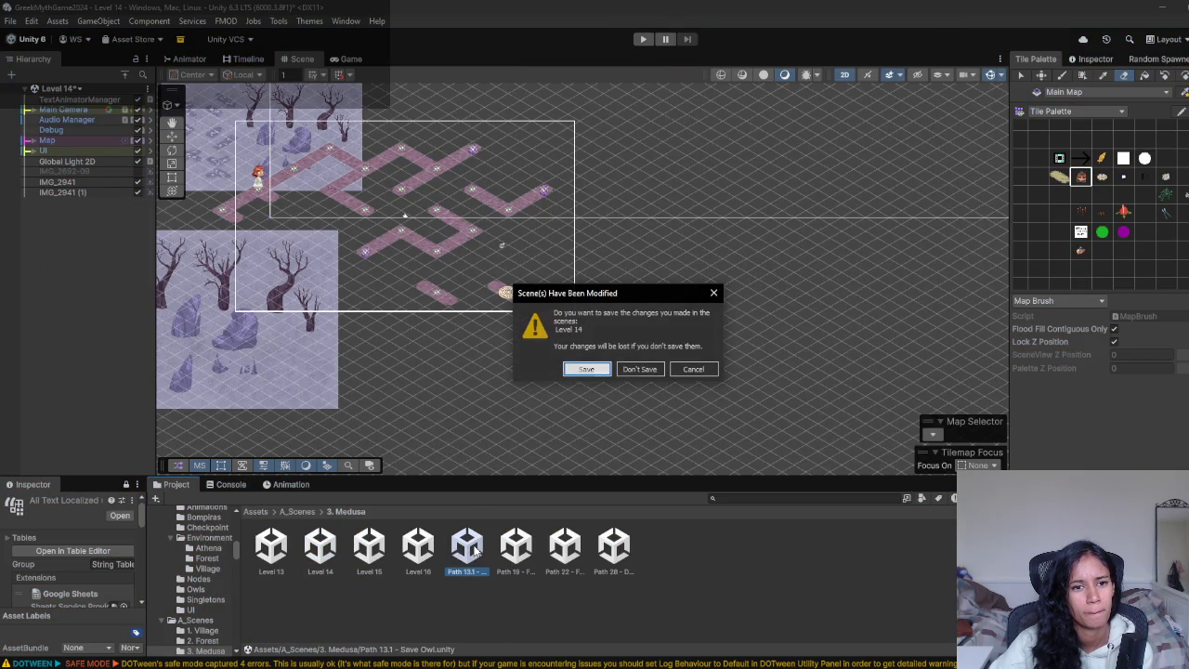
{"action": "left_click", "coordinate": [587, 370]}
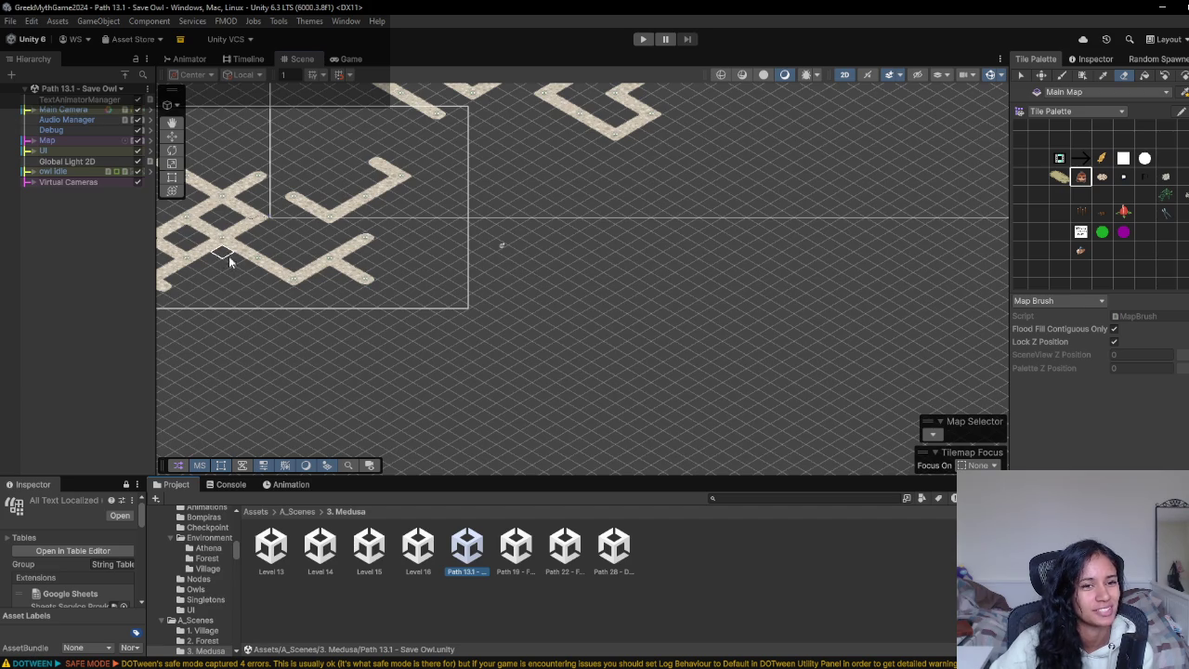
{"action": "scroll", "coordinate": [478, 372], "scroll_direction": "down", "scroll_amount": 3}
{"action": "scroll", "coordinate": [986, 219], "scroll_direction": "up", "scroll_amount": 3}
- Select an empty Tile Palette cell and start playtesting the Save Owl path map
{"action": "left_click", "coordinate": [1061, 195]}
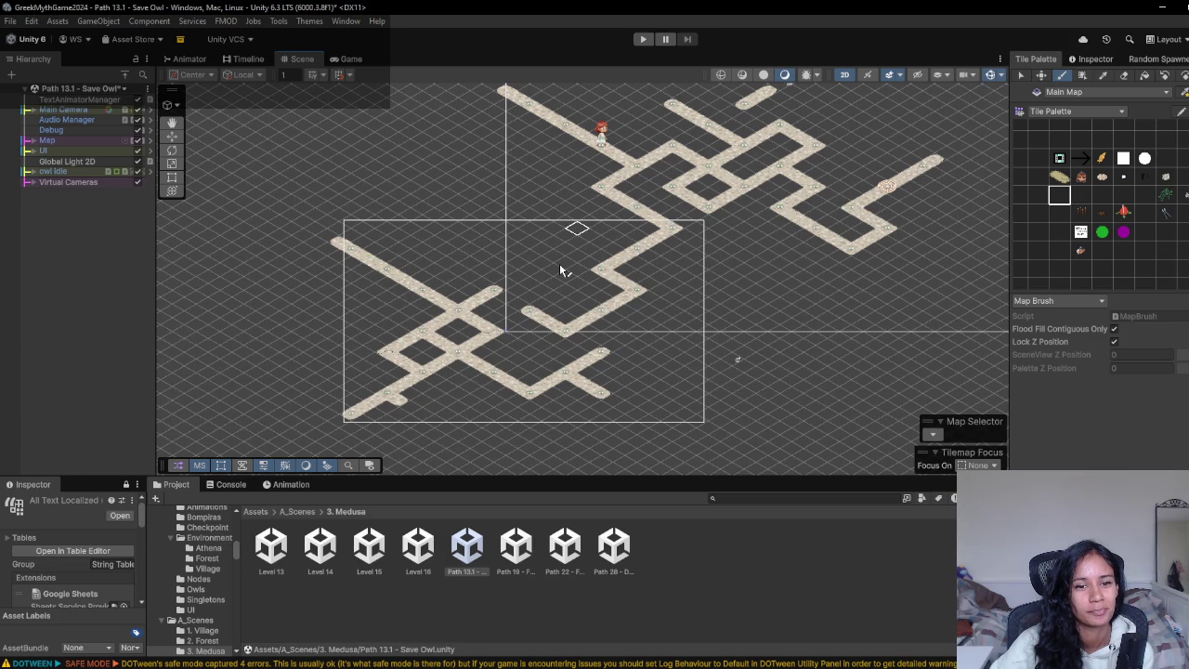
{"action": "scroll", "coordinate": [486, 324], "scroll_direction": "up", "scroll_amount": 5}
{"action": "scroll", "coordinate": [552, 303], "scroll_direction": "up", "scroll_amount": 5}
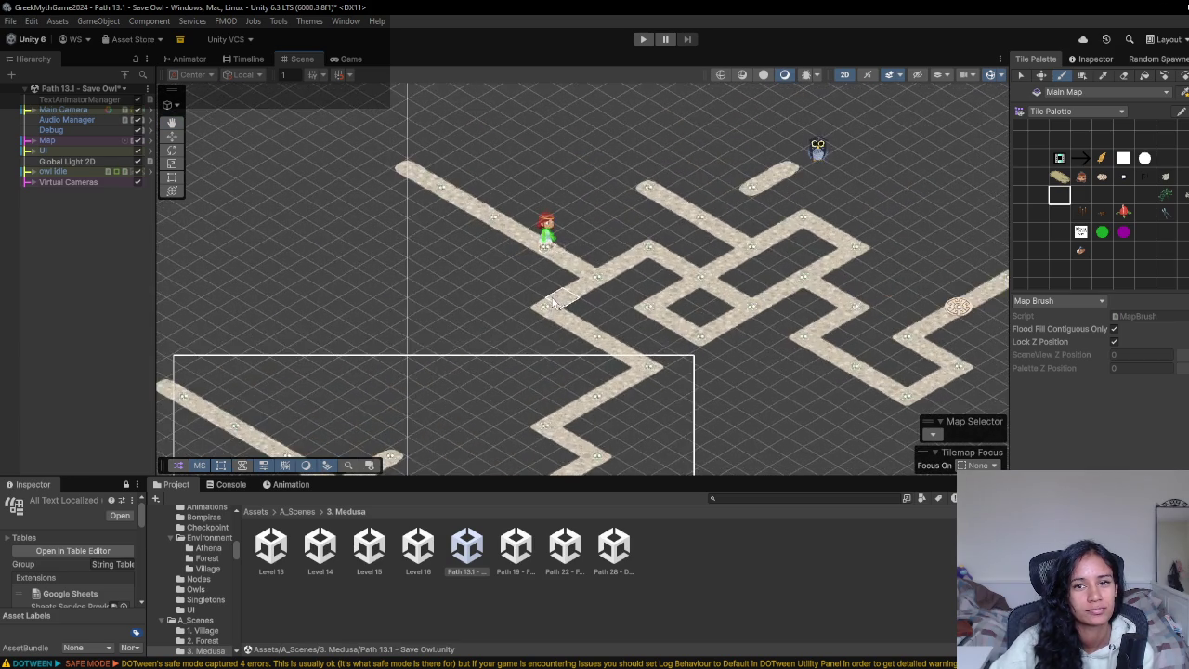
{"action": "scroll", "coordinate": [477, 288], "scroll_direction": "up", "scroll_amount": 2}
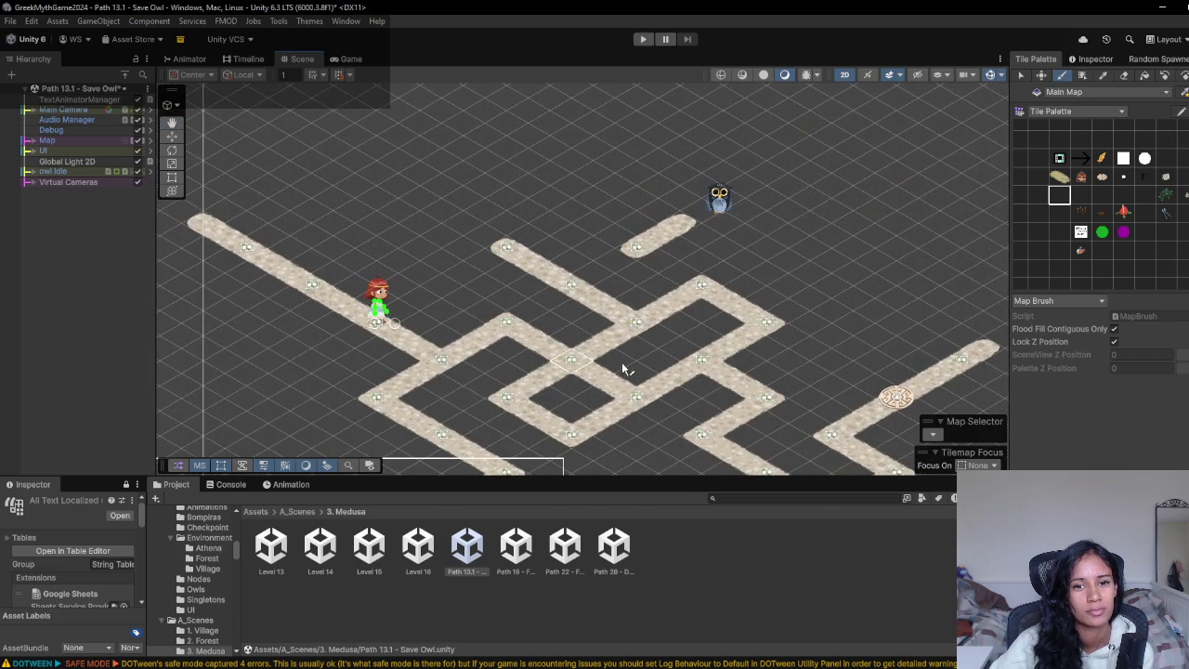
{"action": "scroll", "coordinate": [488, 323], "scroll_direction": "down", "scroll_amount": 2}
{"action": "scroll", "coordinate": [456, 271], "scroll_direction": "down", "scroll_amount": 3}
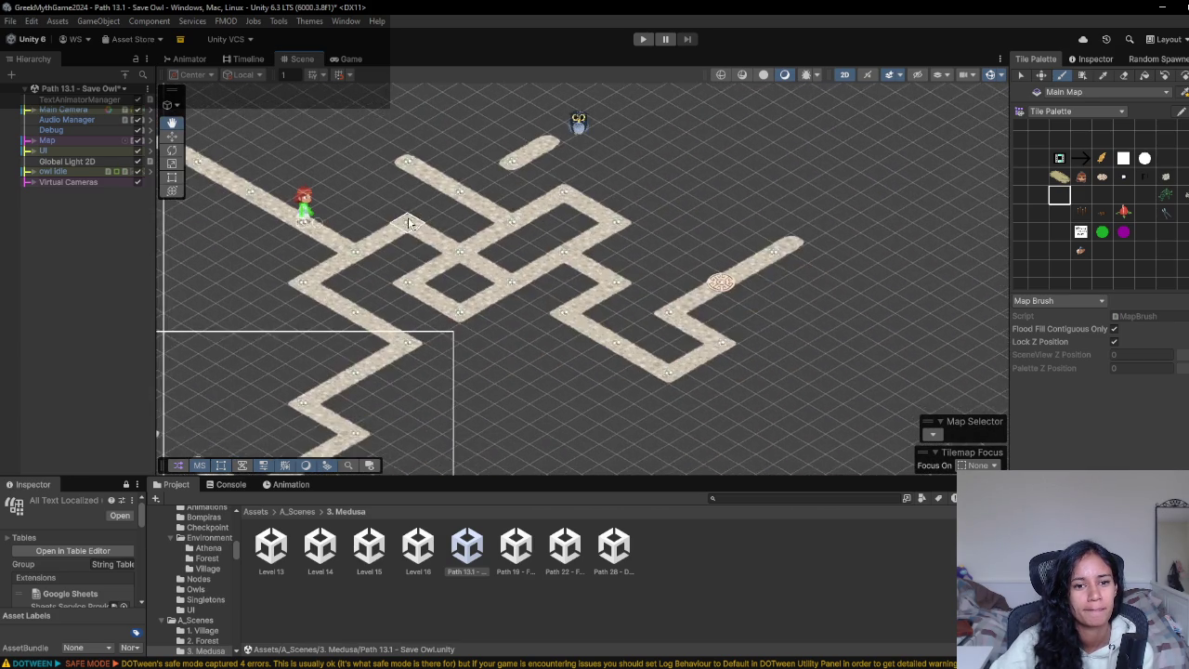
{"action": "scroll", "coordinate": [425, 173], "scroll_direction": "up", "scroll_amount": 1}
{"action": "left_click", "coordinate": [644, 40]}
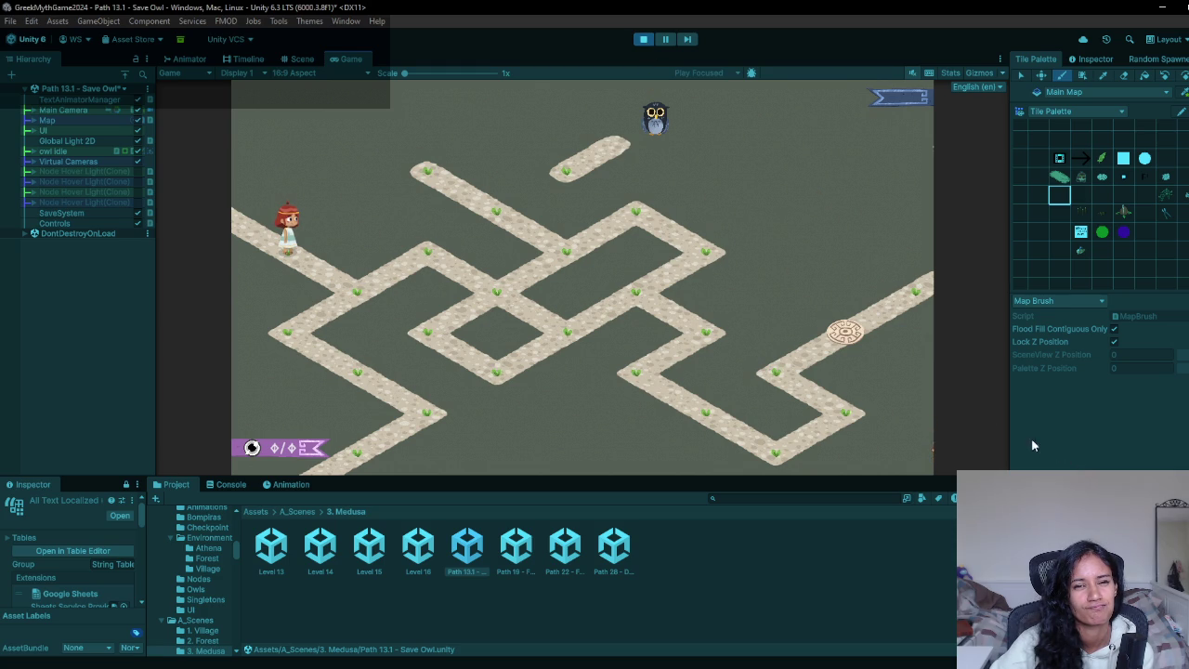
{"action": "left_click", "coordinate": [645, 42]}
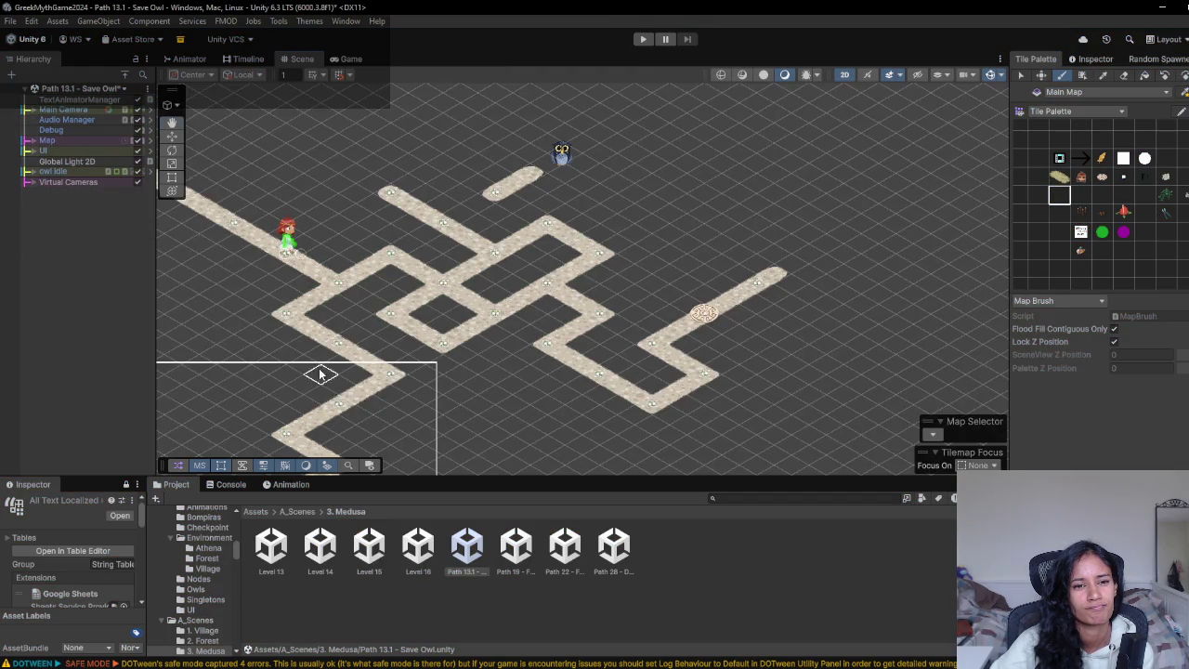
{"action": "mouse_move", "coordinate": [319, 375]}
{"action": "left_mouse_down"}
{"action": "mouse_move", "coordinate": [486, 300]}
{"action": "mouse_move", "coordinate": [636, 323]}
{"action": "left_mouse_up"}
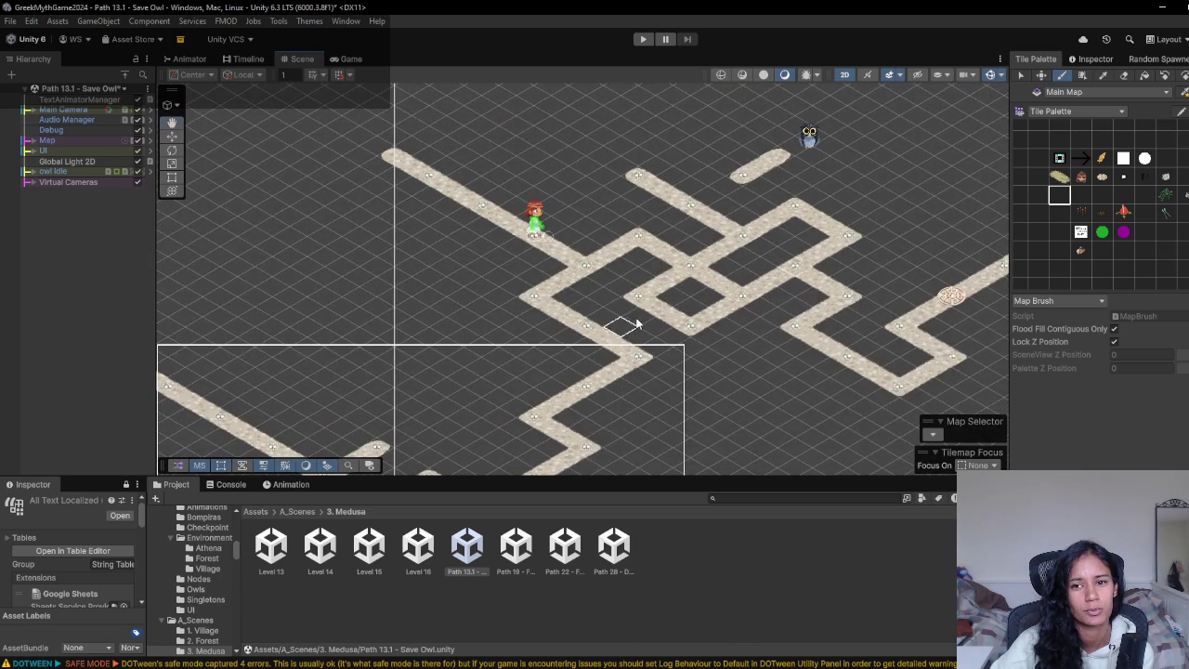
{"action": "left_click", "coordinate": [1125, 76]}
{"action": "mouse_move", "coordinate": [562, 267]}
{"action": "left_mouse_down"}
{"action": "mouse_move", "coordinate": [525, 228]}
{"action": "mouse_move", "coordinate": [372, 141]}
{"action": "left_mouse_up"}
{"action": "mouse_move", "coordinate": [474, 273]}
{"action": "left_mouse_down"}
{"action": "mouse_move", "coordinate": [598, 170]}
{"action": "mouse_move", "coordinate": [535, 302]}
{"action": "mouse_move", "coordinate": [598, 295]}
{"action": "mouse_move", "coordinate": [512, 397]}
{"action": "left_mouse_up"}
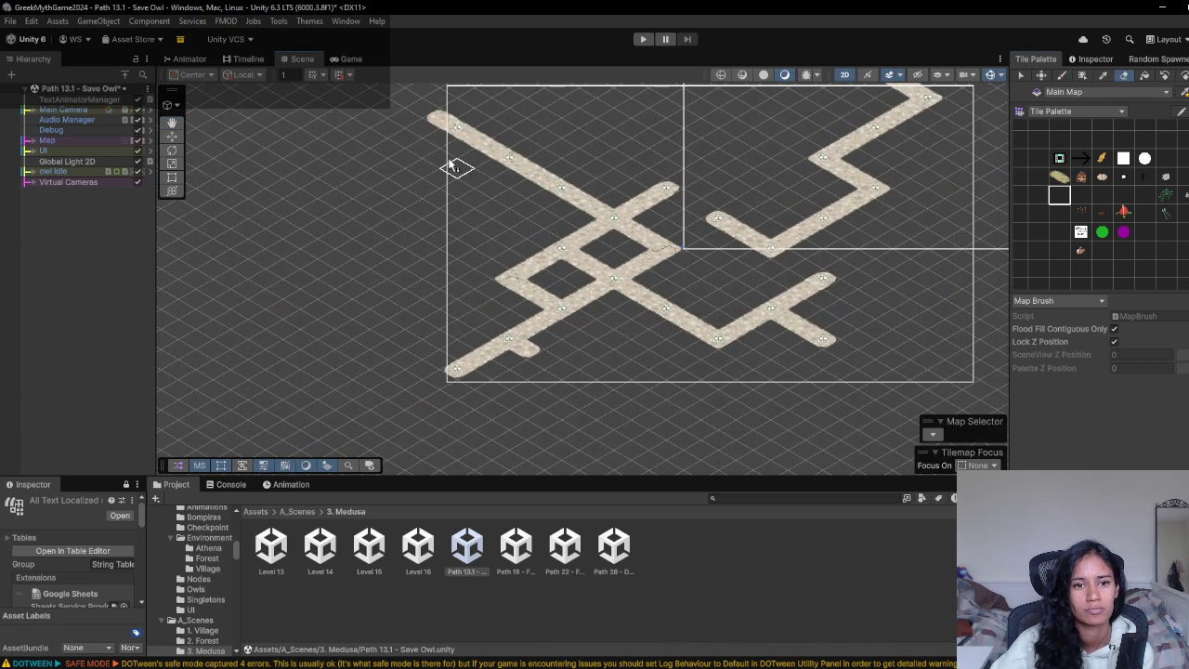
{"action": "left_click", "coordinate": [1081, 178]}
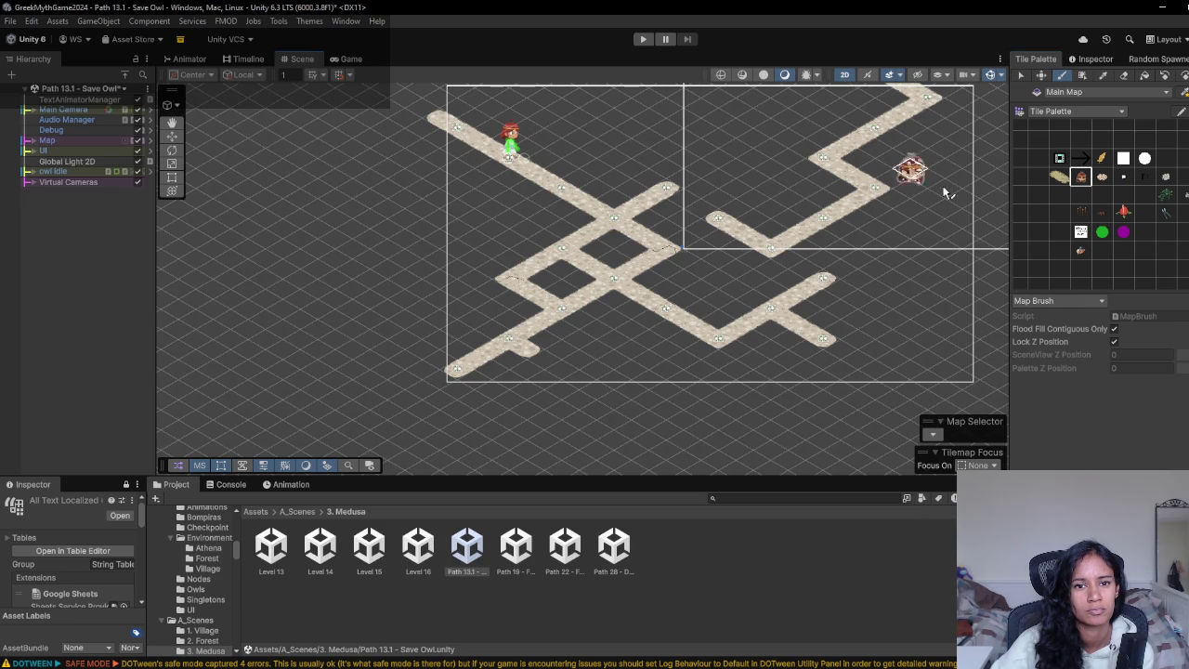
{"action": "left_click_drag", "start_coordinate": [785, 246], "coordinate": [724, 295]}
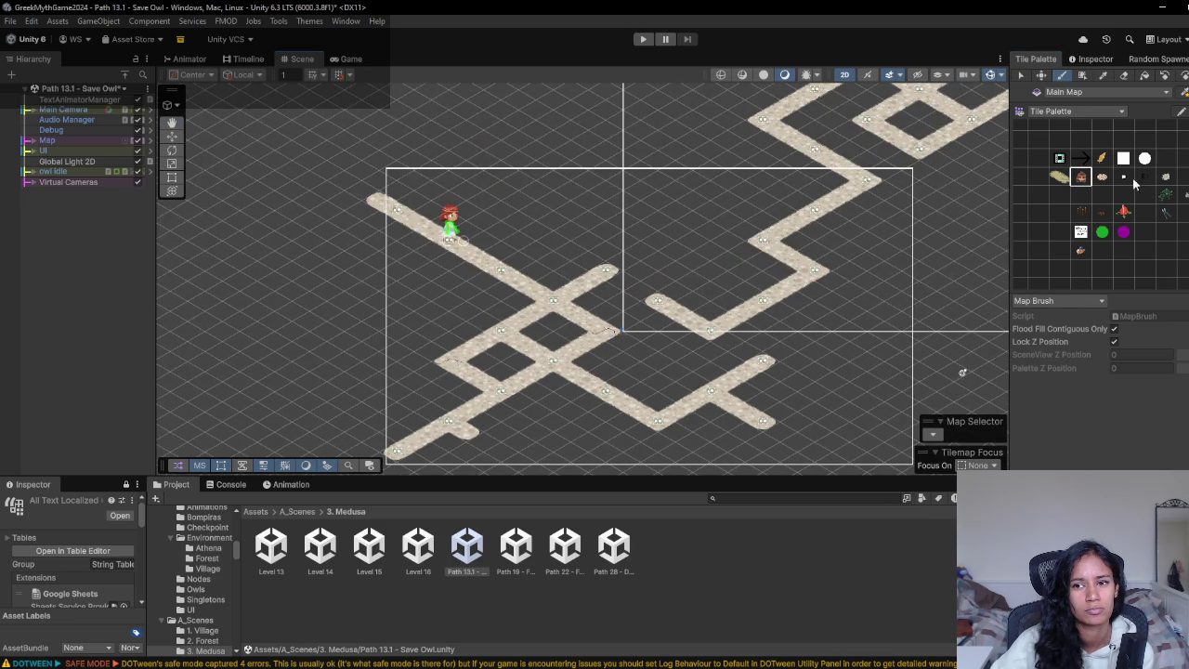
{"action": "left_click", "coordinate": [1082, 196]}
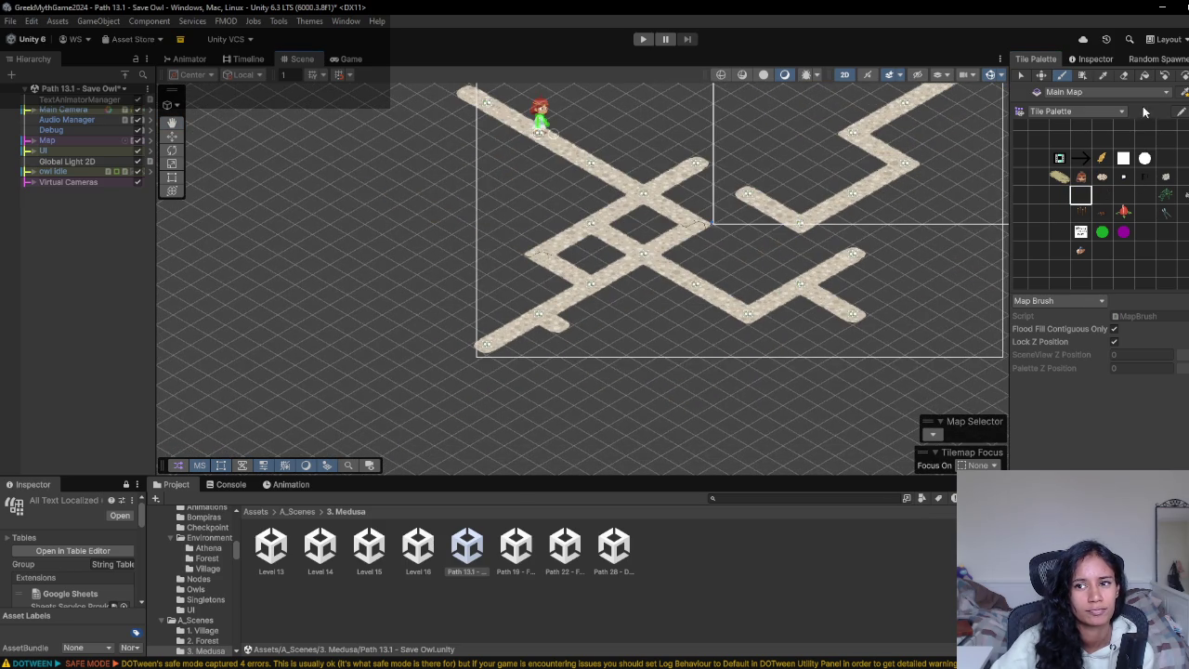
{"action": "left_click", "coordinate": [1124, 76]}
{"action": "left_click", "coordinate": [507, 331]}
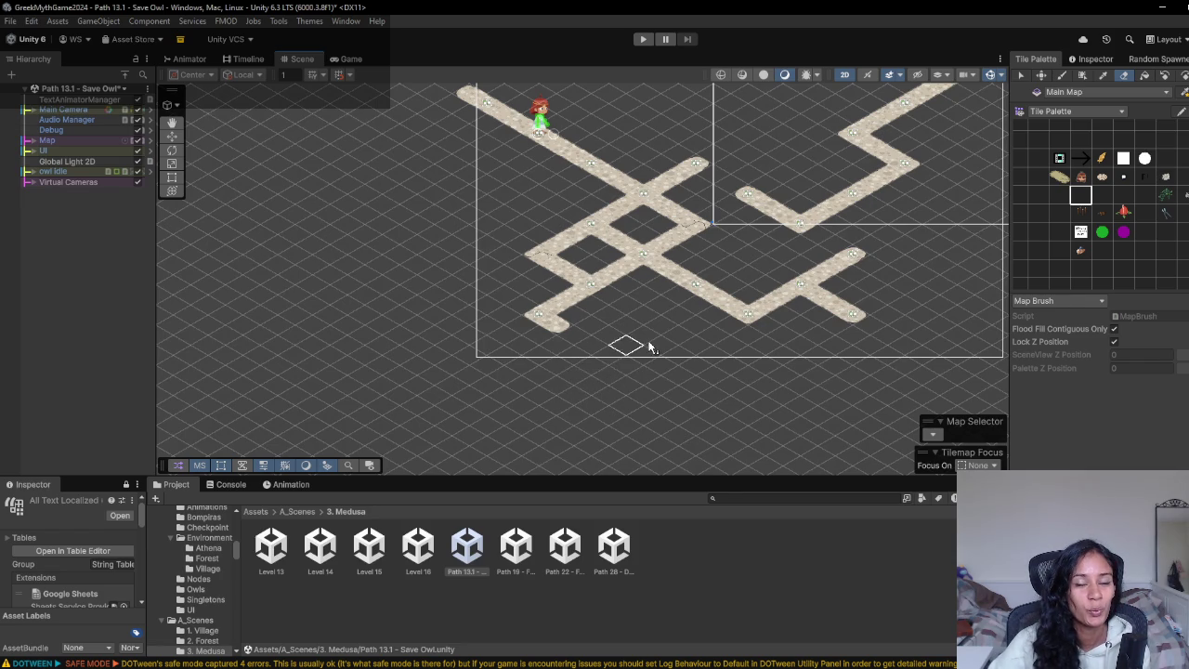
{"action": "left_click_drag", "start_coordinate": [655, 231], "coordinate": [637, 276]}
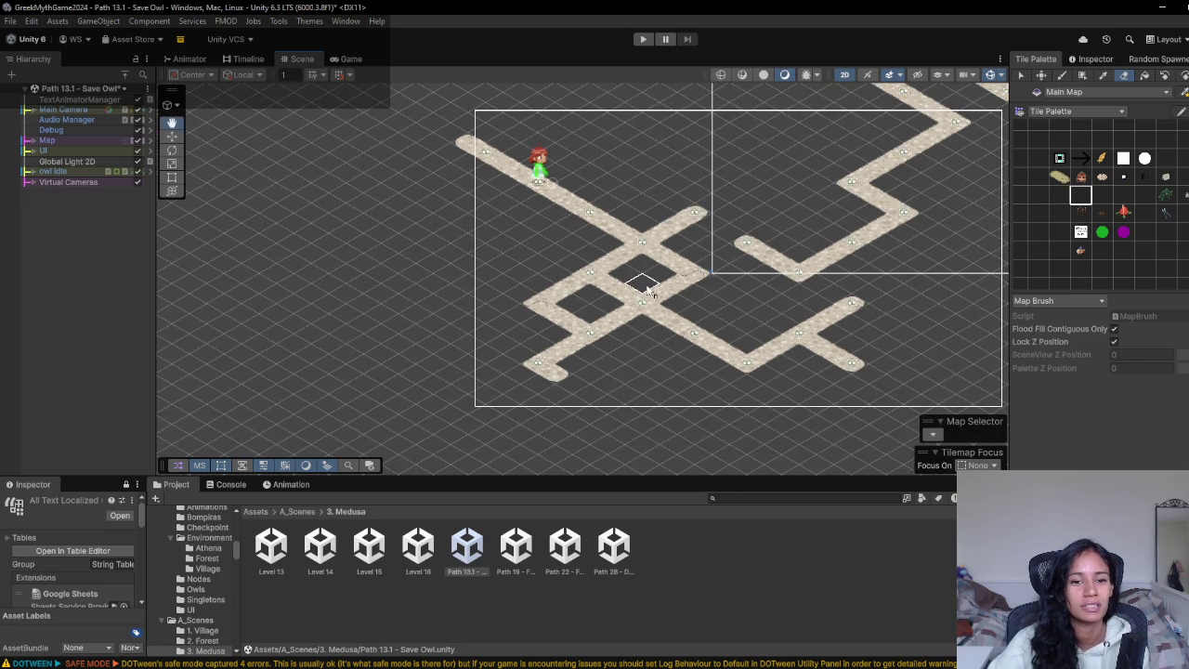
{"action": "left_click_drag", "start_coordinate": [759, 252], "coordinate": [707, 309]}
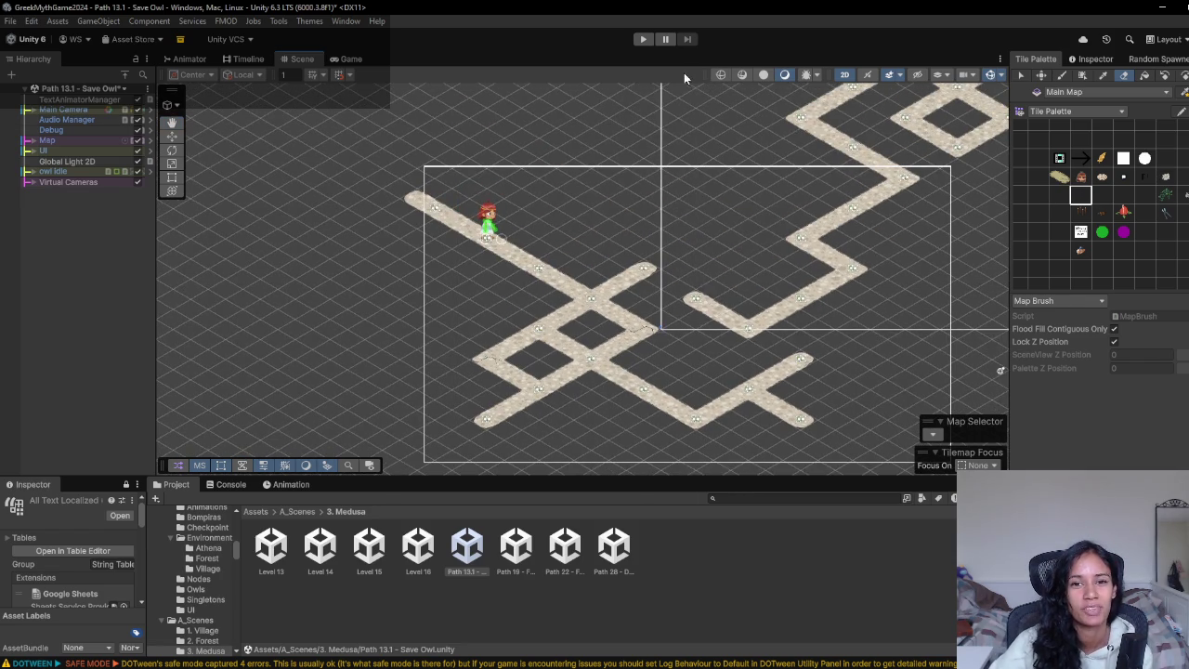
{"action": "key", "text": "Right"}
{"action": "key", "text": "Up"}
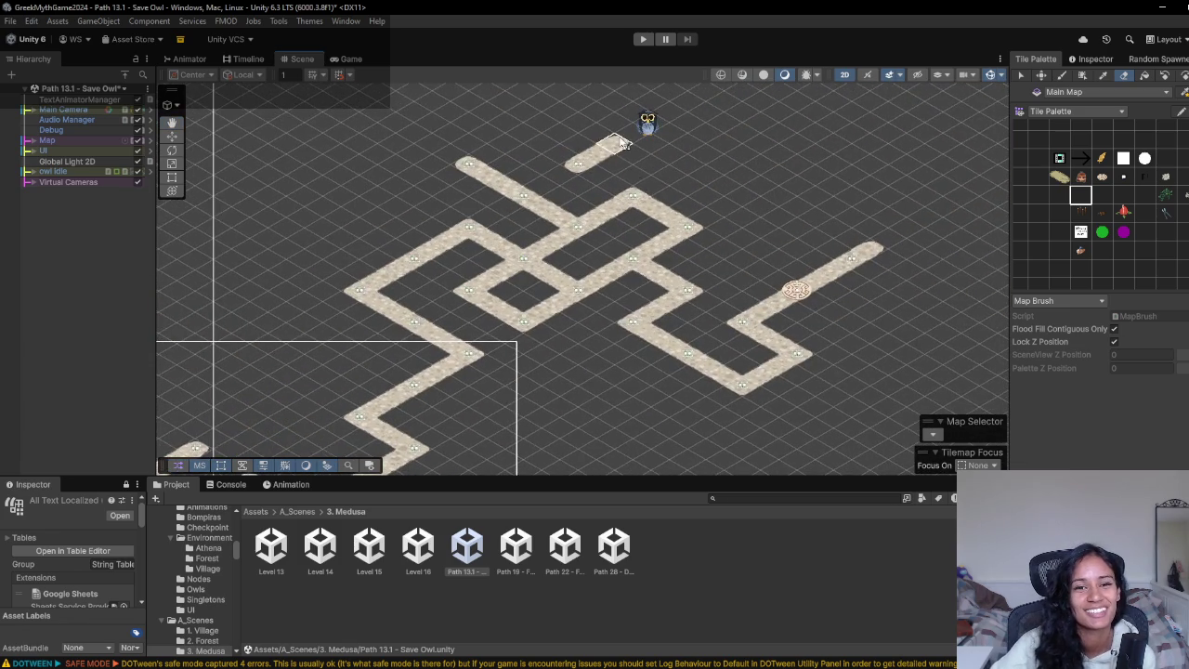
{"action": "scroll", "coordinate": [625, 170], "scroll_direction": "up", "scroll_amount": 1}
{"action": "key", "text": "Left"}
{"action": "left_click", "coordinate": [1059, 195]}
{"action": "key", "text": "Left"}
{"action": "key", "text": "Up"}
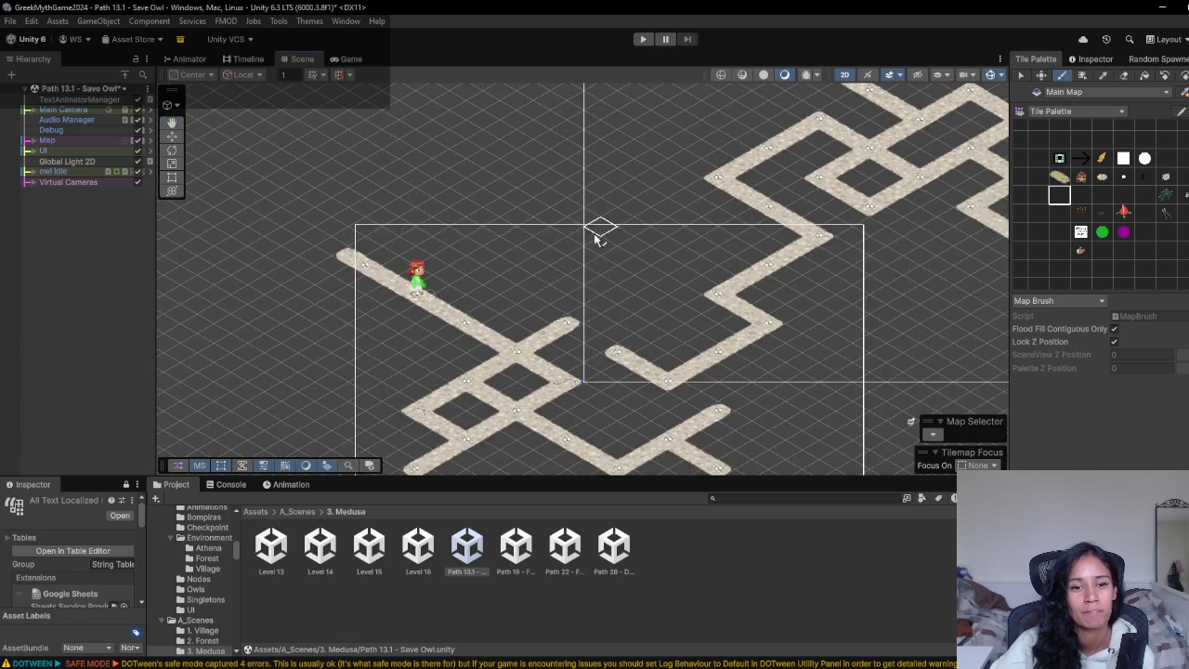
{"action": "scroll", "coordinate": [594, 262], "scroll_direction": "down", "scroll_amount": 1}
{"action": "key", "text": "Right"}
{"action": "key", "text": "Down"}
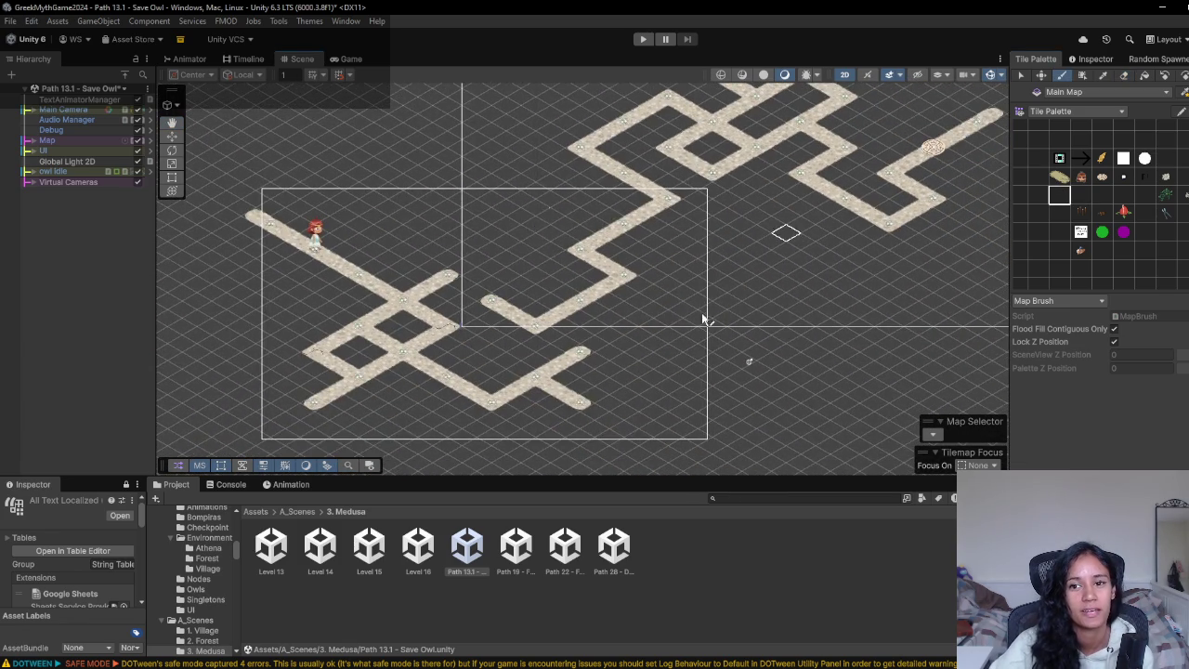
{"action": "key", "text": "Right"}
{"action": "key", "text": "Up"}
{"action": "key", "text": "Left"}
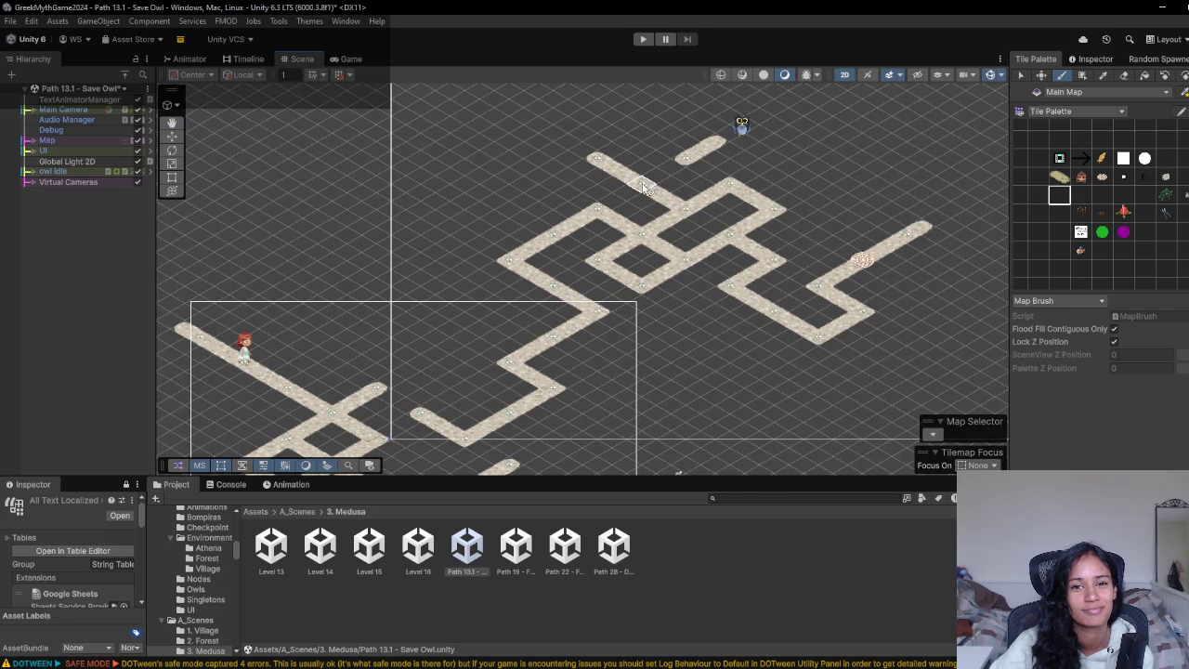
{"action": "key", "text": "Left"}
{"action": "key", "text": "Down"}
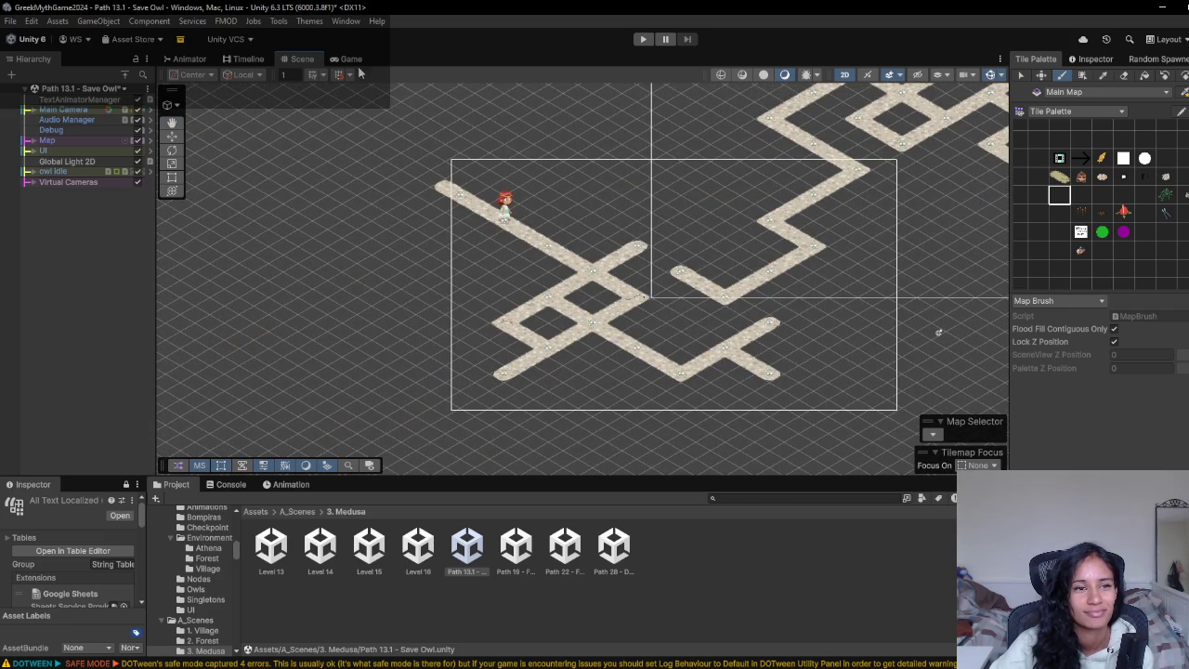
{"action": "left_click", "coordinate": [91, 88]}
{"action": "scroll", "coordinate": [118, 237], "scroll_direction": "down", "scroll_amount": 10}
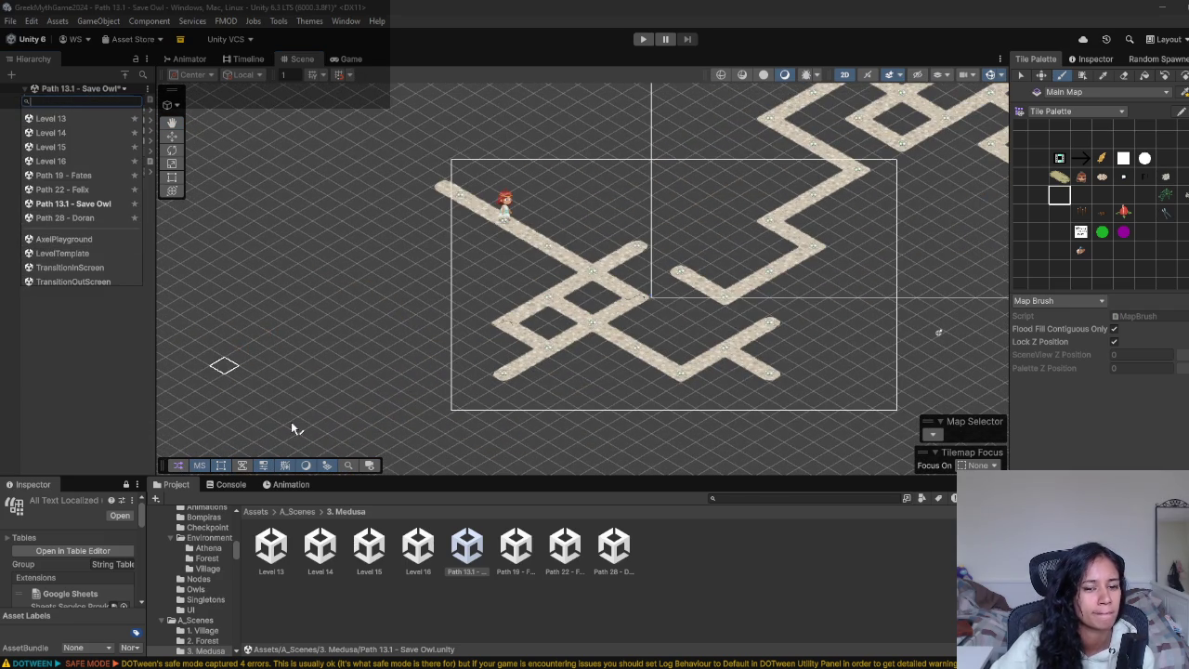
{"action": "left_click", "coordinate": [63, 200]}
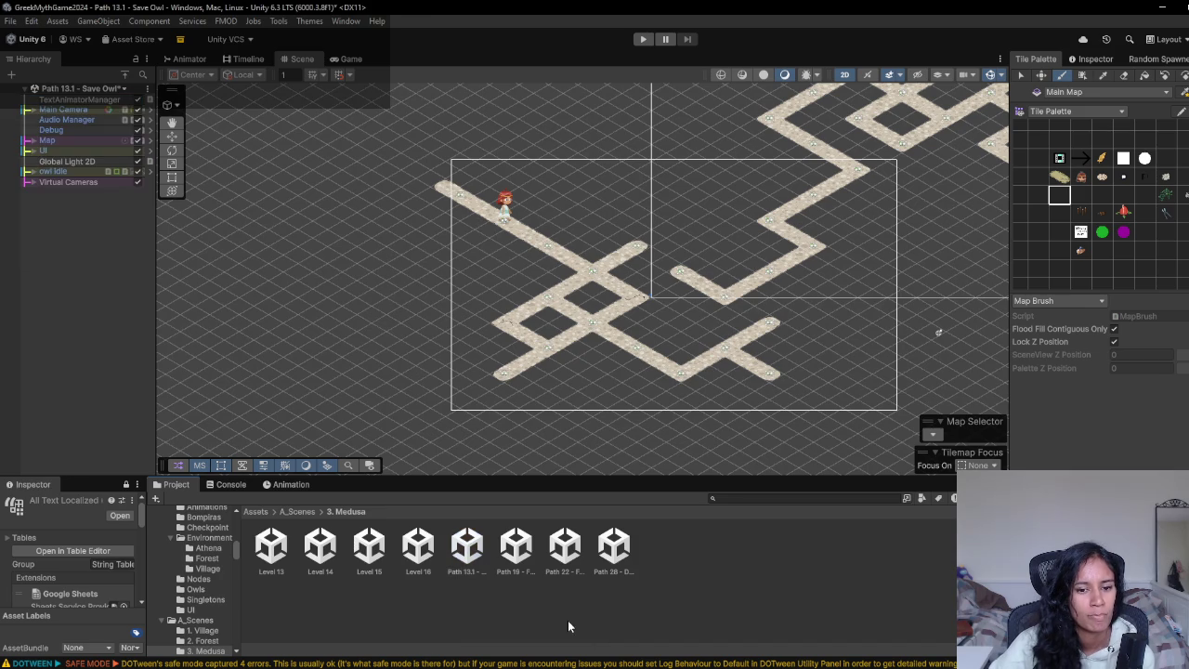
{"action": "mouse_move", "coordinate": [361, 664]}
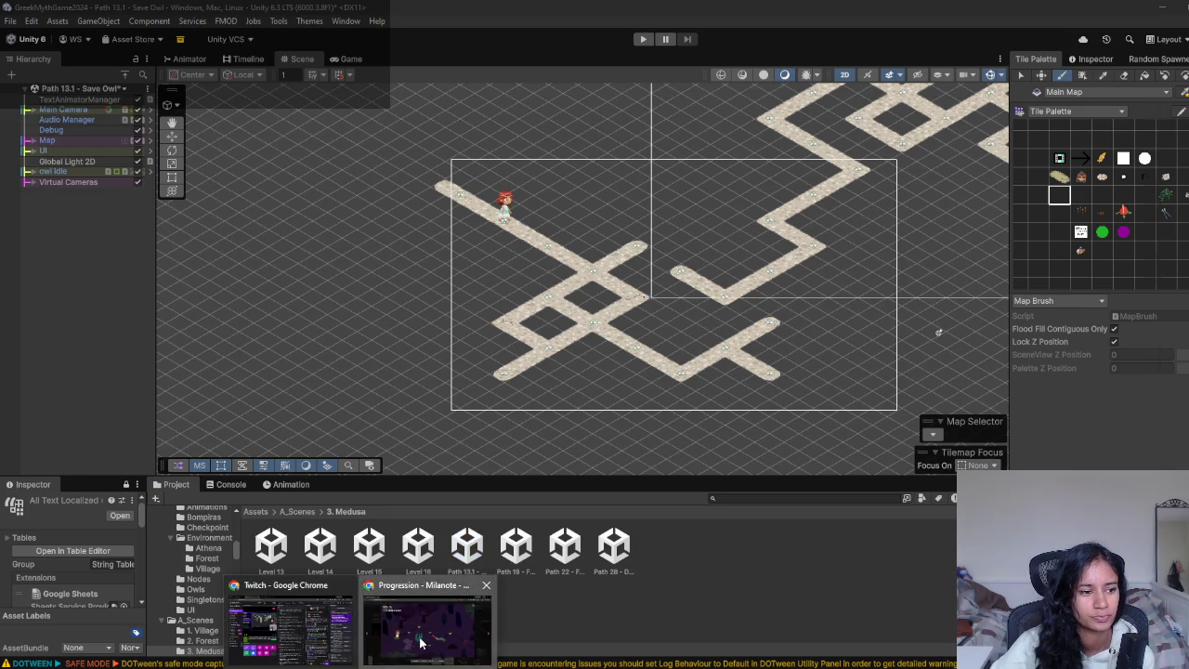
{"action": "left_click", "coordinate": [427, 623]}
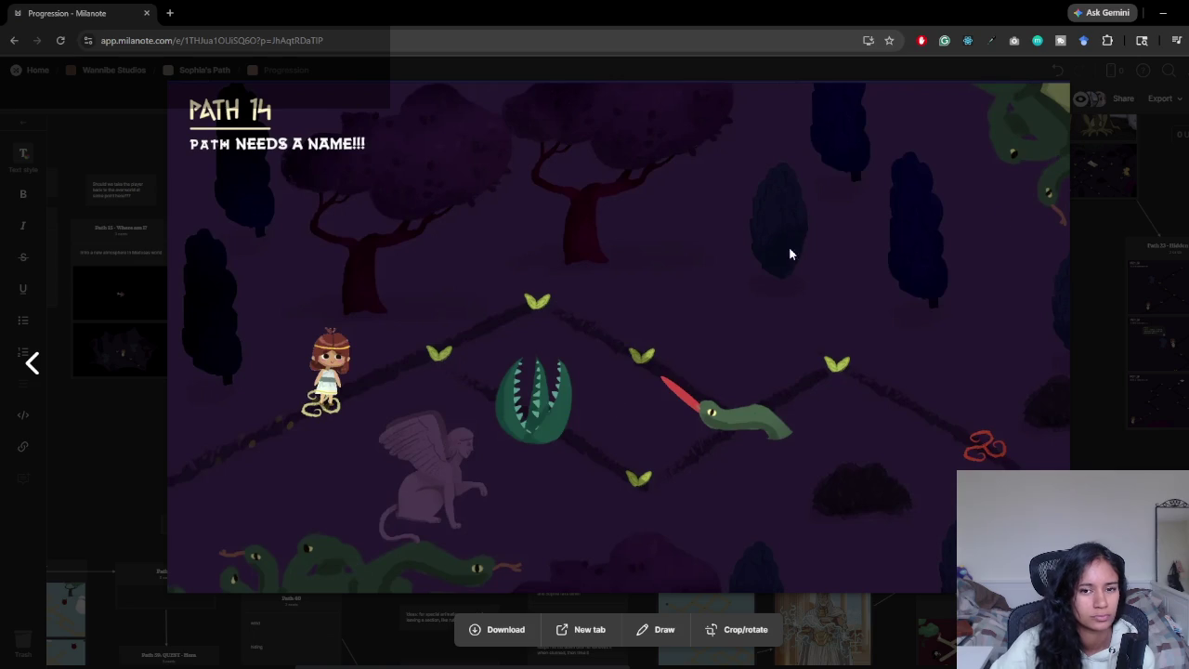
{"action": "left_click", "coordinate": [1161, 15]}
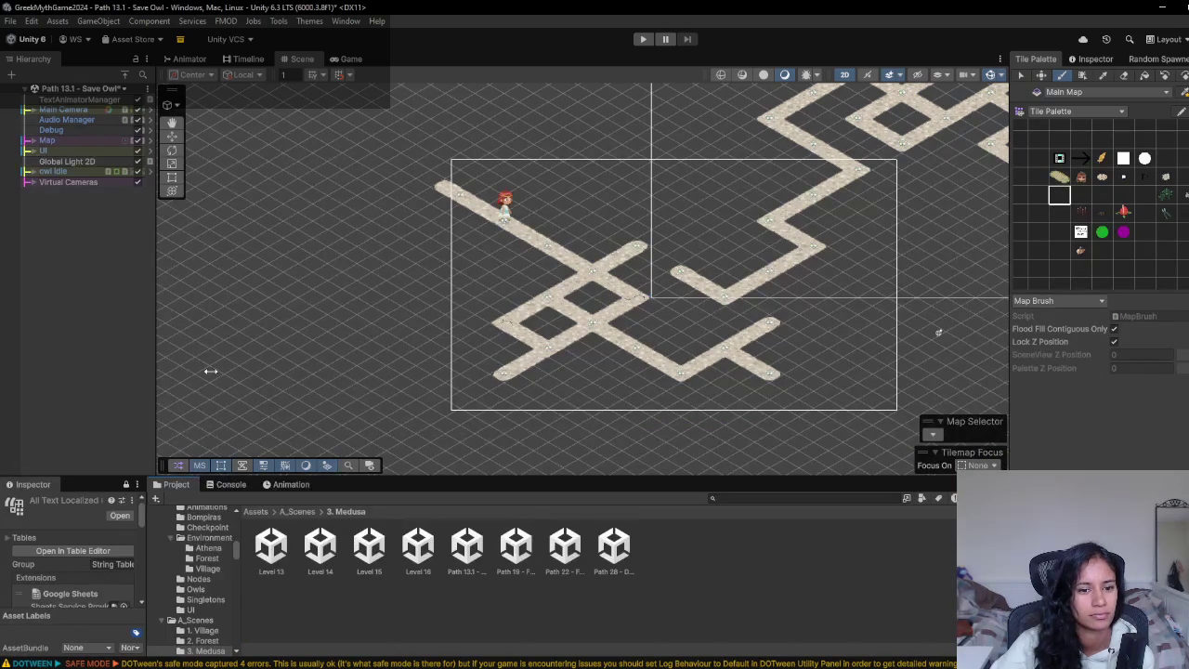
- Open the Level 16 scene, saving the Path 13.1 changes, and start a playtest
{"action": "double_click", "coordinate": [418, 548]}
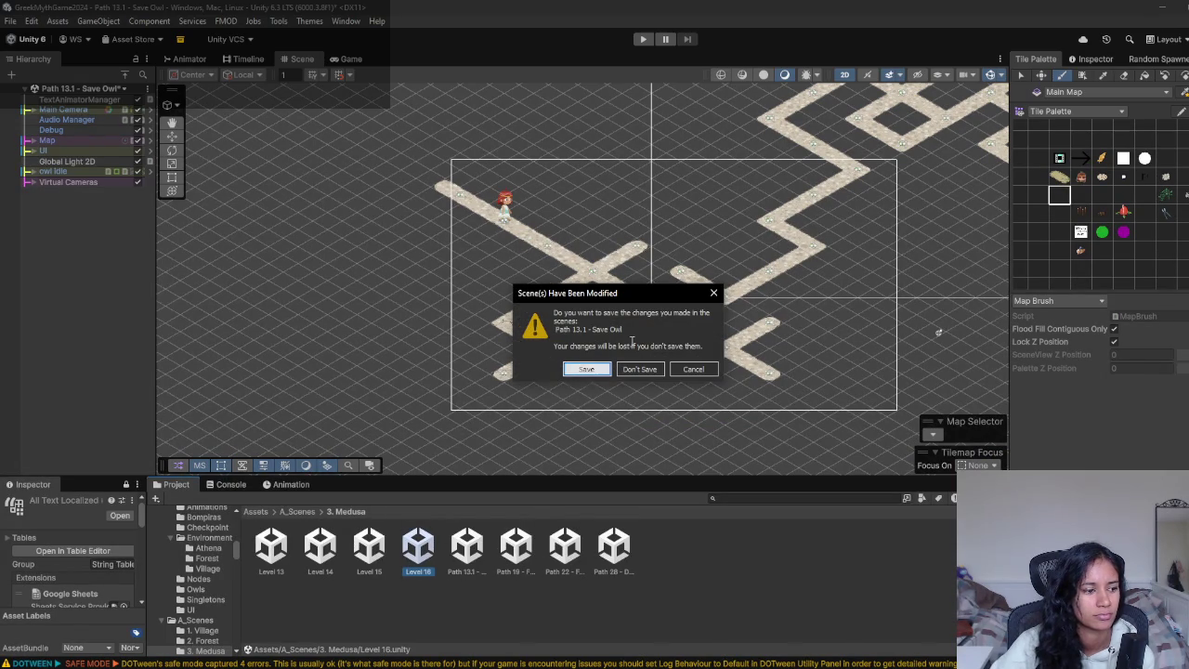
{"action": "left_click", "coordinate": [590, 369]}
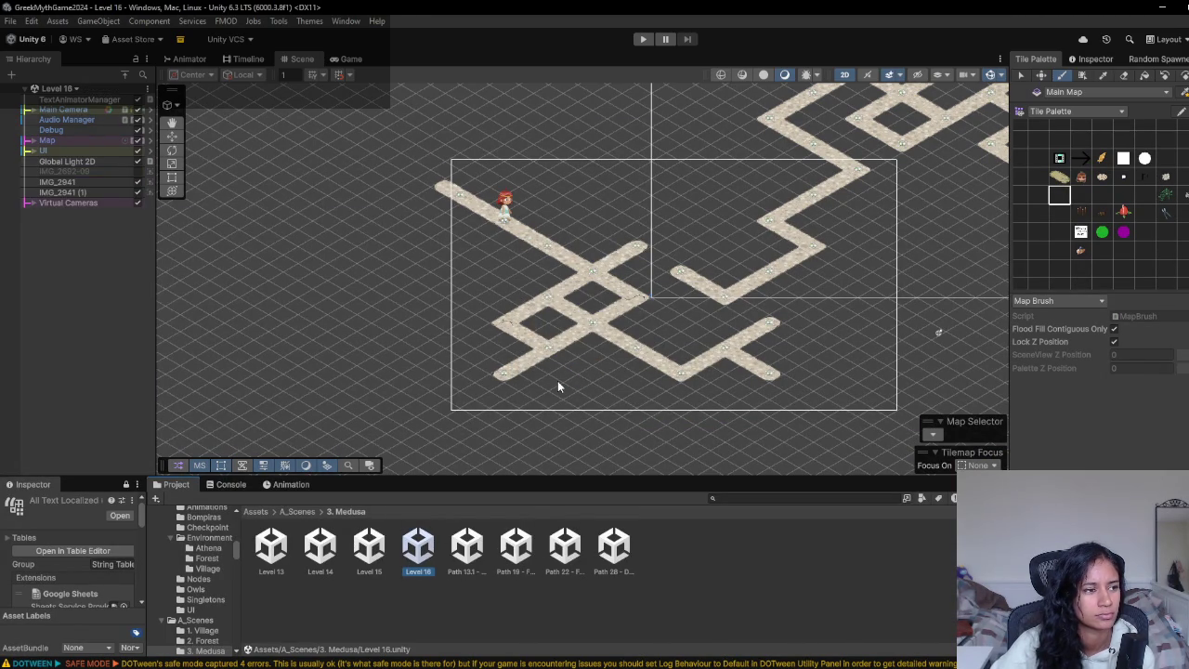
{"action": "left_click", "coordinate": [642, 39]}
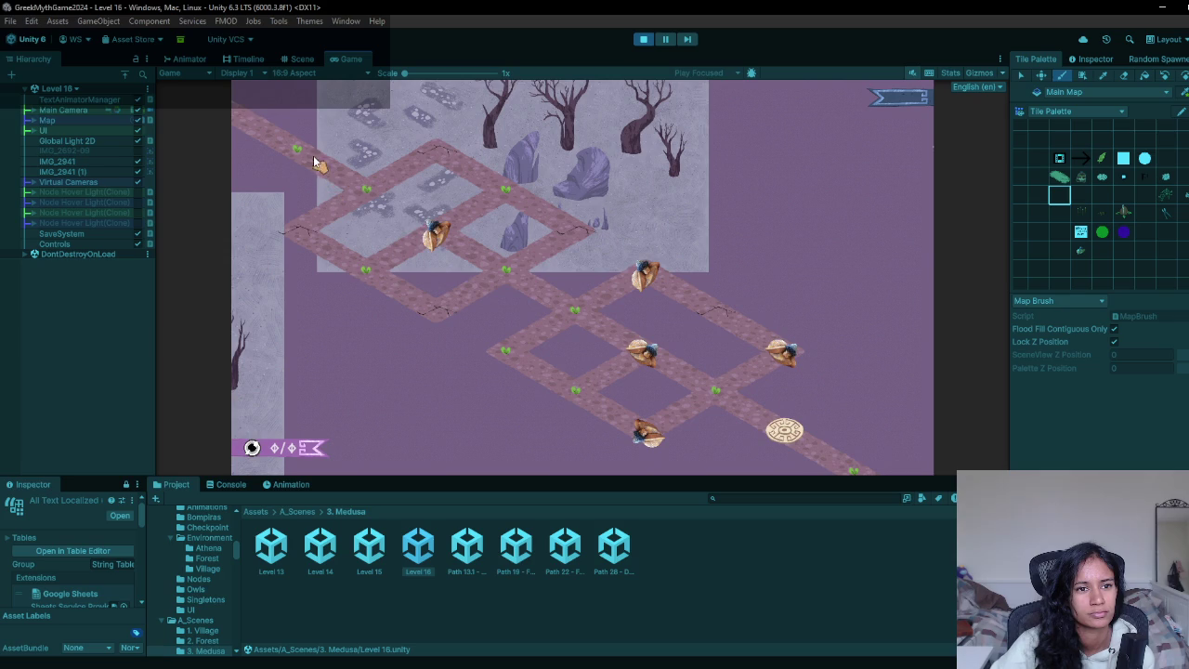
- Walk the girl through four nodes around the upper loop, then stop play mode
{"action": "left_click", "coordinate": [564, 228]}
{"action": "left_click", "coordinate": [507, 274]}
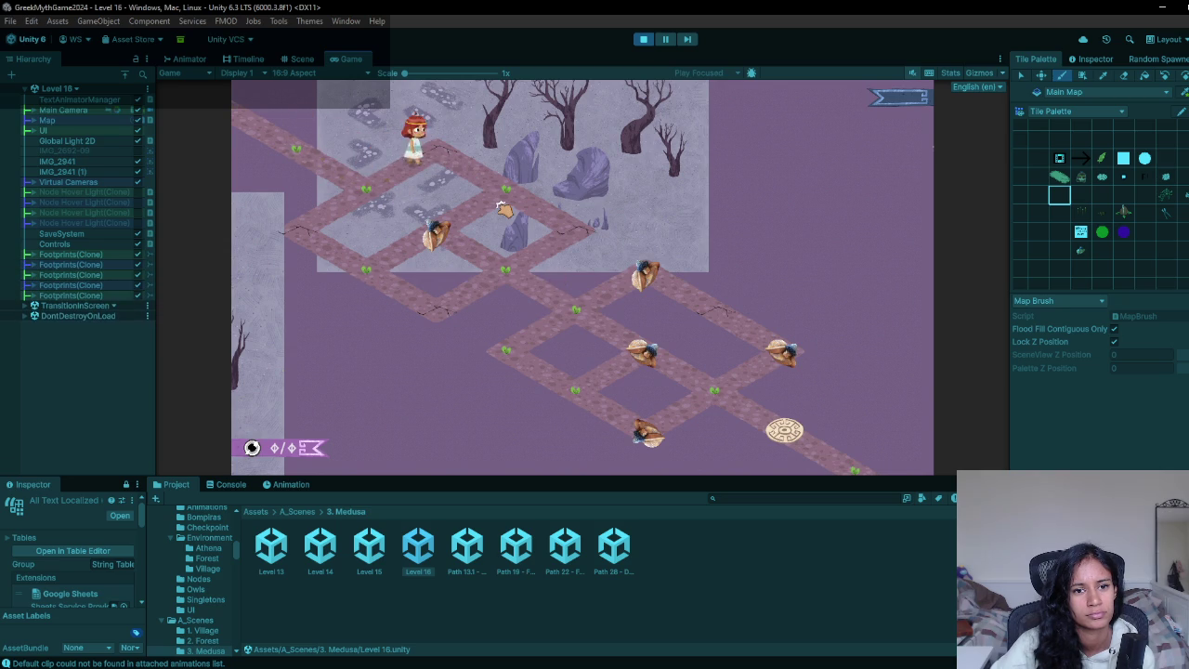
{"action": "left_click", "coordinate": [505, 281]}
{"action": "left_click", "coordinate": [575, 307]}
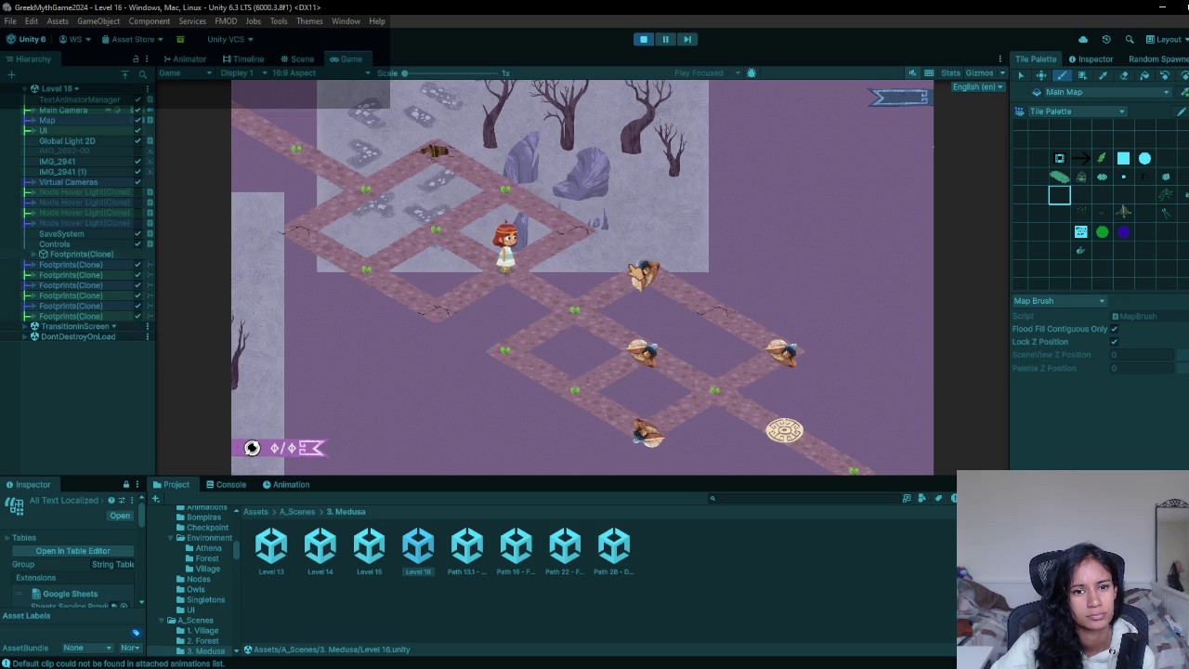
{"action": "left_click", "coordinate": [643, 40]}
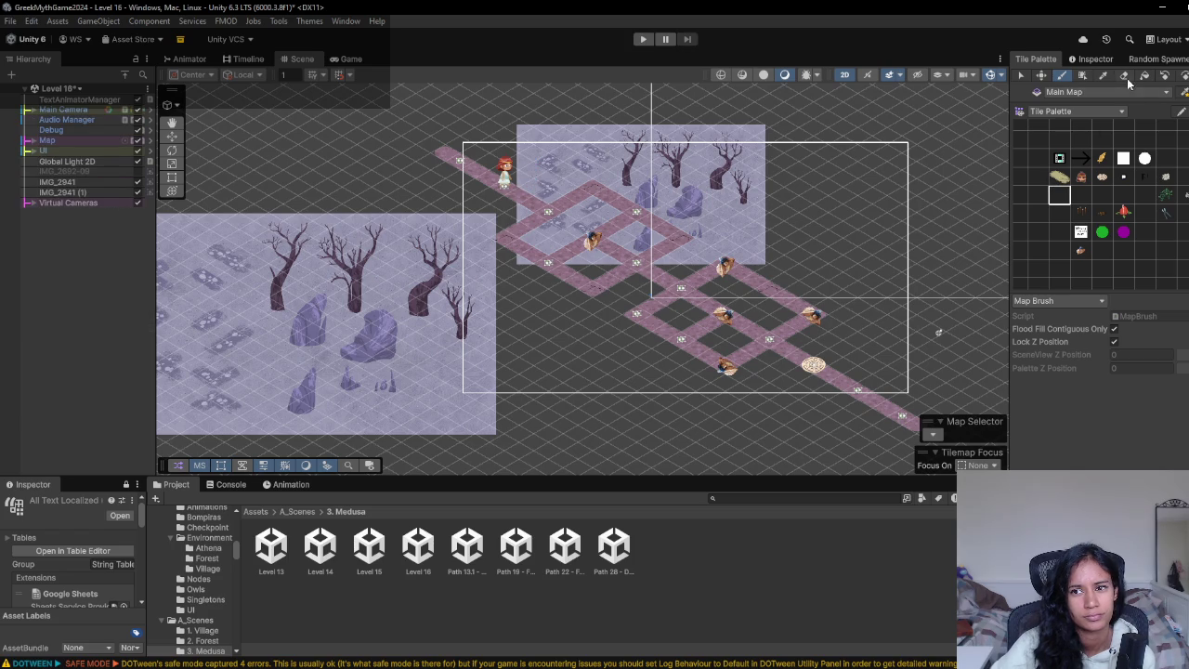
{"action": "left_click", "coordinate": [1125, 76]}
{"action": "scroll", "coordinate": [686, 221], "scroll_direction": "up", "scroll_amount": 3}
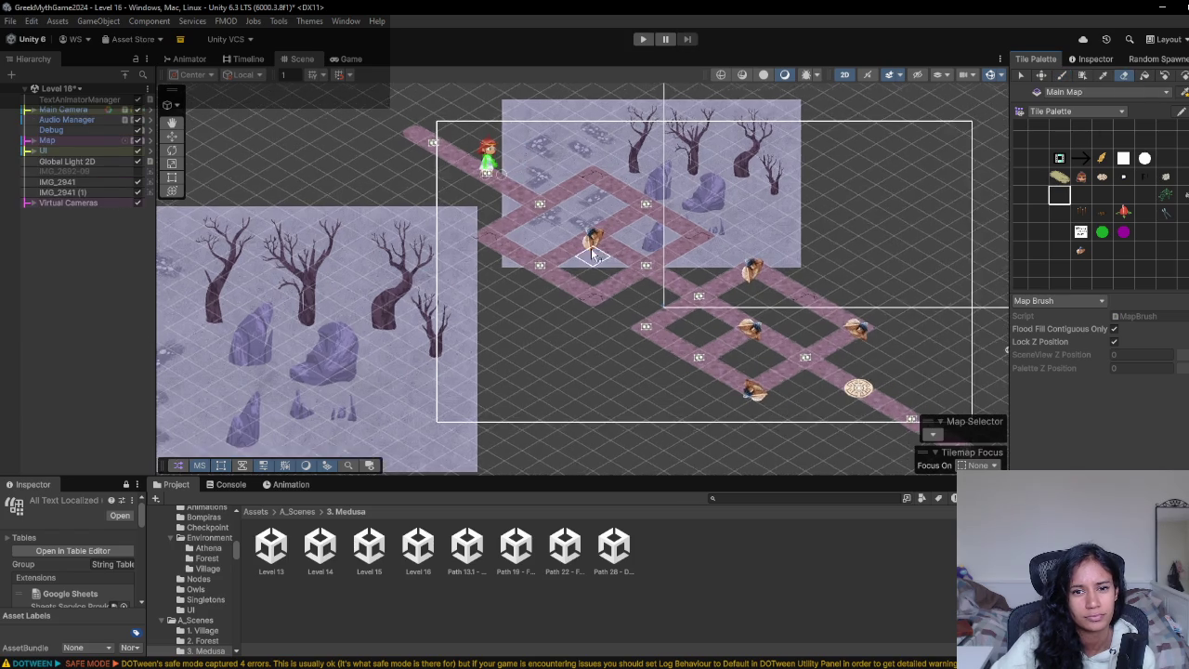
- Erase path tiles on the route down toward the lower loop, leaving a gap in that branch
{"action": "left_click", "coordinate": [661, 207]}
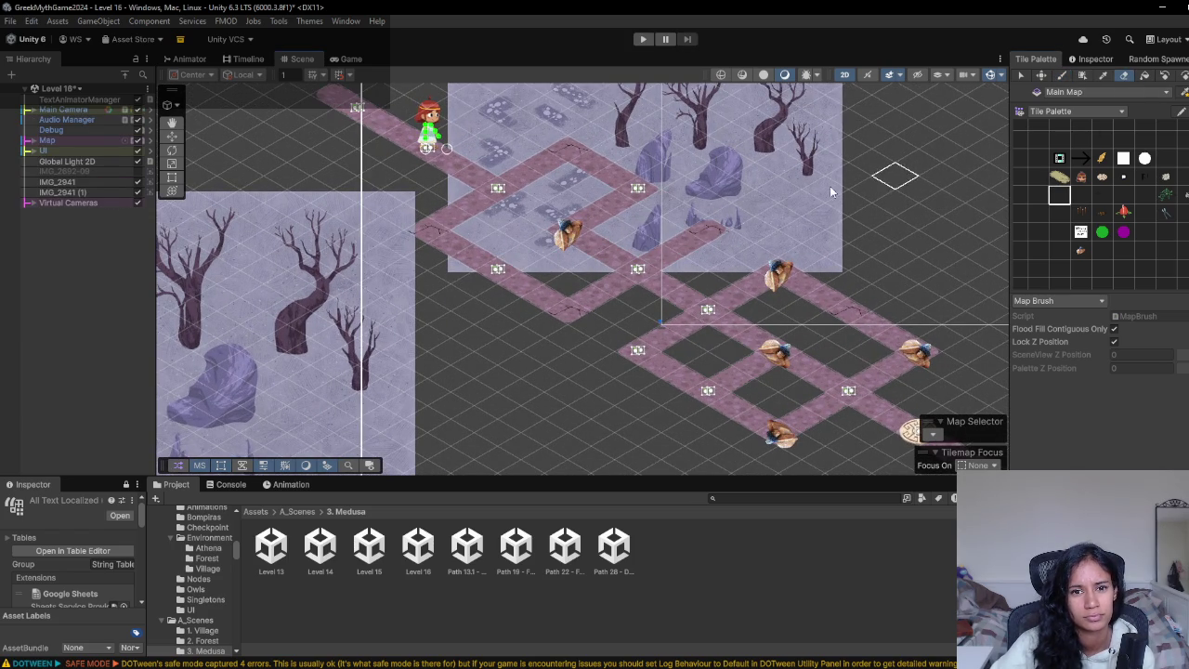
{"action": "left_click", "coordinate": [1089, 200]}
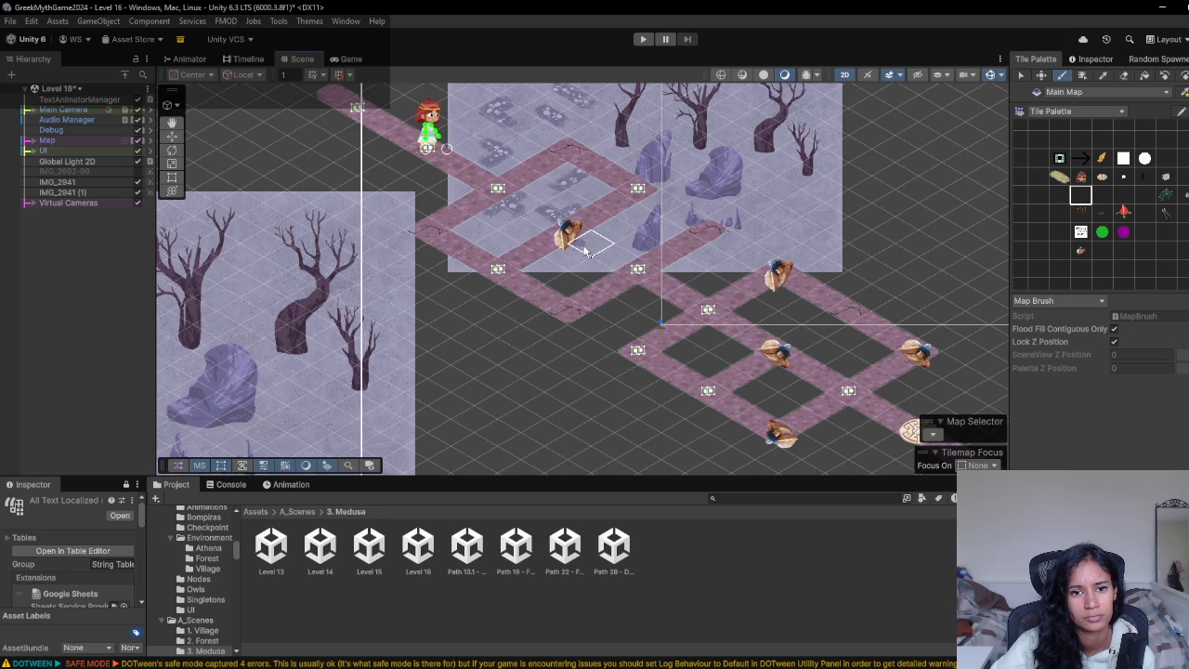
{"action": "left_click_drag", "start_coordinate": [452, 329], "coordinate": [497, 376]}
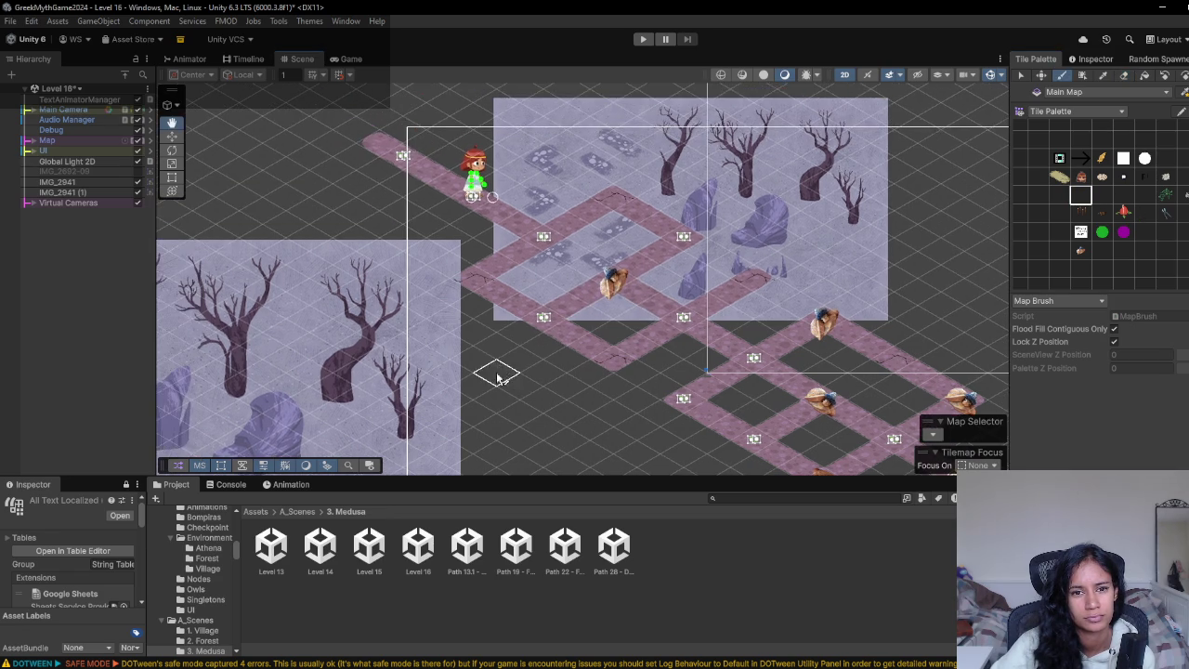
{"action": "scroll", "coordinate": [646, 344], "scroll_direction": "up", "scroll_amount": 2}
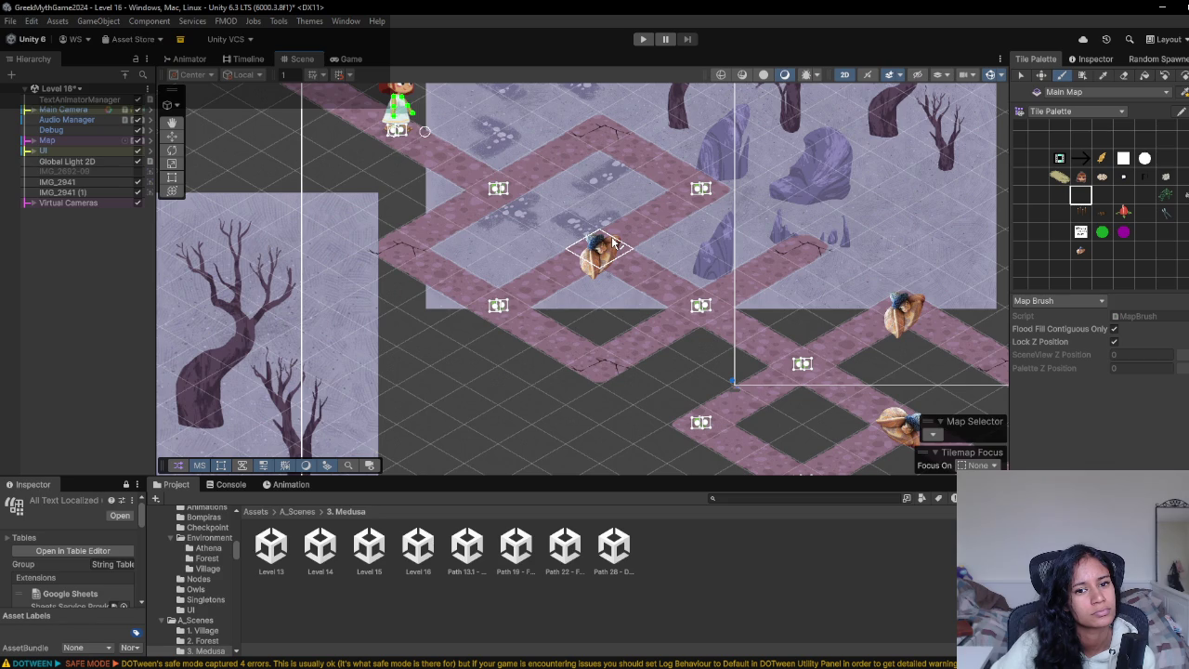
{"action": "left_click", "coordinate": [1123, 76]}
{"action": "left_click", "coordinate": [608, 348]}
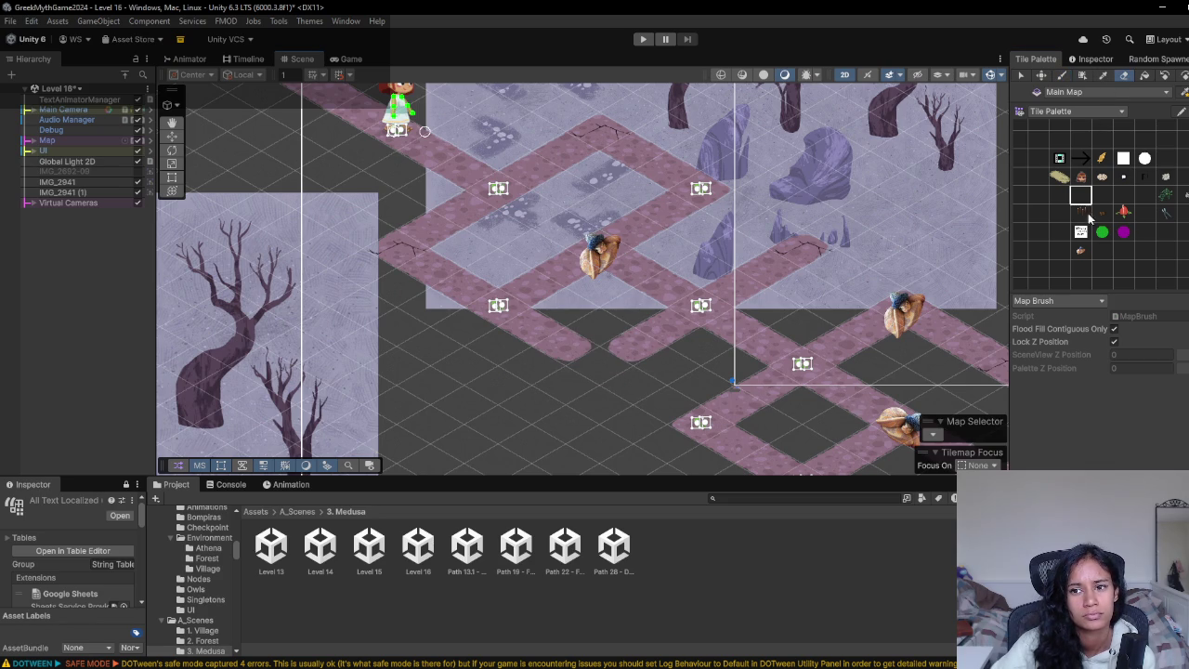
{"action": "left_click", "coordinate": [1081, 250]}
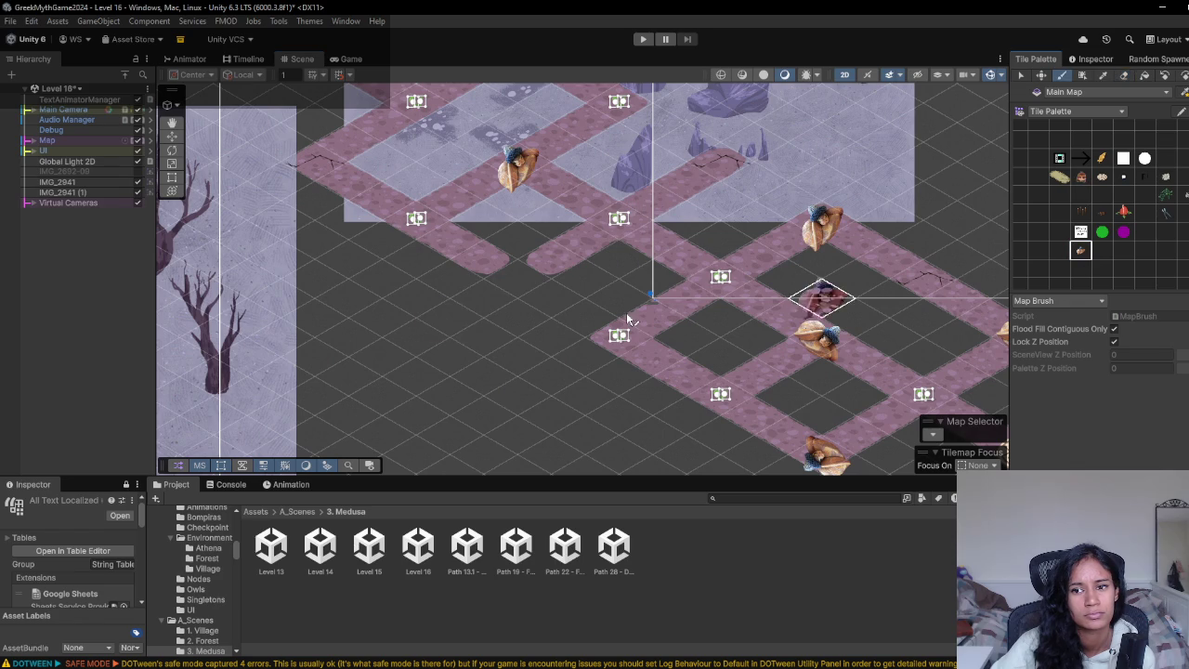
- Paint Snake Node tiles on a path node and on the top node near the upper edge
{"action": "left_click", "coordinate": [518, 285]}
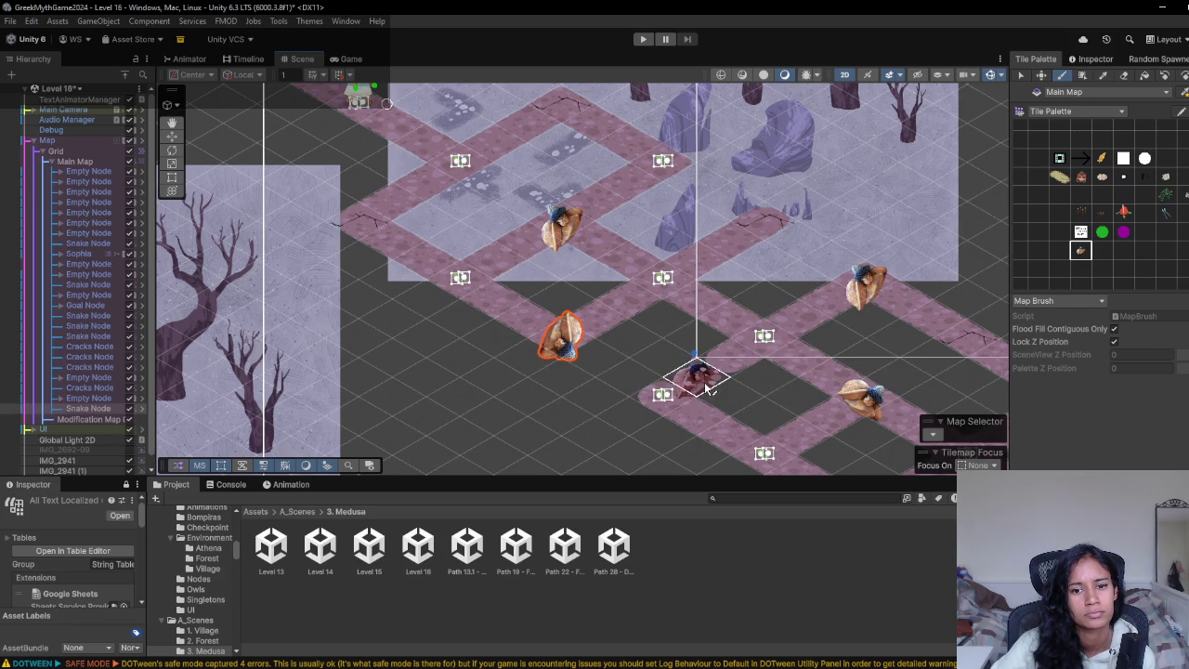
{"action": "left_click_drag", "start_coordinate": [584, 376], "coordinate": [507, 247]}
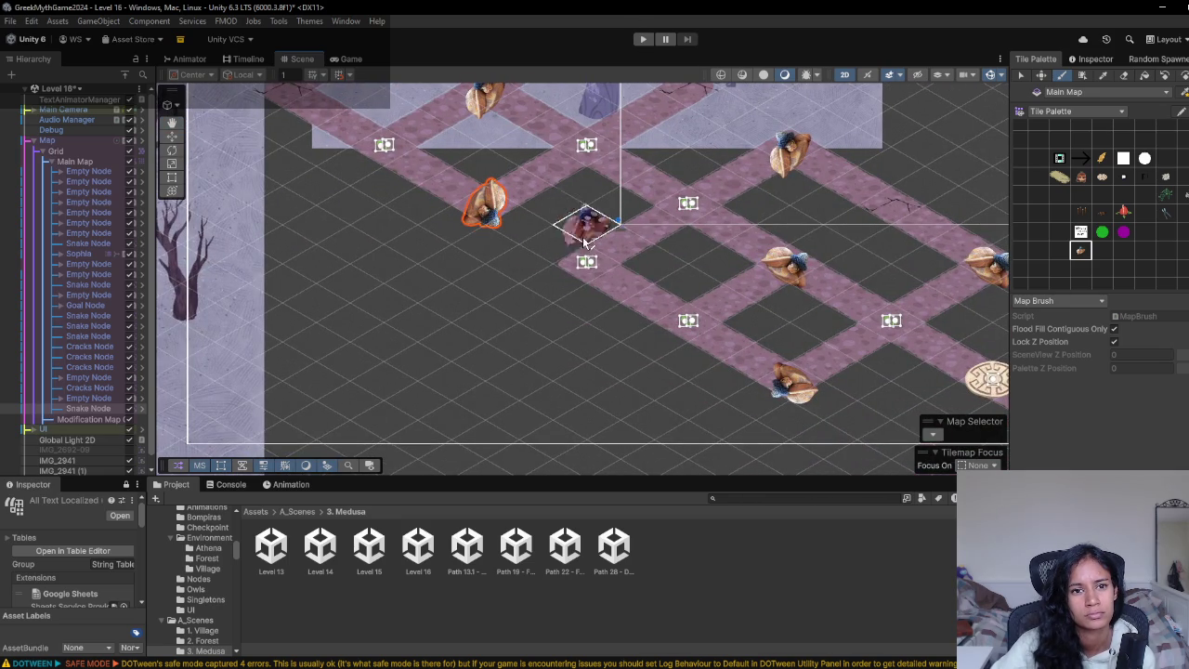
{"action": "left_click_drag", "start_coordinate": [585, 226], "coordinate": [656, 383]}
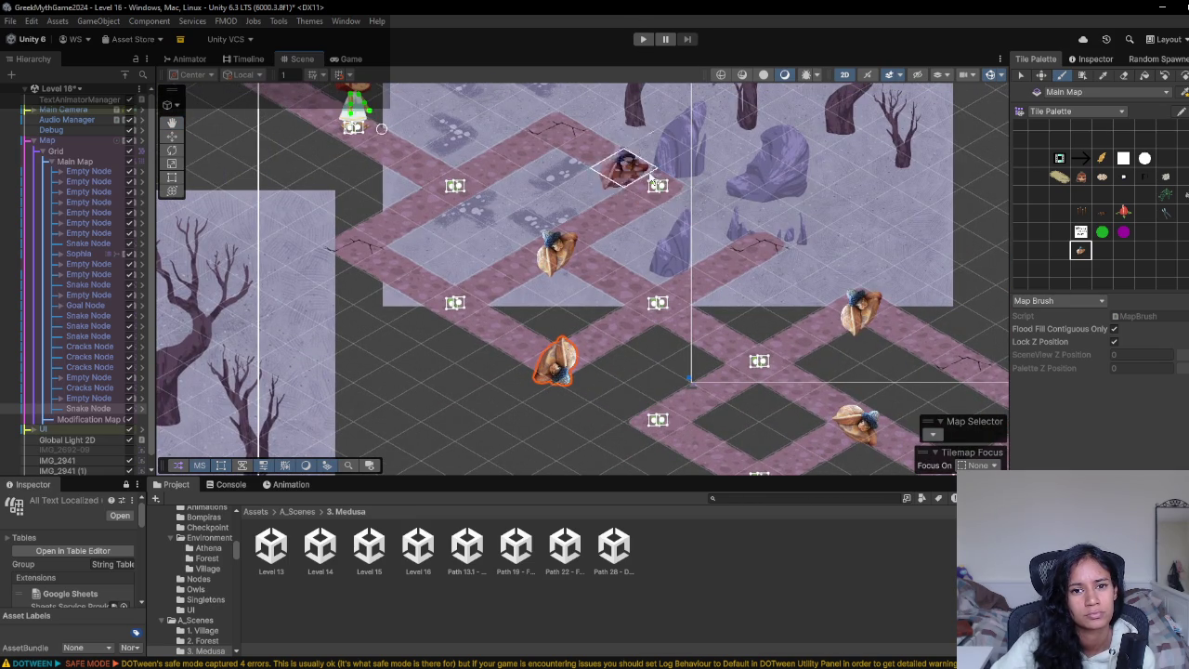
{"action": "left_click", "coordinate": [555, 135]}
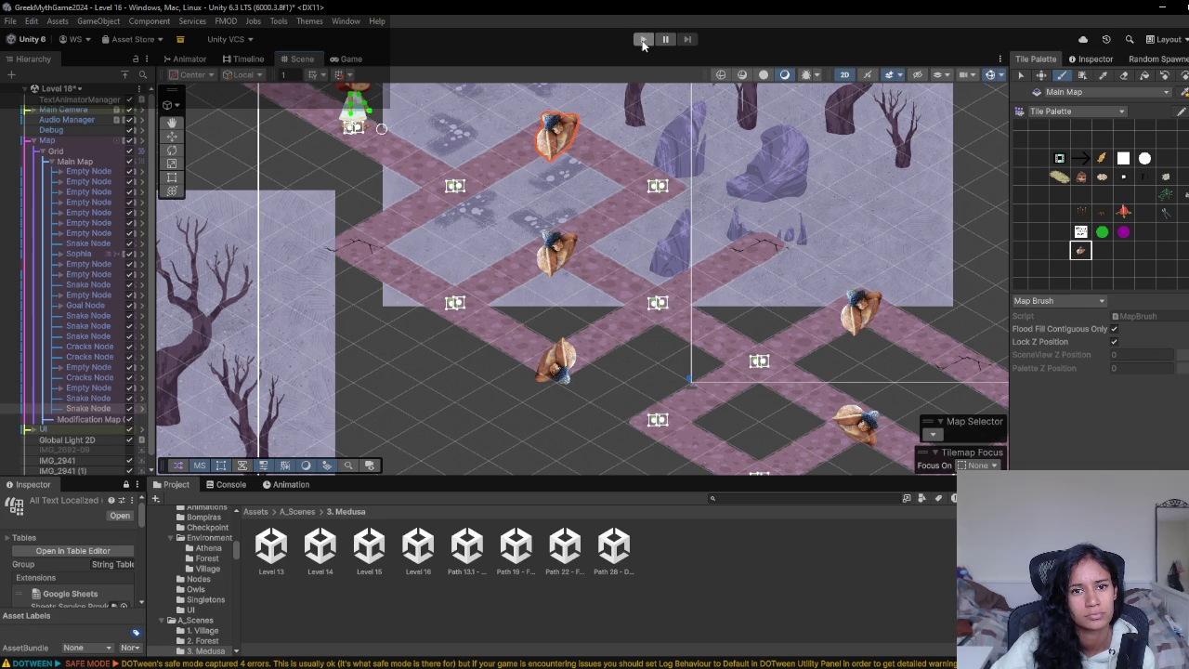
- Start a Level 16 playtest, move the girl onto the first snakes and the lower-left node, then stop
{"action": "left_click", "coordinate": [643, 41]}
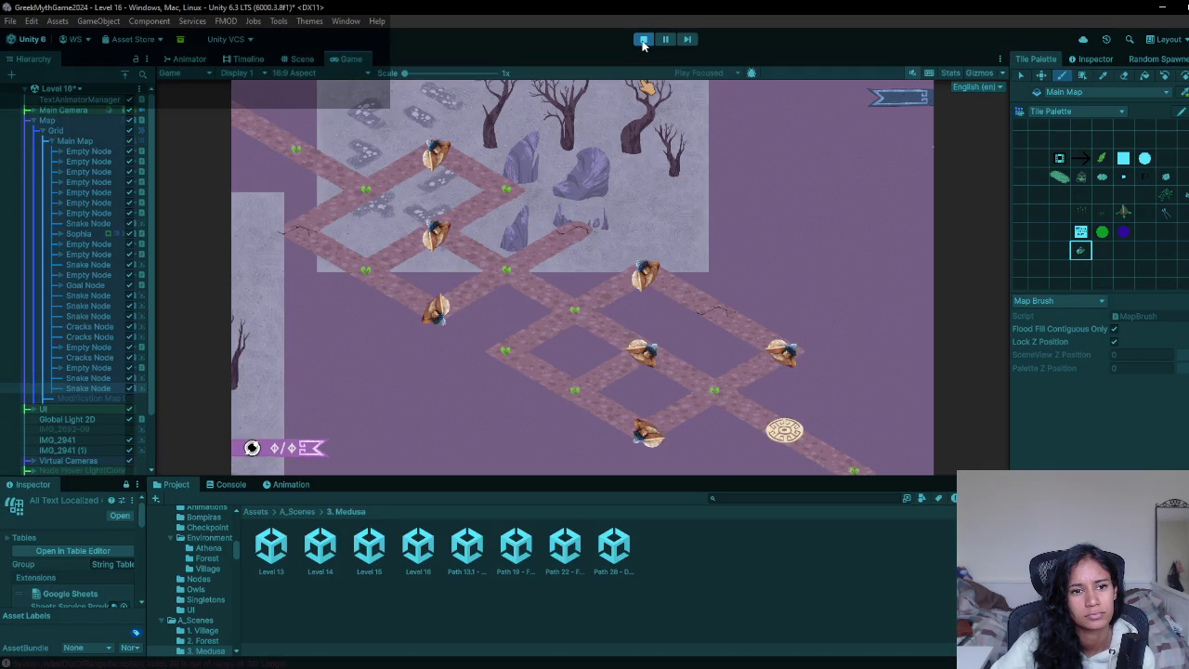
{"action": "left_click_drag", "start_coordinate": [365, 190], "coordinate": [405, 151]}
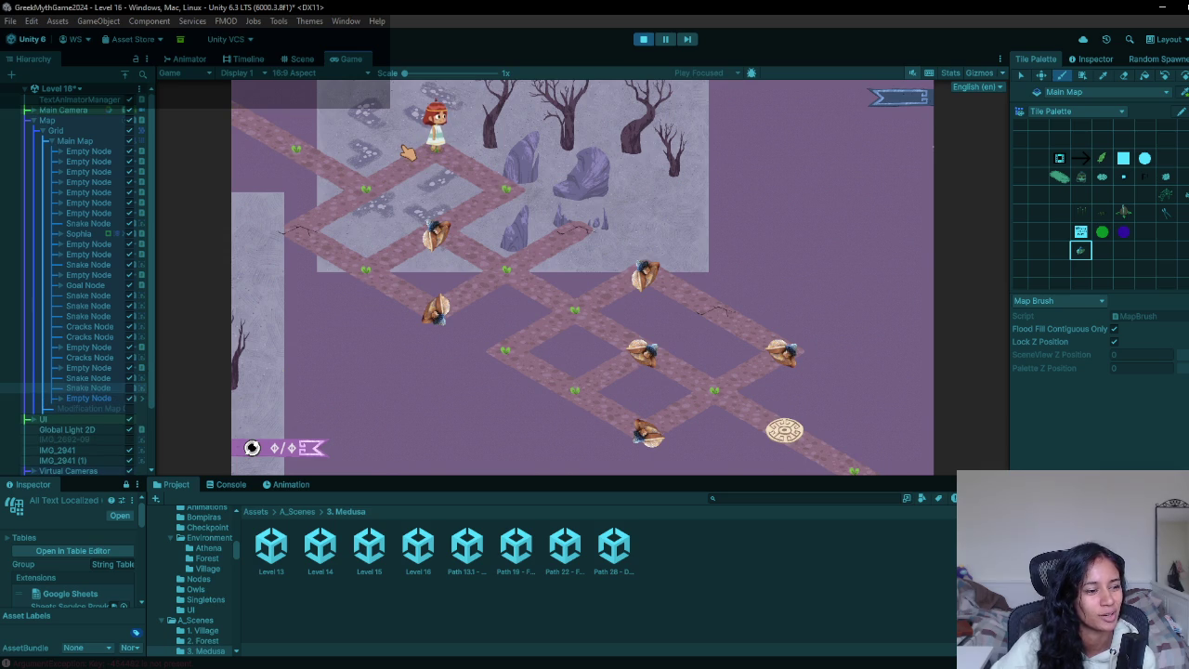
{"action": "left_click_drag", "start_coordinate": [506, 189], "coordinate": [441, 248]}
{"action": "left_click", "coordinate": [378, 289]}
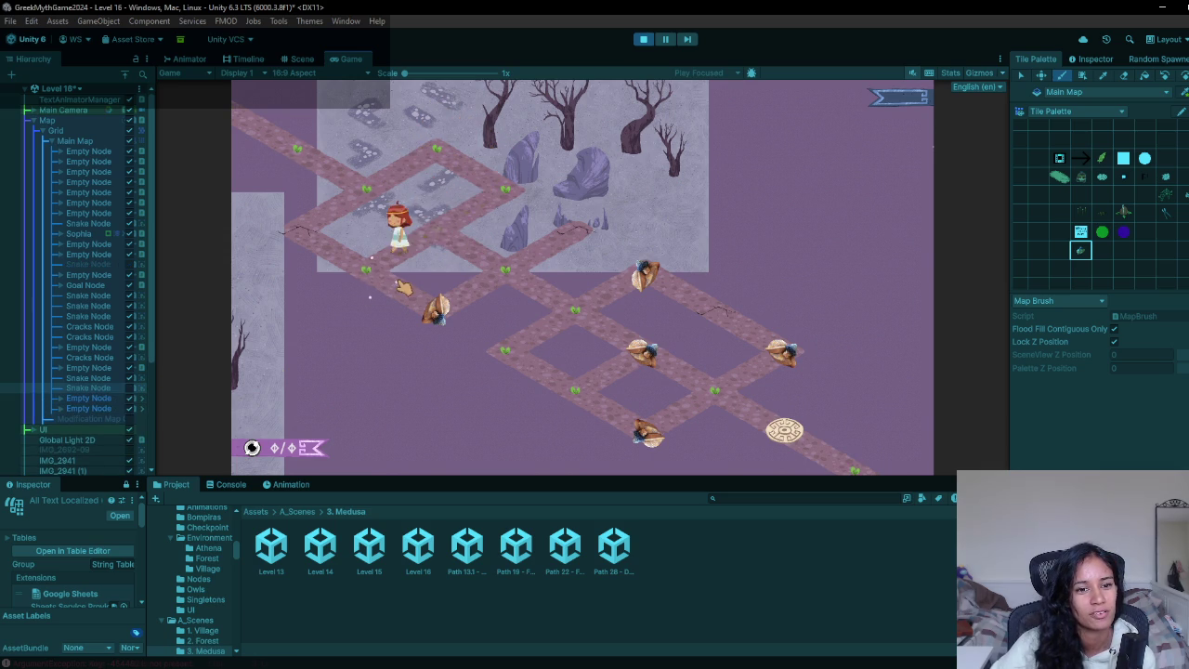
{"action": "left_click", "coordinate": [643, 39]}
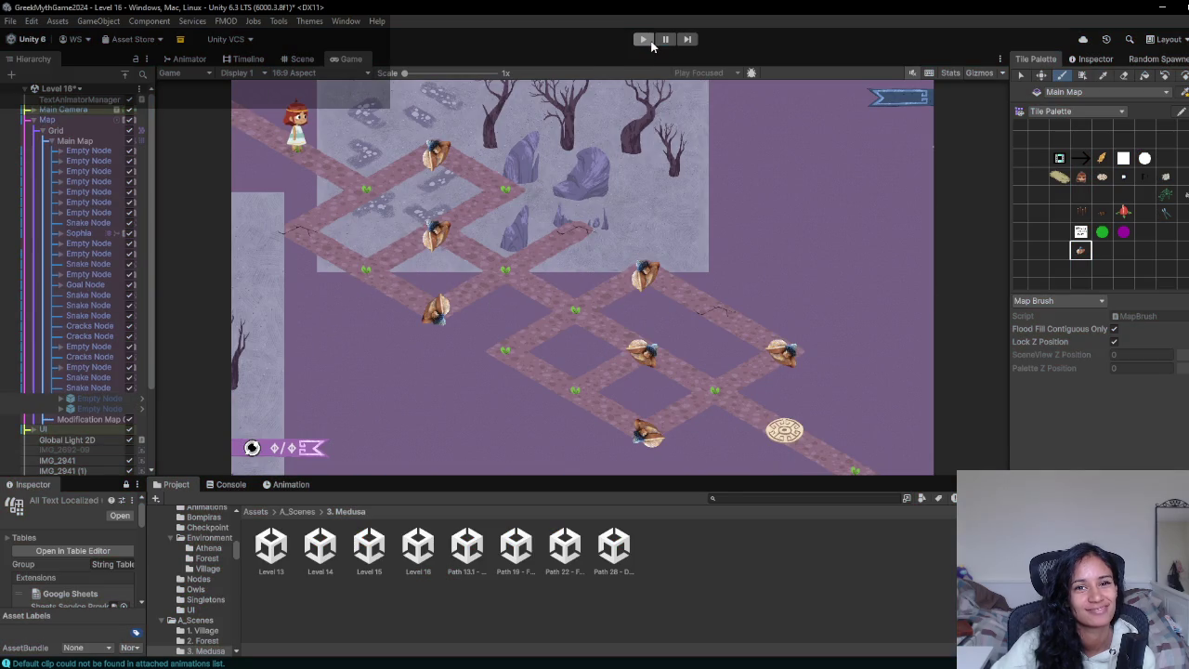
- Restart the playtest with Ctrl+P and walk the girl across the snake nodes, defeating each snake
{"action": "key", "text": "ctrl+p"}
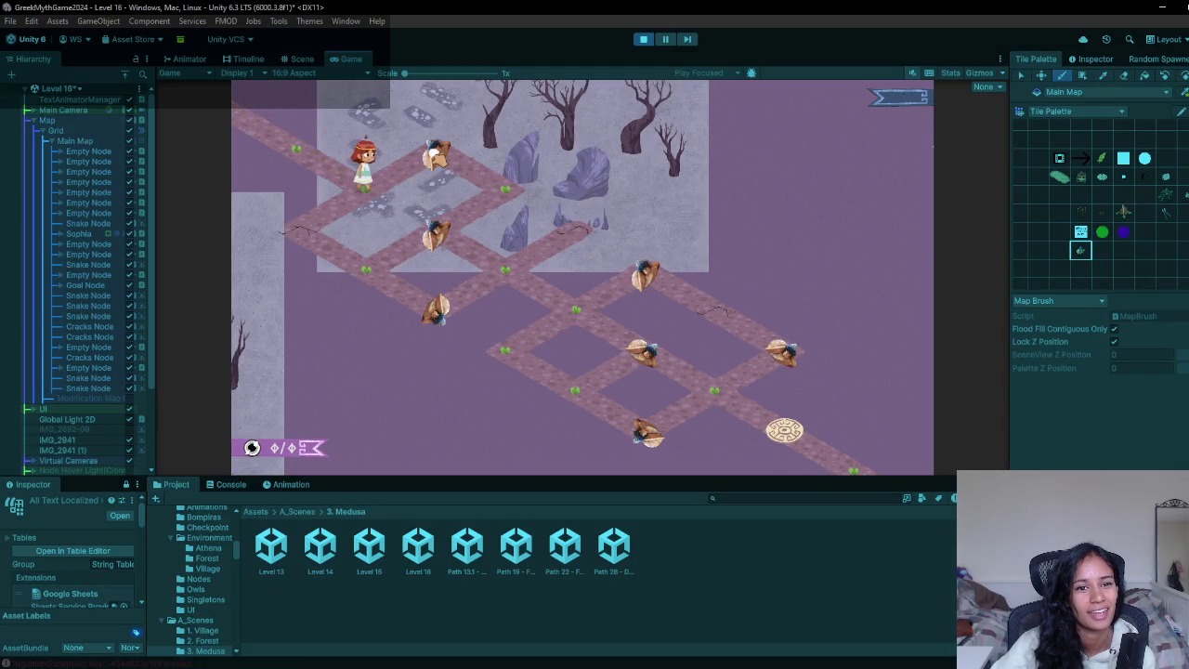
{"action": "left_click", "coordinate": [436, 158]}
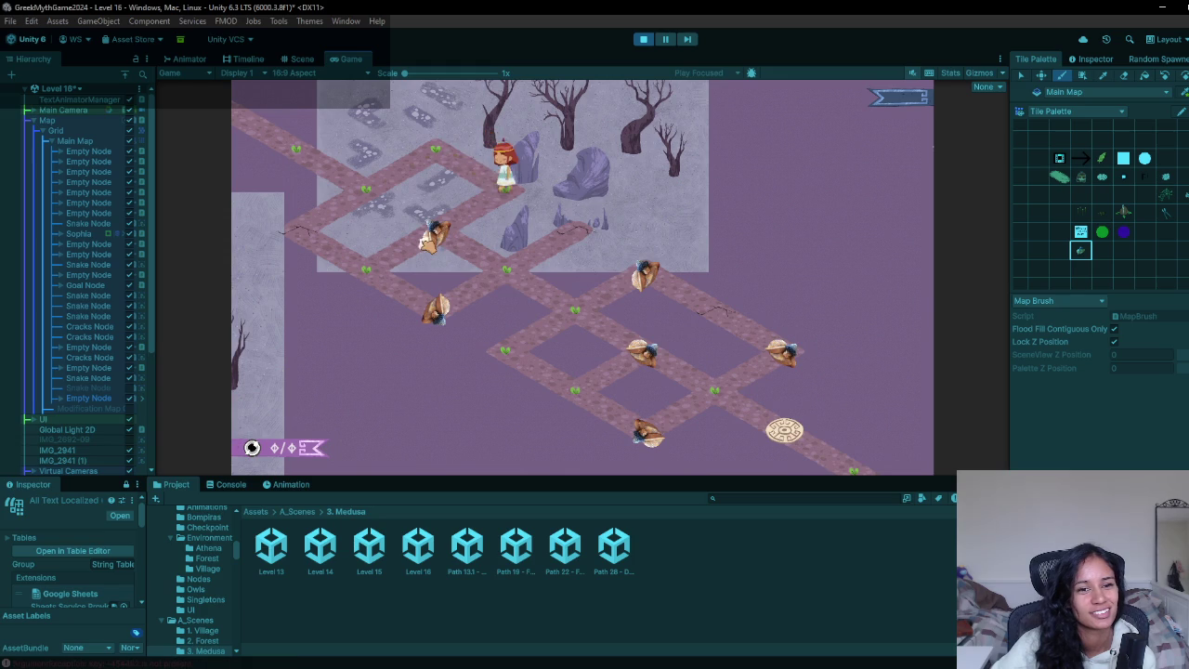
{"action": "left_click", "coordinate": [429, 321]}
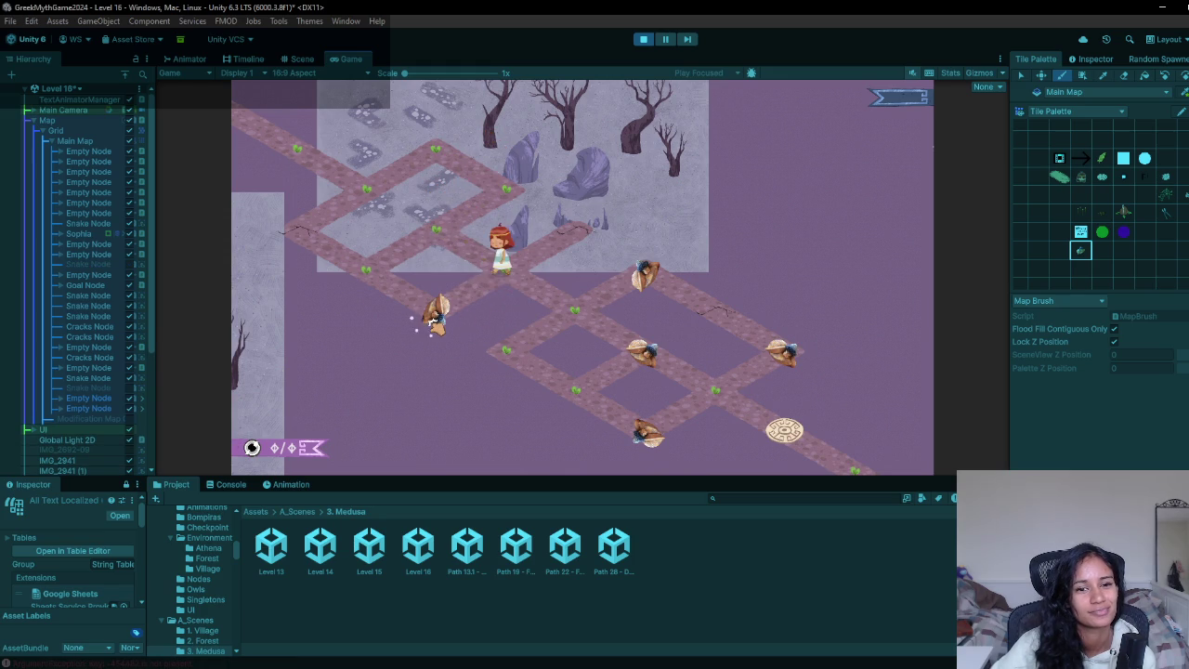
{"action": "left_click", "coordinate": [509, 281]}
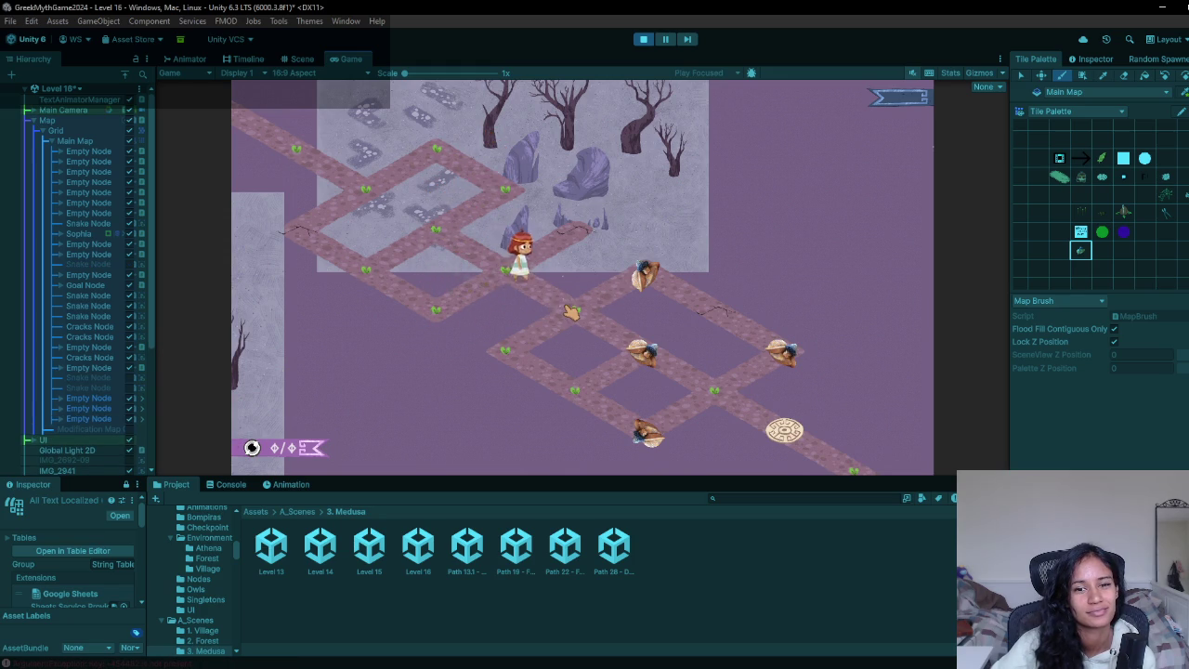
{"action": "left_click", "coordinate": [644, 274]}
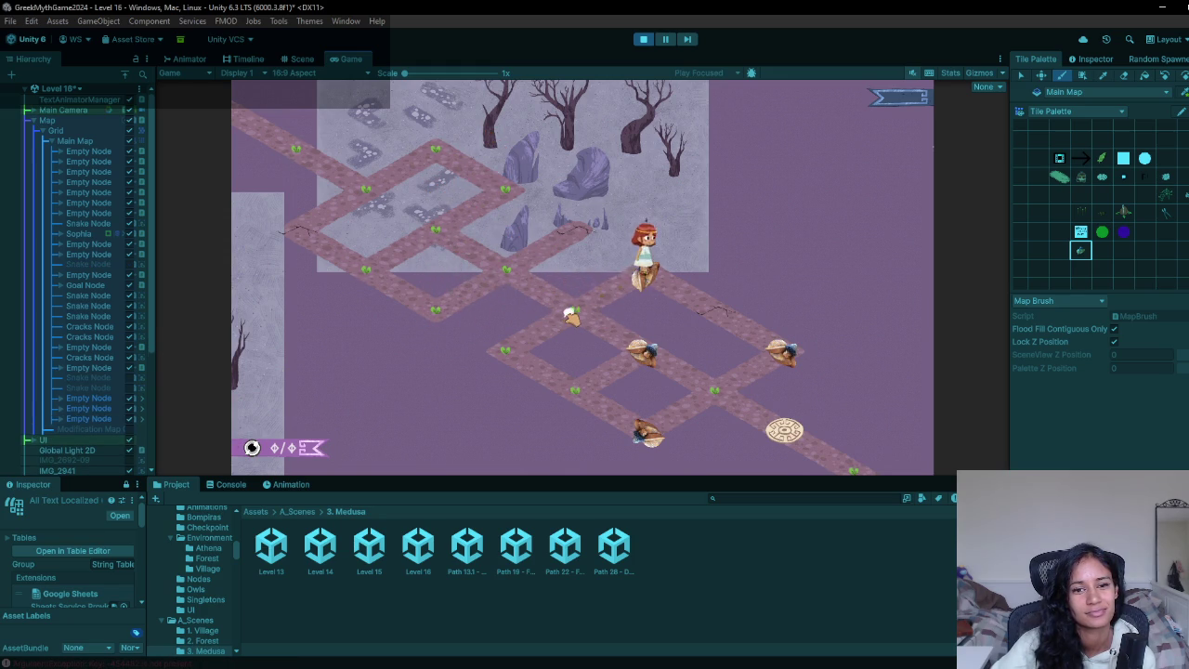
{"action": "left_click", "coordinate": [572, 318]}
{"action": "left_click", "coordinate": [641, 351]}
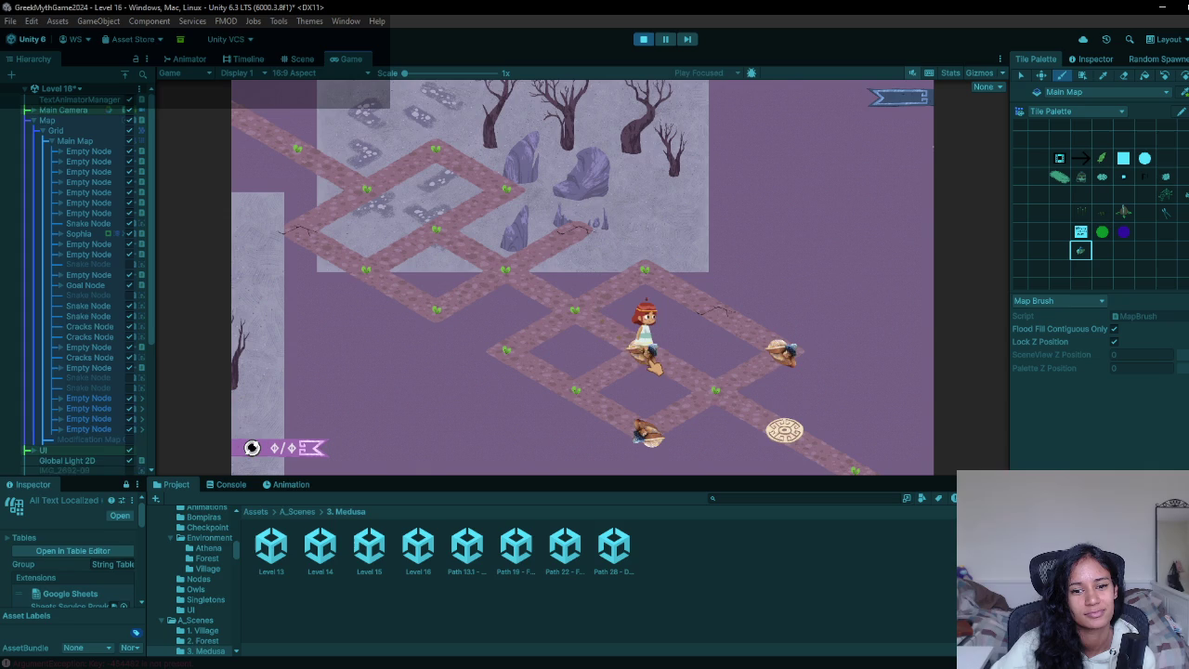
{"action": "left_click", "coordinate": [576, 390]}
{"action": "left_click", "coordinate": [643, 435]}
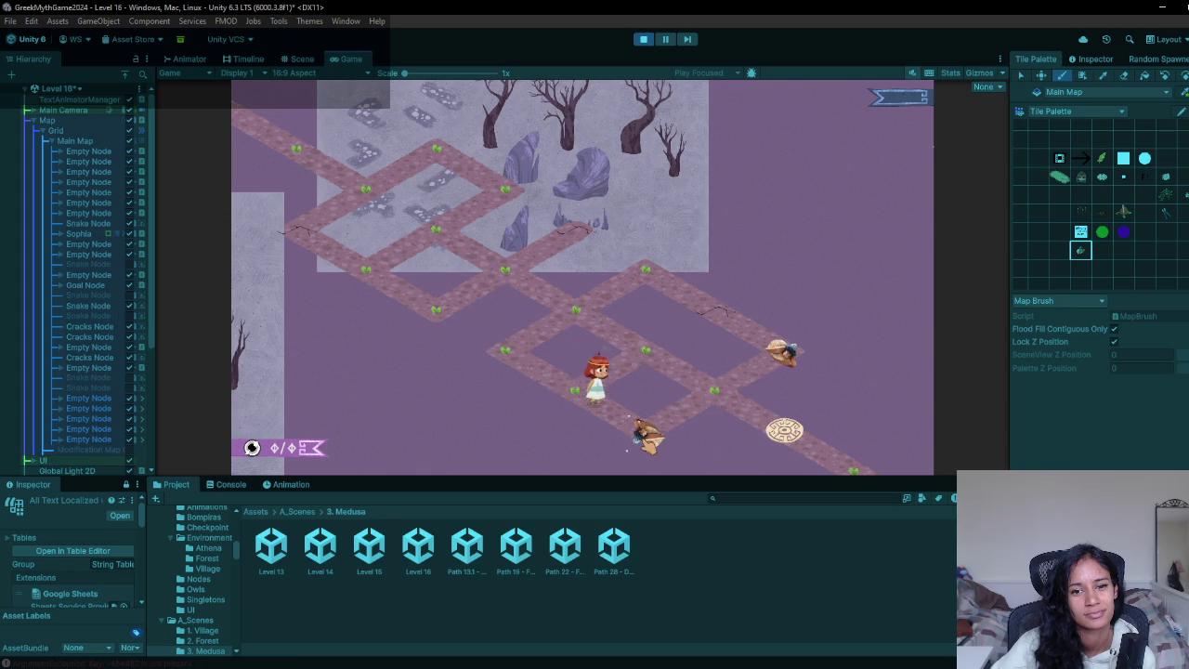
- Walk the girl up to the top node, past the owl, on to the medallion node, then stop
{"action": "left_click", "coordinate": [648, 355]}
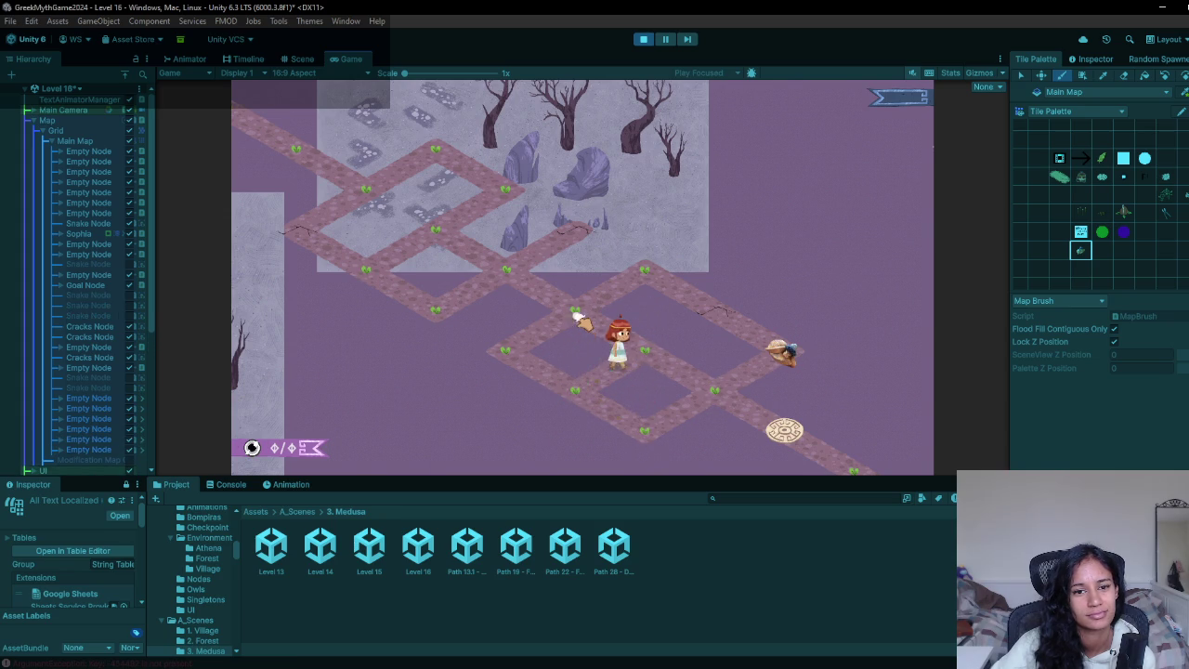
{"action": "left_click", "coordinate": [646, 277]}
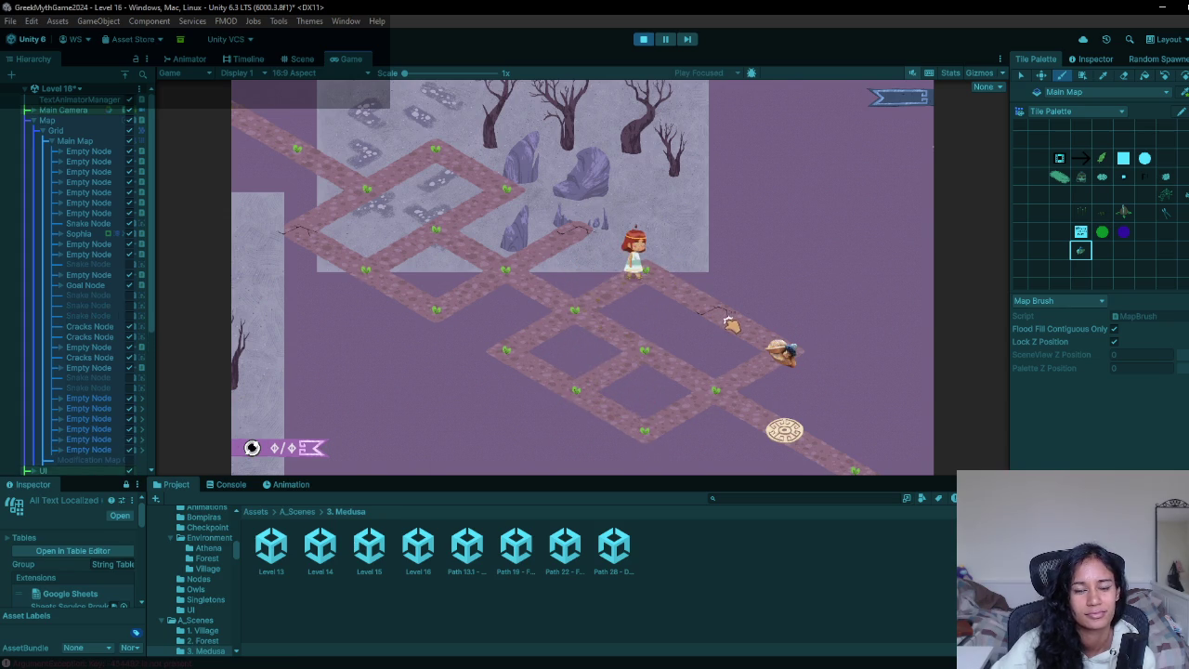
{"action": "left_click", "coordinate": [771, 361]}
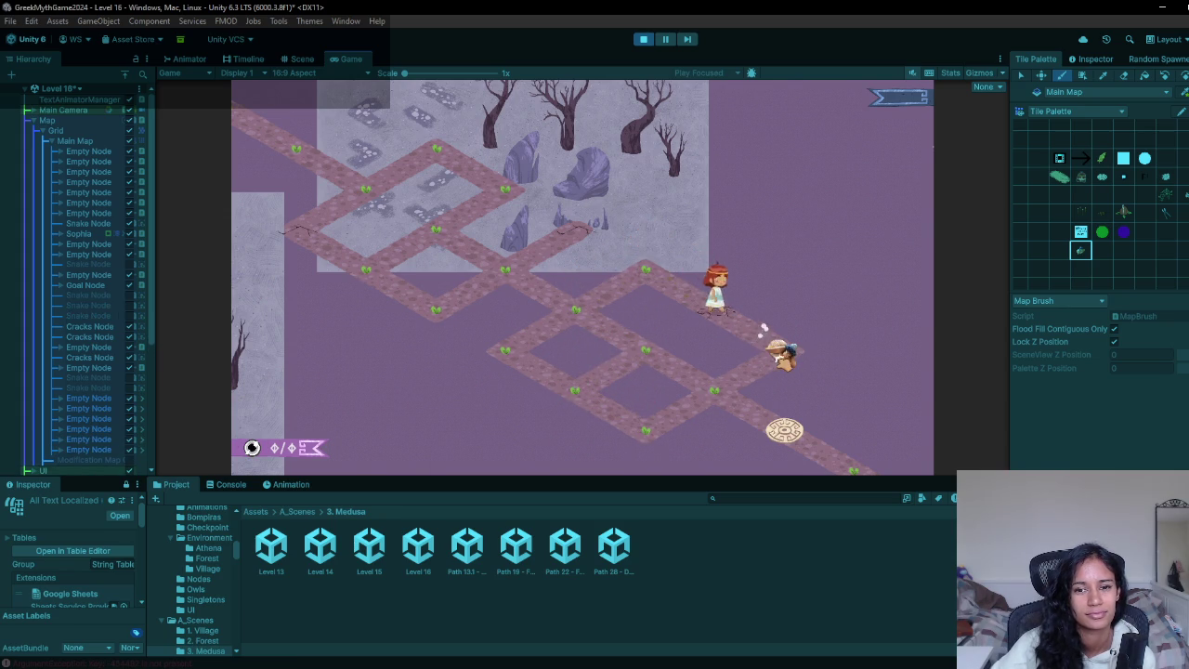
{"action": "left_click", "coordinate": [721, 395]}
{"action": "left_click", "coordinate": [785, 431]}
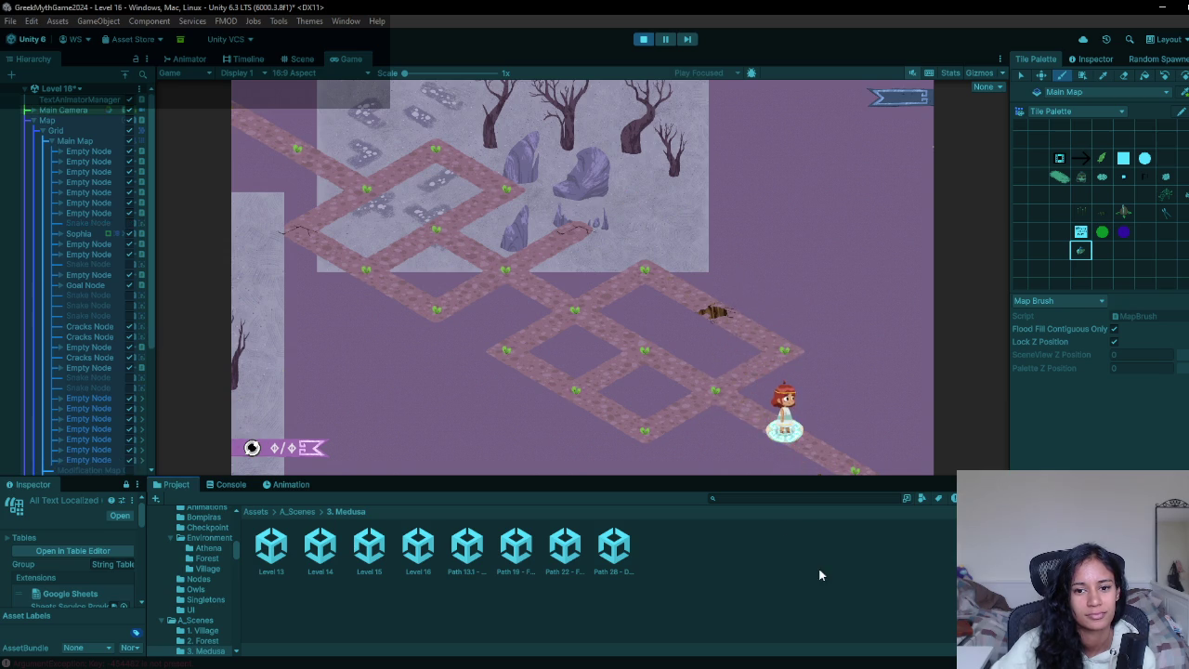
{"action": "left_click", "coordinate": [642, 42]}
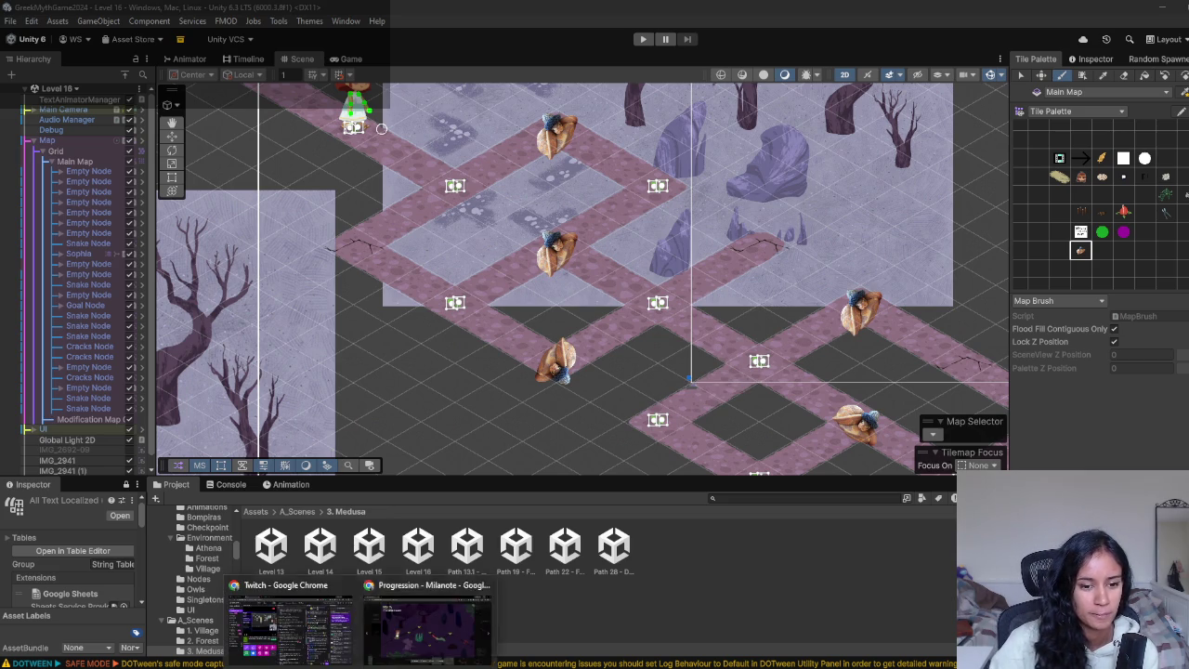
{"action": "left_click", "coordinate": [481, 579]}
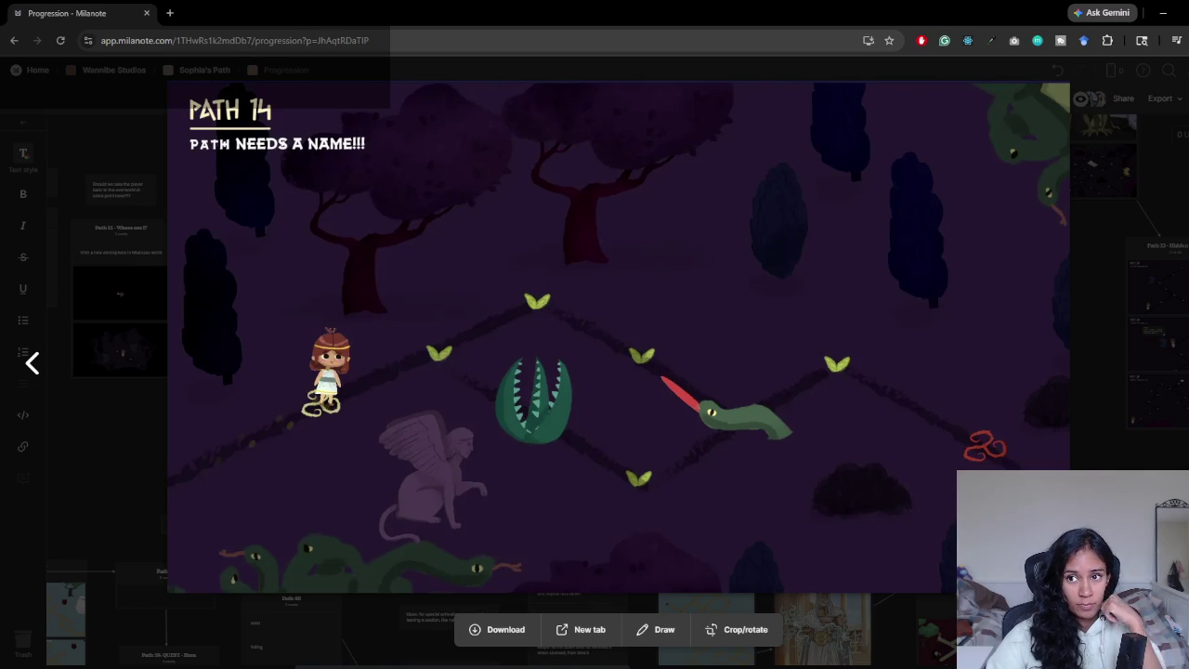
- Close the Path 14 image, view the Snakes and Shivers map, and pan to the Path 20–25 cards
{"action": "key", "text": "Escape"}
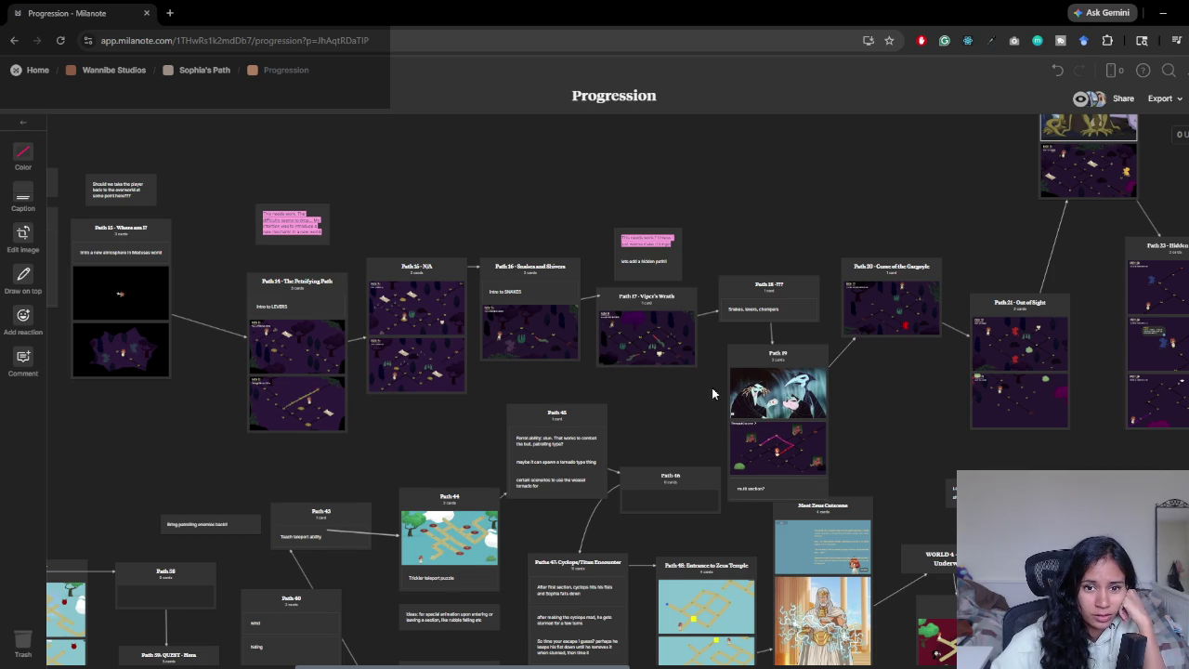
{"action": "left_click_drag", "start_coordinate": [712, 387], "coordinate": [650, 379]}
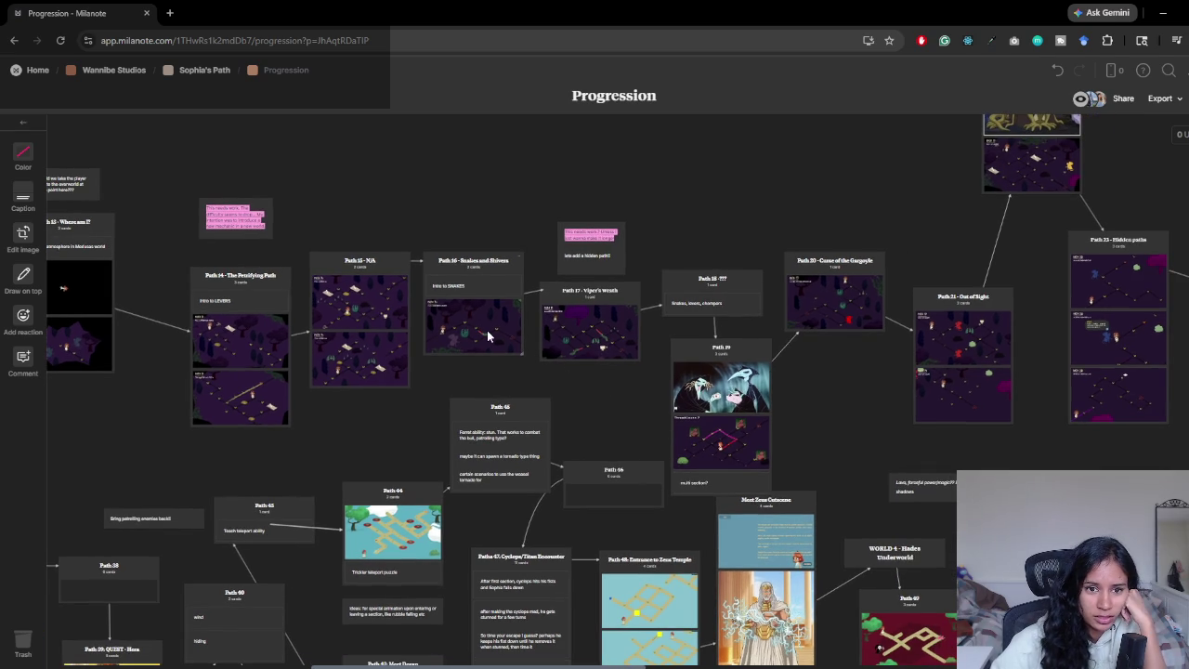
{"action": "left_click", "coordinate": [598, 346]}
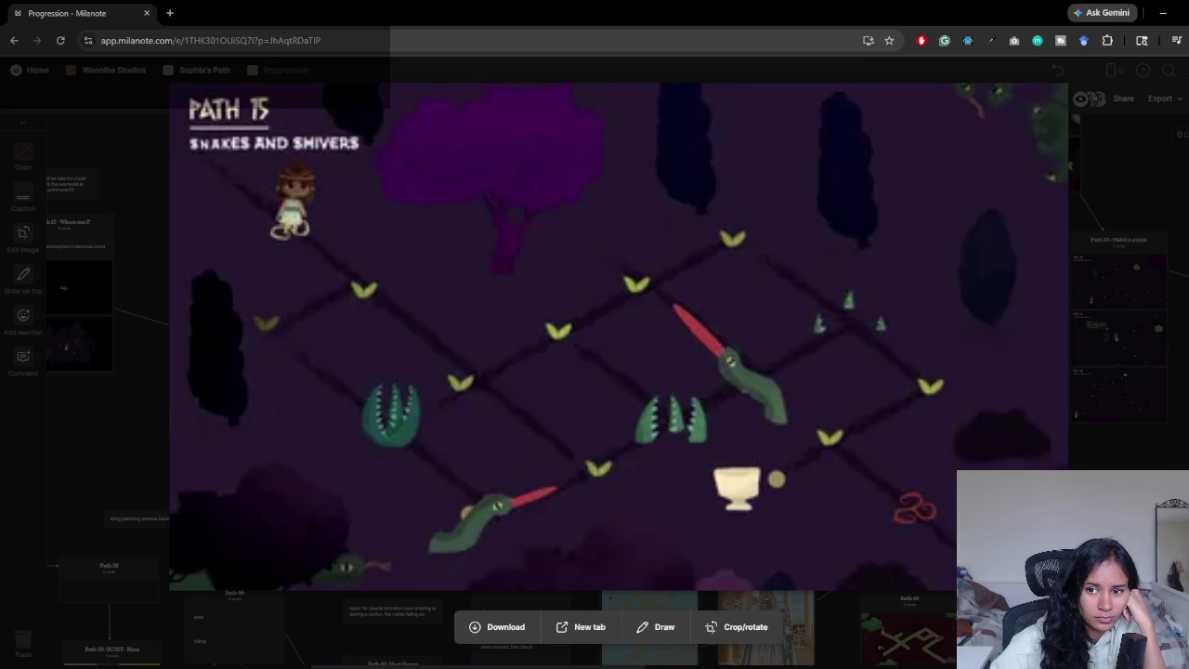
{"action": "left_click", "coordinate": [1118, 339]}
{"action": "scroll", "coordinate": [751, 385], "scroll_direction": "right", "scroll_amount": 5}
{"action": "scroll", "coordinate": [751, 385], "scroll_direction": "down", "scroll_amount": 1}
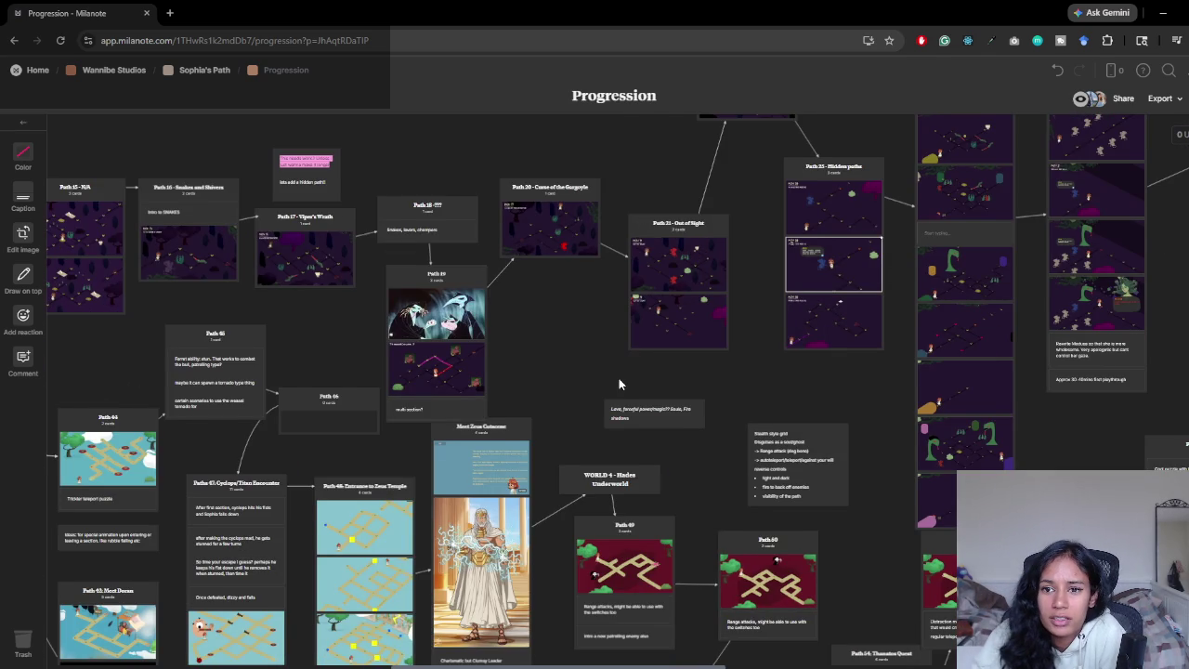
{"action": "scroll", "coordinate": [619, 378], "scroll_direction": "right", "scroll_amount": 3}
{"action": "scroll", "coordinate": [619, 378], "scroll_direction": "up", "scroll_amount": 2}
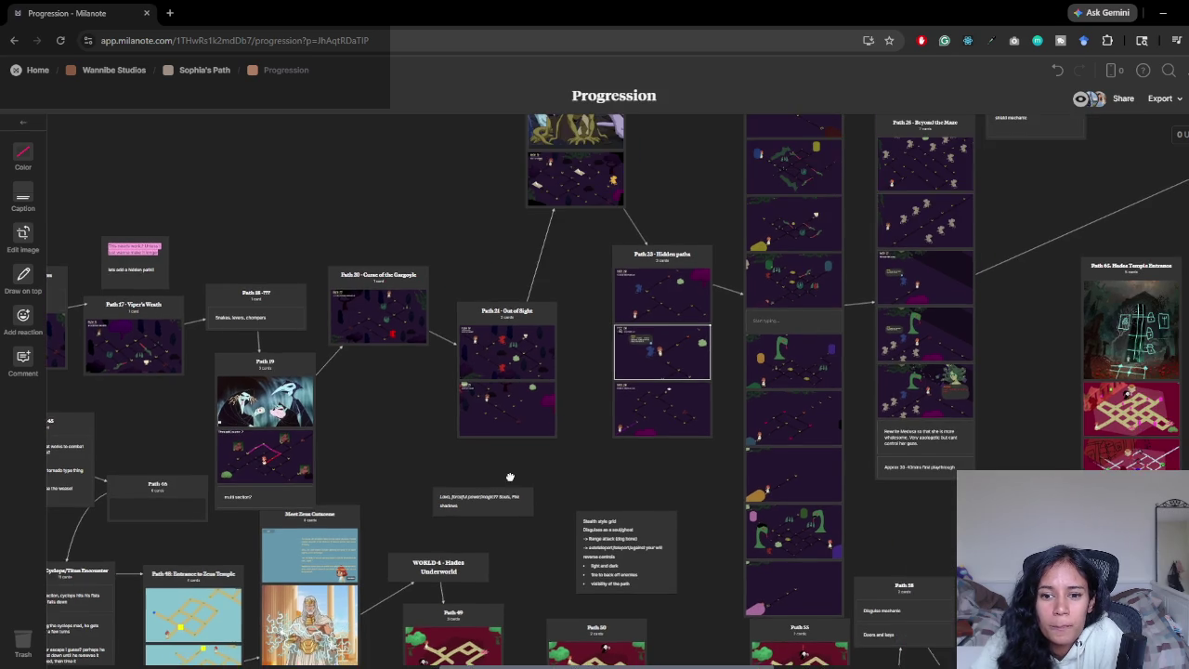
{"action": "mouse_move", "coordinate": [510, 477]}
{"action": "left_mouse_down"}
{"action": "mouse_move", "coordinate": [478, 473]}
{"action": "mouse_move", "coordinate": [506, 530]}
{"action": "mouse_move", "coordinate": [482, 530]}
{"action": "left_mouse_up"}
- Pan the Progression board across the Path 26–31 cards and back to the Path 24 maze column
{"action": "scroll", "coordinate": [662, 458], "scroll_direction": "up", "scroll_amount": 2}
{"action": "scroll", "coordinate": [662, 459], "scroll_direction": "right", "scroll_amount": 1}
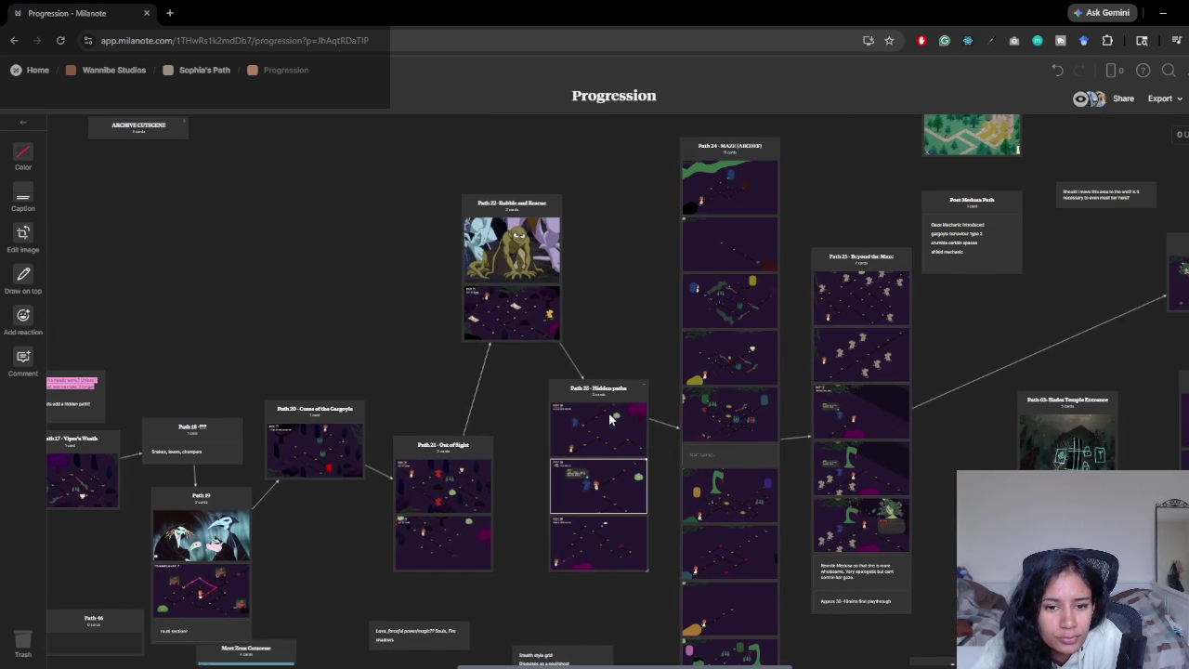
{"action": "mouse_move", "coordinate": [646, 584]}
{"action": "left_mouse_down"}
{"action": "mouse_move", "coordinate": [559, 545]}
{"action": "mouse_move", "coordinate": [546, 422]}
{"action": "left_mouse_up"}
{"action": "mouse_move", "coordinate": [467, 510]}
{"action": "left_mouse_down"}
{"action": "mouse_move", "coordinate": [425, 417]}
{"action": "mouse_move", "coordinate": [362, 528]}
{"action": "left_mouse_up"}
{"action": "left_click_drag", "start_coordinate": [684, 454], "coordinate": [420, 426]}
{"action": "mouse_move", "coordinate": [675, 471]}
{"action": "left_mouse_down"}
{"action": "mouse_move", "coordinate": [556, 454]}
{"action": "mouse_move", "coordinate": [400, 473]}
{"action": "mouse_move", "coordinate": [251, 521]}
{"action": "left_mouse_up"}
{"action": "left_click_drag", "start_coordinate": [591, 412], "coordinate": [643, 445]}
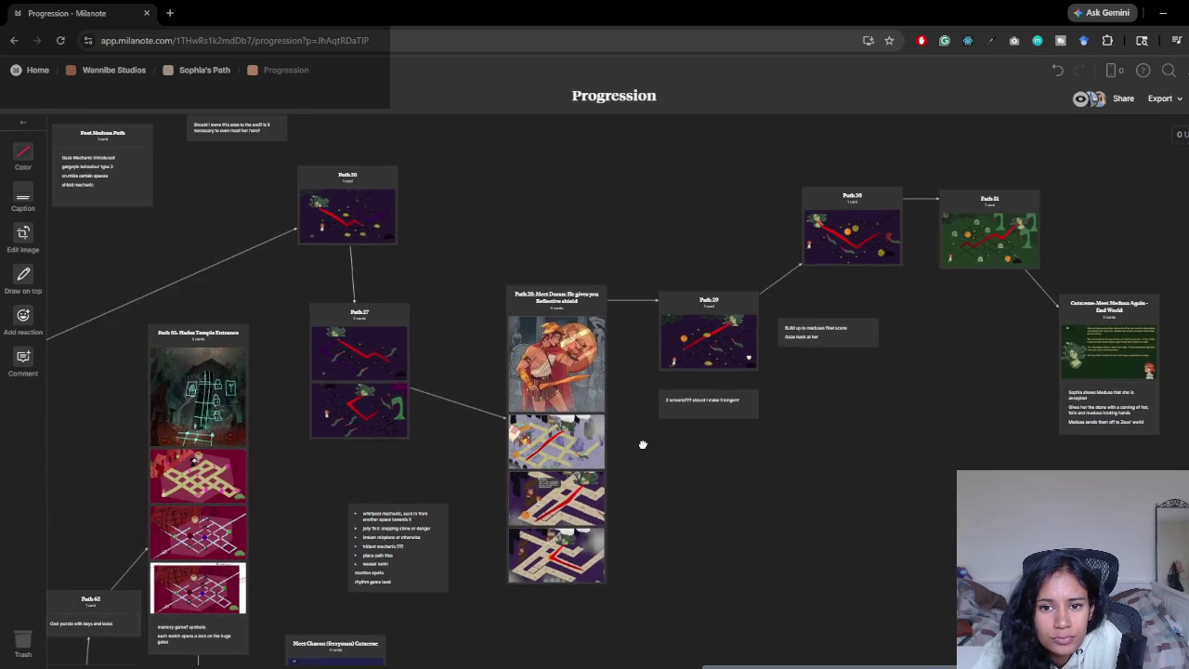
{"action": "scroll", "coordinate": [651, 442], "scroll_direction": "left", "scroll_amount": 10}
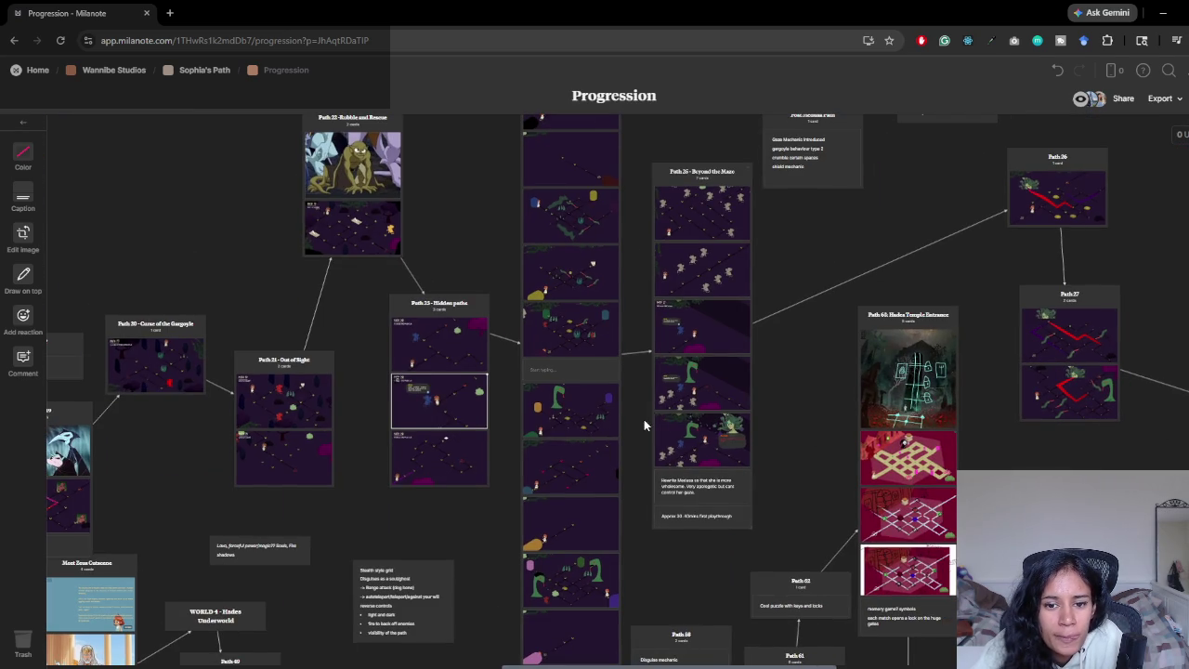
{"action": "left_click_drag", "start_coordinate": [579, 497], "coordinate": [627, 324]}
{"action": "scroll", "coordinate": [631, 437], "scroll_direction": "up", "scroll_amount": 10}
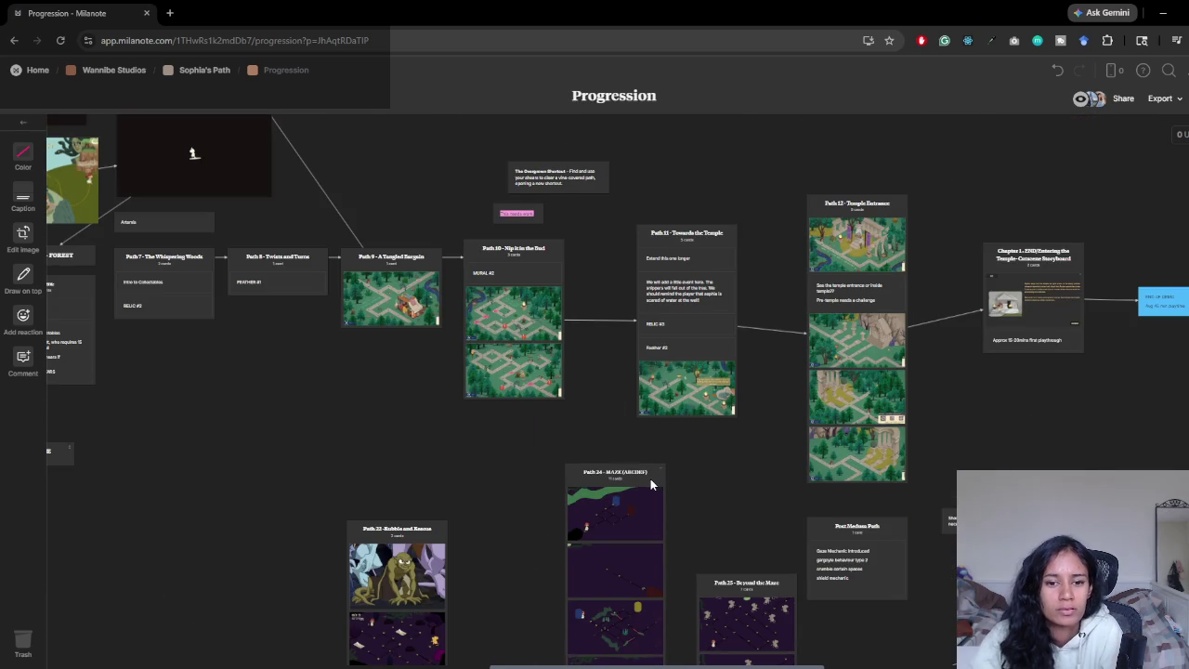
- Add a note reading 'golden feather in hidden area' atop the Path 24 column
{"action": "double_click", "coordinate": [651, 478]}
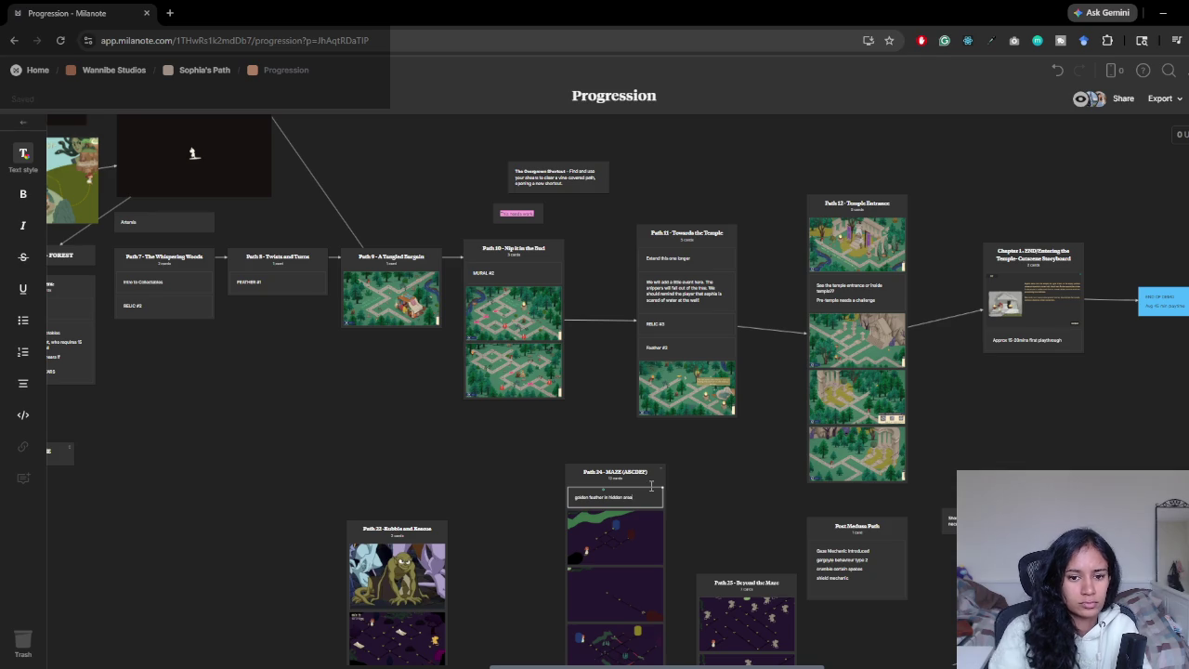
{"action": "left_click", "coordinate": [703, 484]}
{"action": "scroll", "coordinate": [703, 482], "scroll_direction": "down", "scroll_amount": 5}
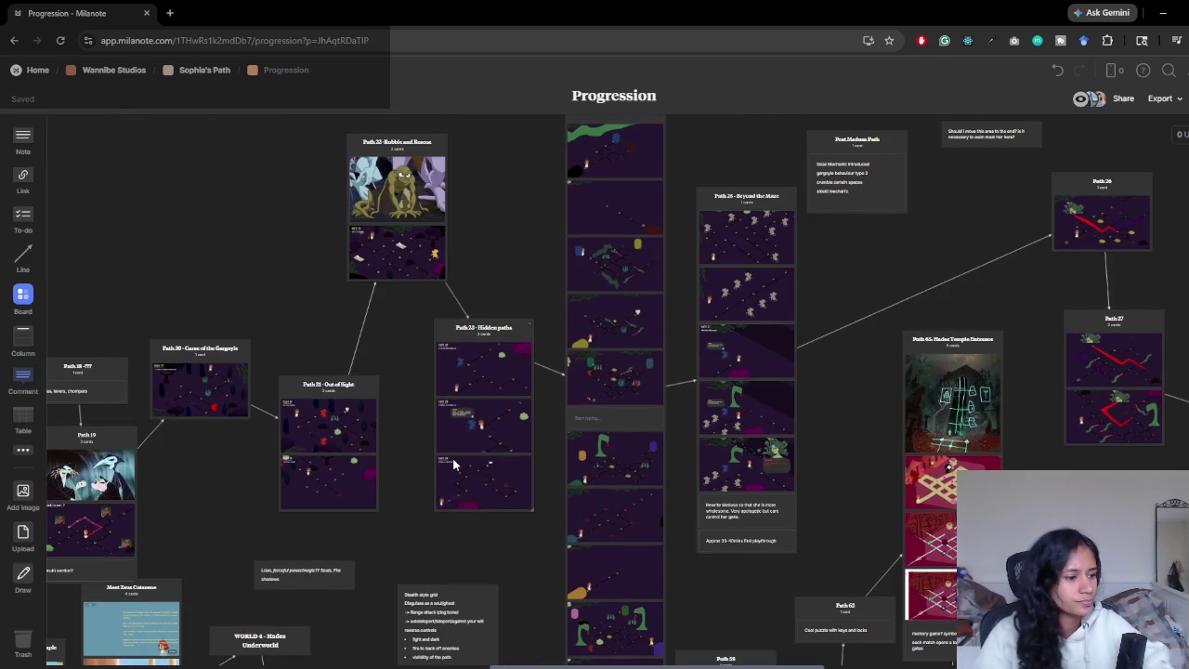
{"action": "scroll", "coordinate": [657, 435], "scroll_direction": "up", "scroll_amount": 3}
{"action": "scroll", "coordinate": [657, 436], "scroll_direction": "down", "scroll_amount": 4}
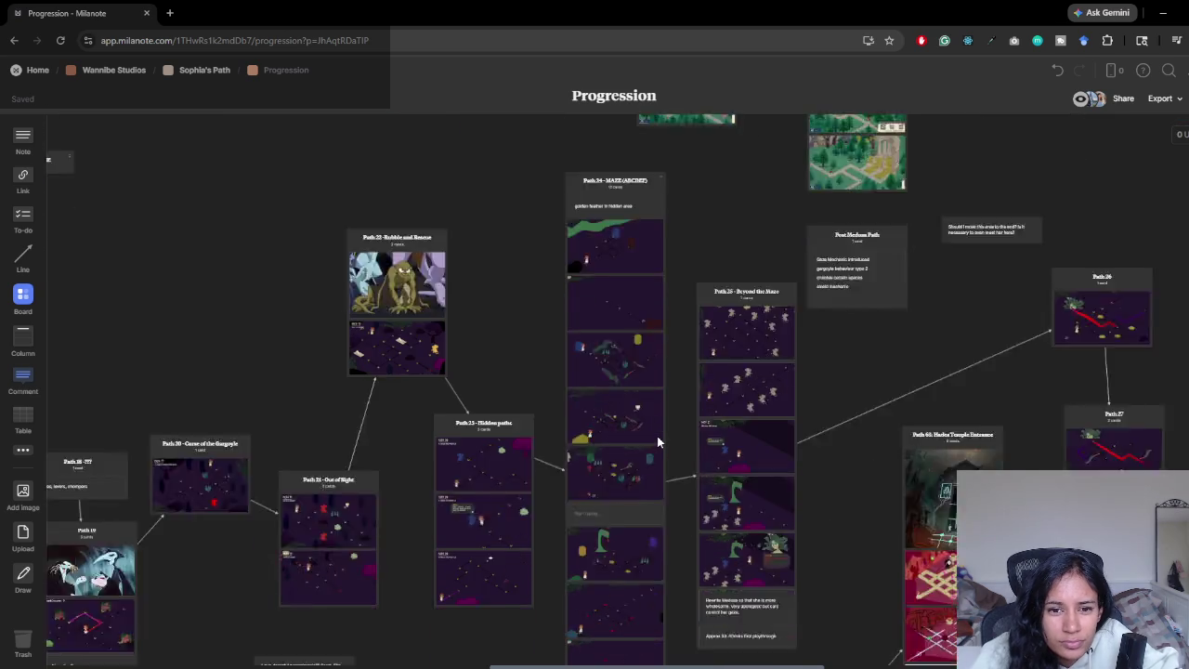
{"action": "scroll", "coordinate": [507, 437], "scroll_direction": "up", "scroll_amount": 3}
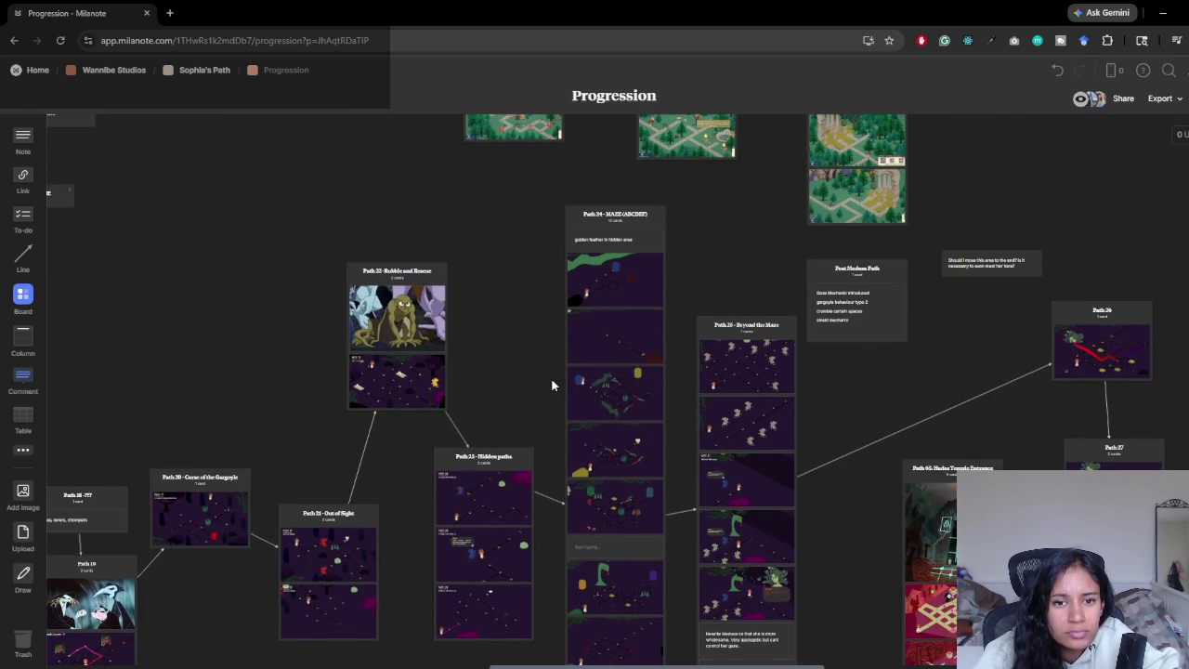
{"action": "scroll", "coordinate": [548, 399], "scroll_direction": "down", "scroll_amount": 5}
{"action": "scroll", "coordinate": [552, 386], "scroll_direction": "up", "scroll_amount": 1}
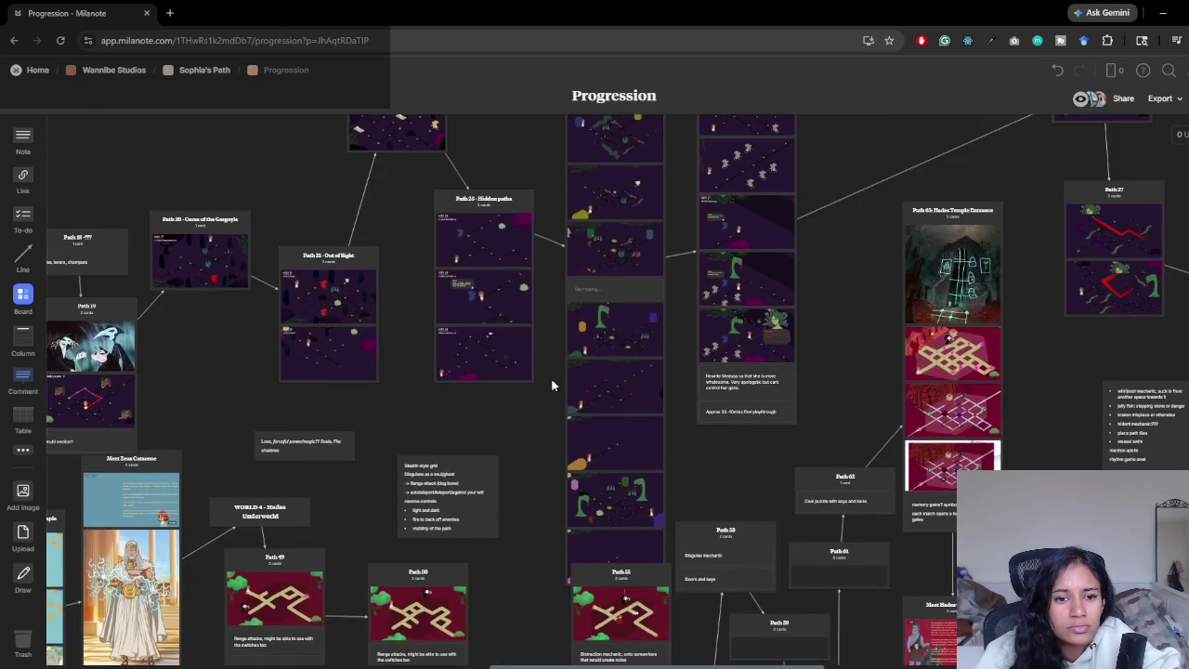
{"action": "scroll", "coordinate": [552, 385], "scroll_direction": "up", "scroll_amount": 2}
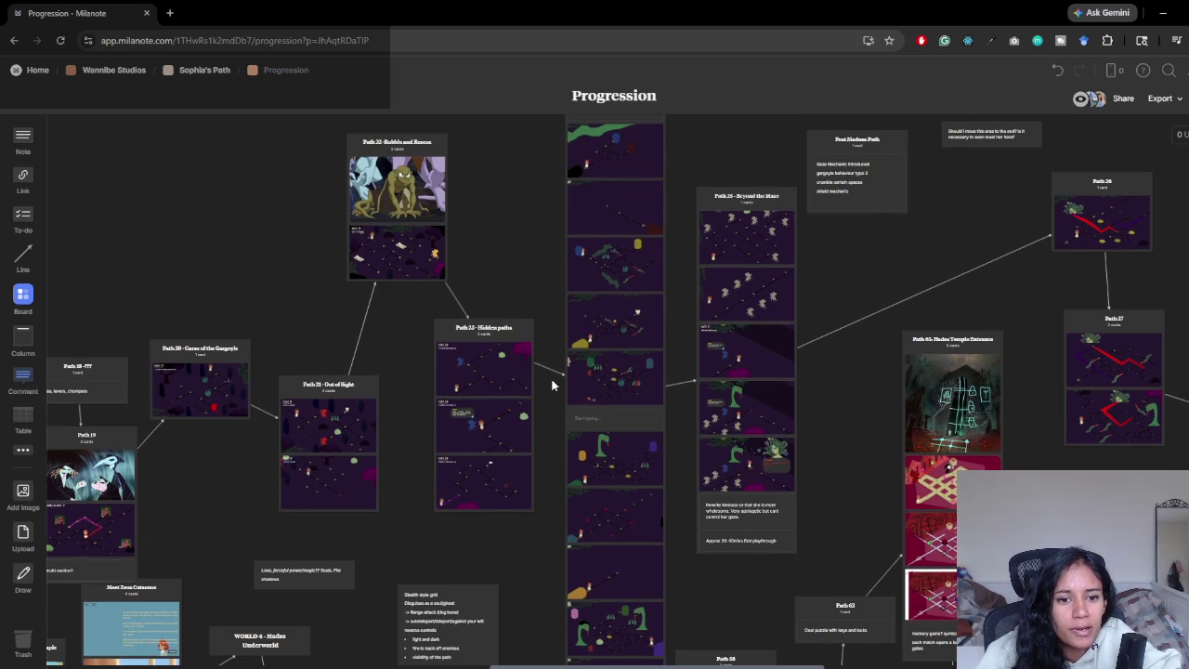
- Look over the Path 21 map image, then switch back to Unity and select the Level 16 scene
{"action": "left_click_drag", "start_coordinate": [303, 513], "coordinate": [493, 466]}
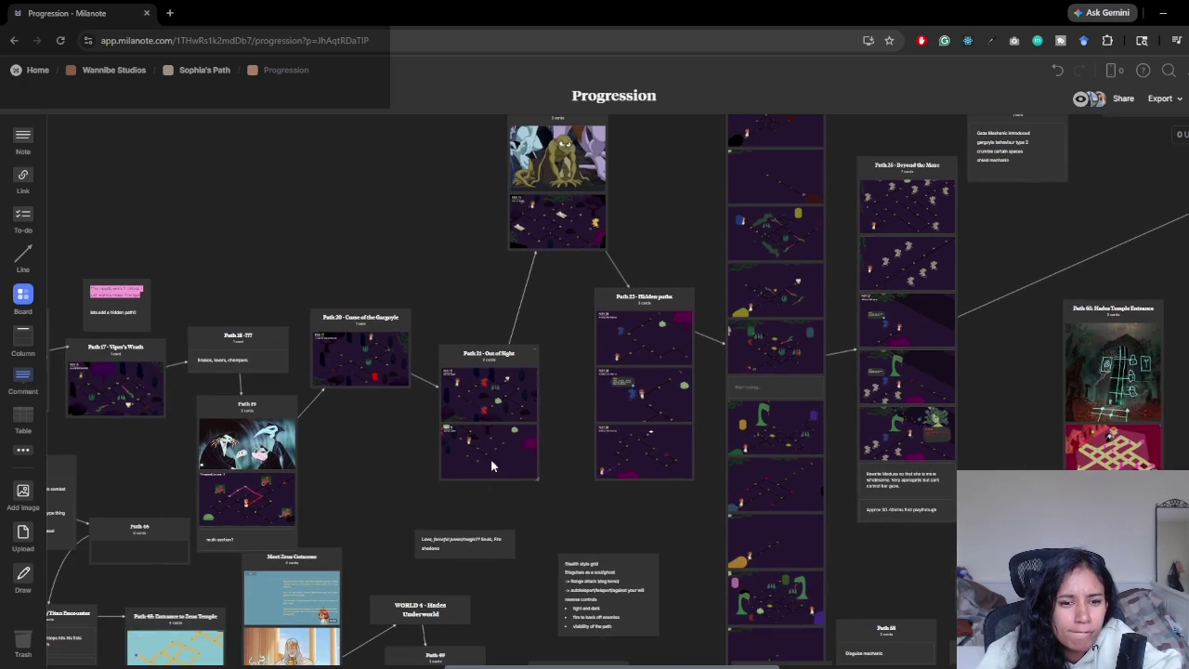
{"action": "left_click", "coordinate": [496, 404]}
{"action": "left_click_drag", "start_coordinate": [340, 446], "coordinate": [477, 417]}
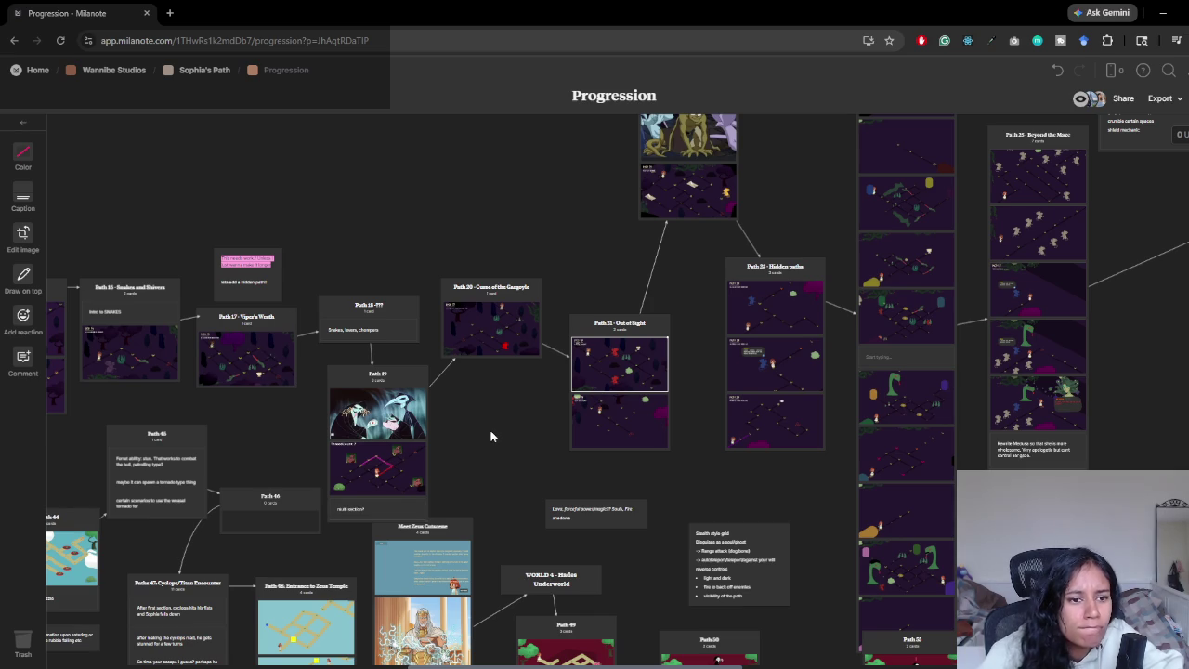
{"action": "key", "text": "alt+Tab"}
{"action": "left_click", "coordinate": [420, 550]}
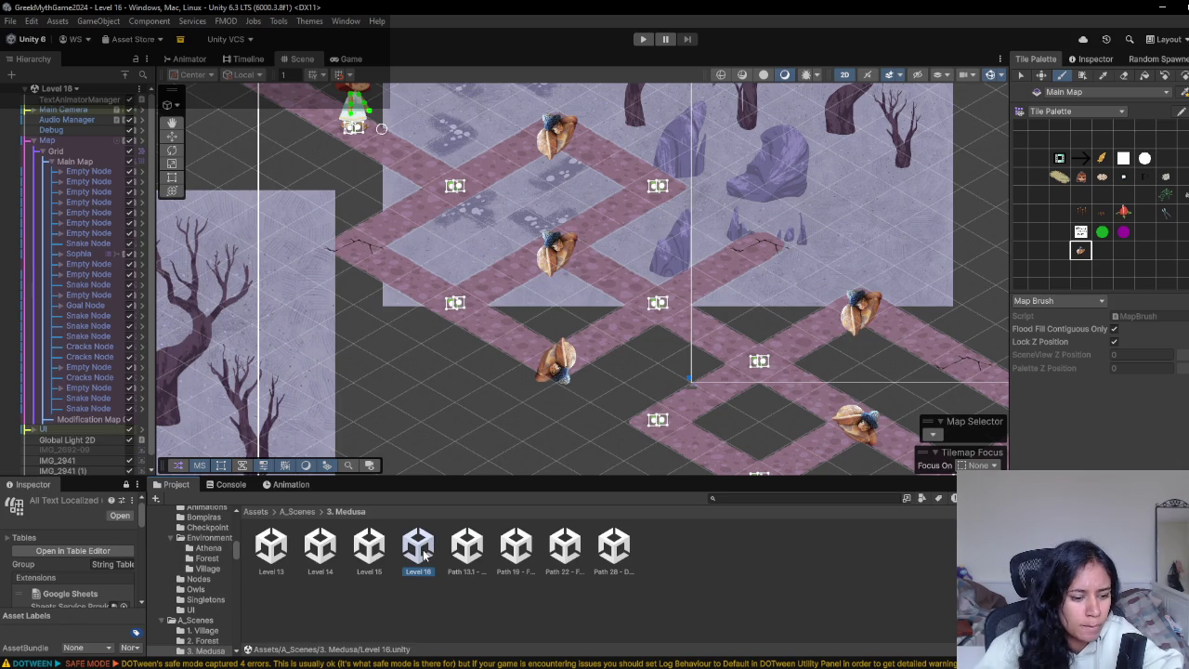
- Duplicate Level 16 as a new Level 17 scene with Ctrl+D, checking the Milanote board in between
{"action": "key", "text": "ctrl+d"}
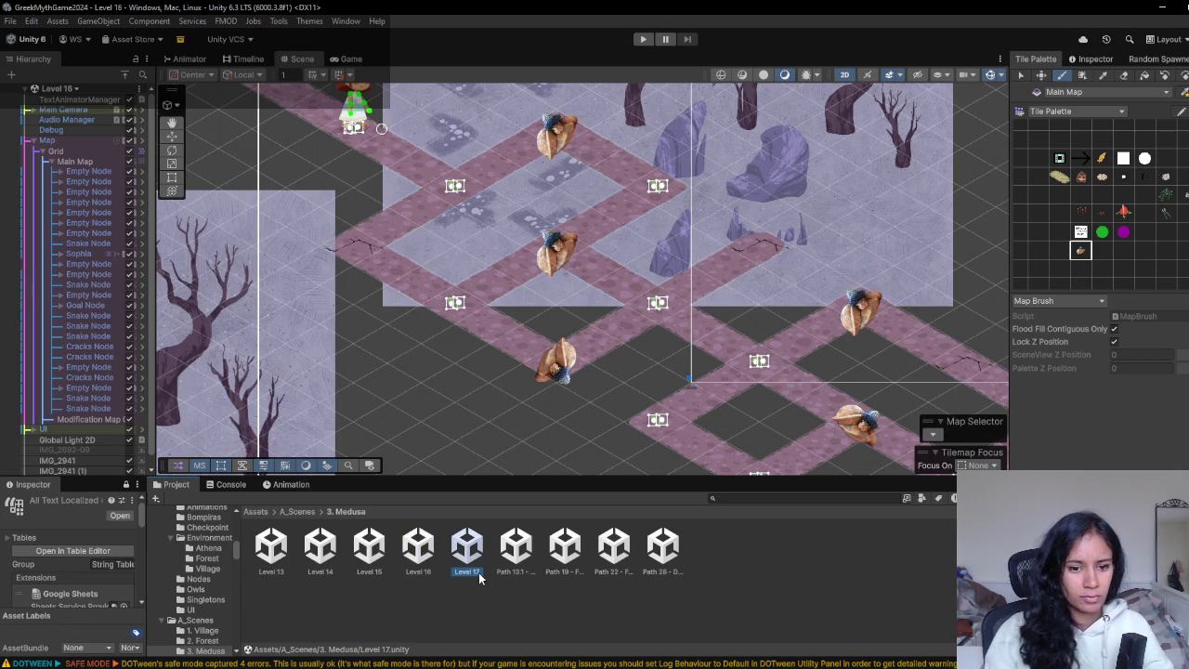
{"action": "scroll", "coordinate": [621, 332], "scroll_direction": "down", "scroll_amount": 3}
{"action": "key", "text": "alt+Tab"}
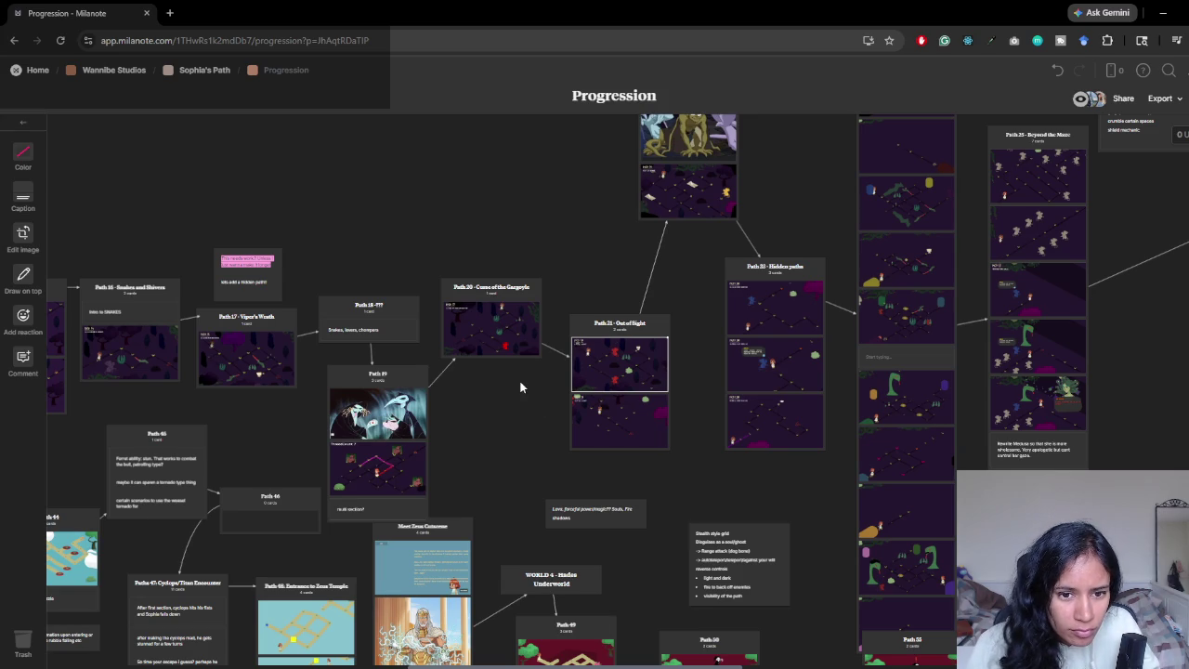
{"action": "mouse_move", "coordinate": [473, 403]}
{"action": "left_mouse_down"}
{"action": "mouse_move", "coordinate": [544, 385]}
{"action": "mouse_move", "coordinate": [627, 385]}
{"action": "left_mouse_up"}
{"action": "key", "text": "alt+Tab"}
{"action": "scroll", "coordinate": [562, 357], "scroll_direction": "down", "scroll_amount": 2}
{"action": "scroll", "coordinate": [562, 357], "scroll_direction": "down", "scroll_amount": 2}
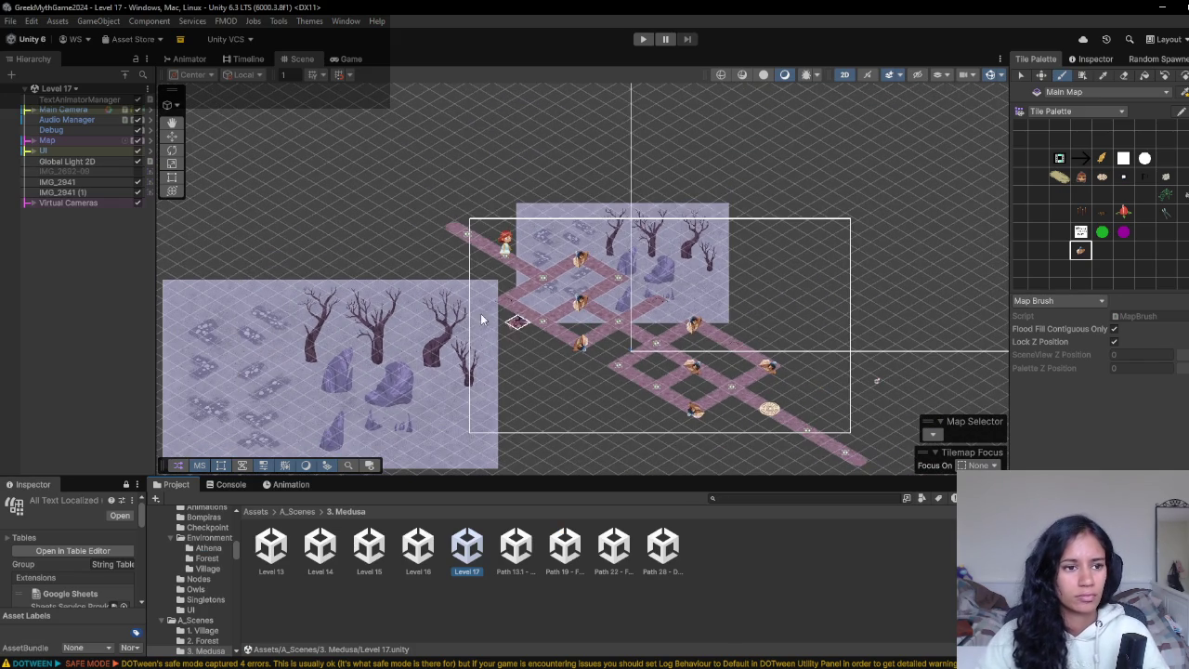
- Expand Virtual Cameras to check Camera View 2, then erase the top-left path tiles
{"action": "left_click", "coordinate": [32, 203]}
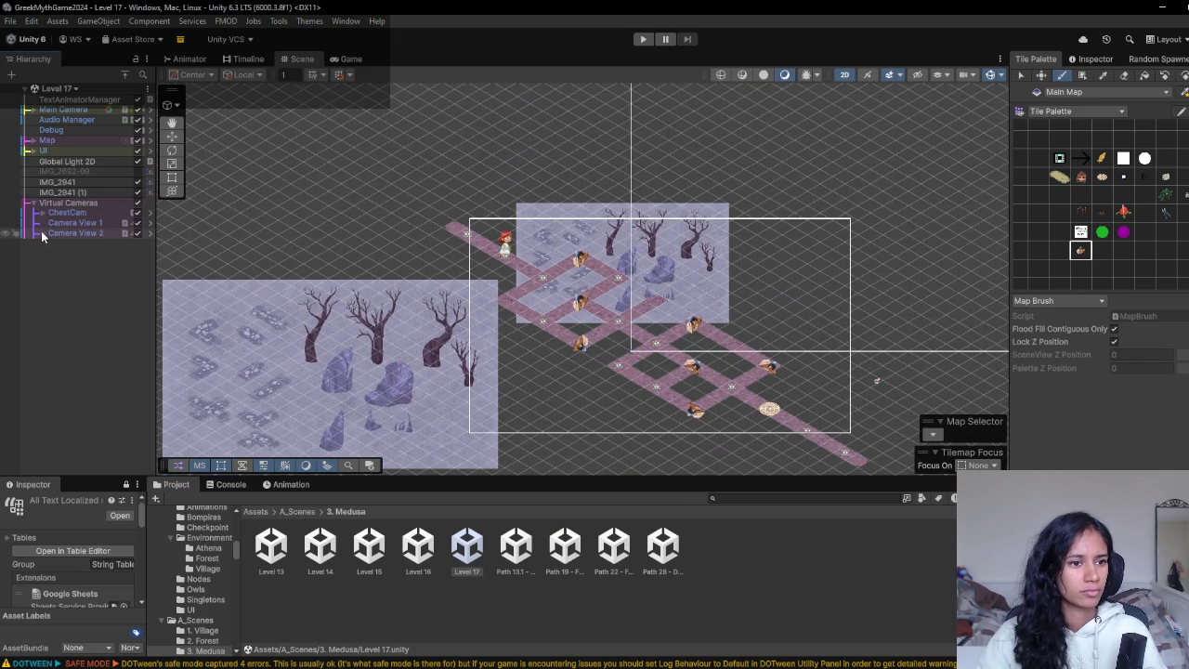
{"action": "left_click", "coordinate": [82, 233]}
{"action": "left_click", "coordinate": [100, 281]}
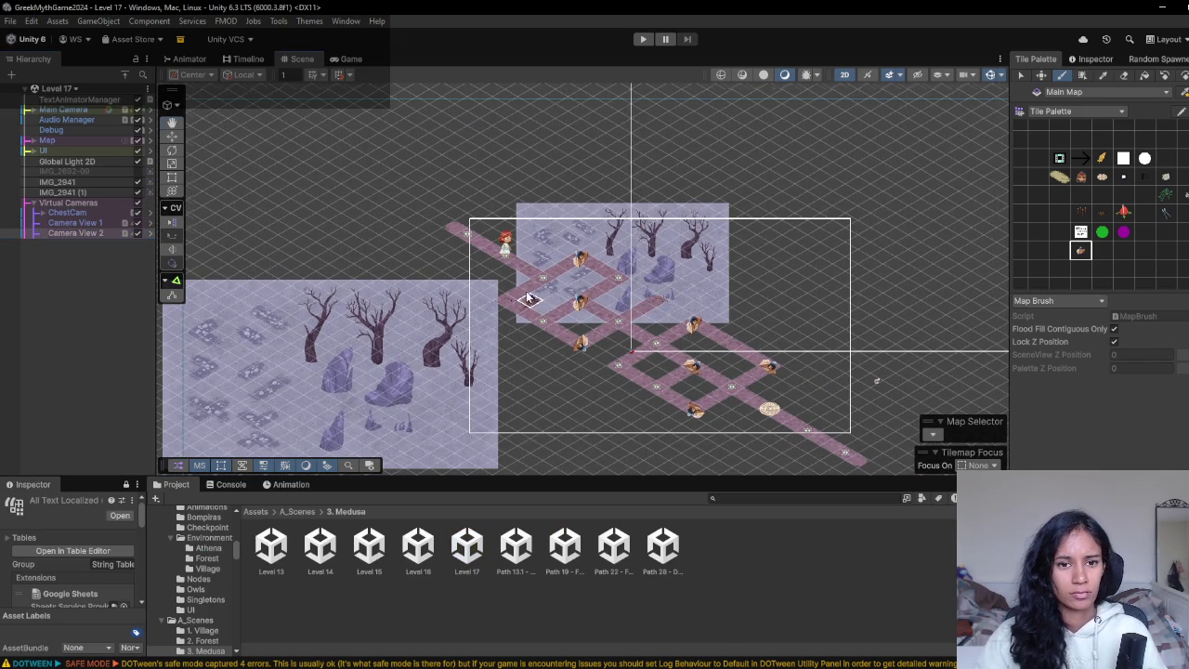
{"action": "left_click", "coordinate": [1125, 75]}
{"action": "mouse_move", "coordinate": [326, 175]}
{"action": "left_mouse_down"}
{"action": "mouse_move", "coordinate": [437, 231]}
{"action": "mouse_move", "coordinate": [363, 258]}
{"action": "mouse_move", "coordinate": [465, 273]}
{"action": "mouse_move", "coordinate": [462, 253]}
{"action": "mouse_move", "coordinate": [475, 256]}
{"action": "left_mouse_up"}
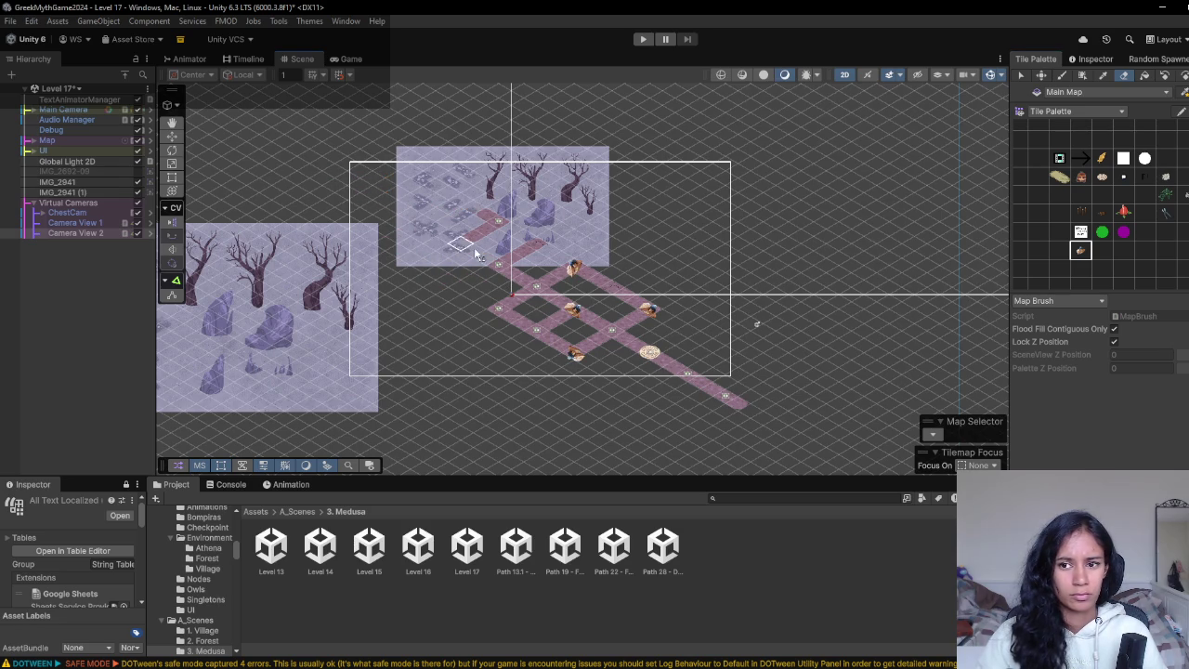
- Paint a plain path strip running up-left from the grid
{"action": "left_click", "coordinate": [1102, 197]}
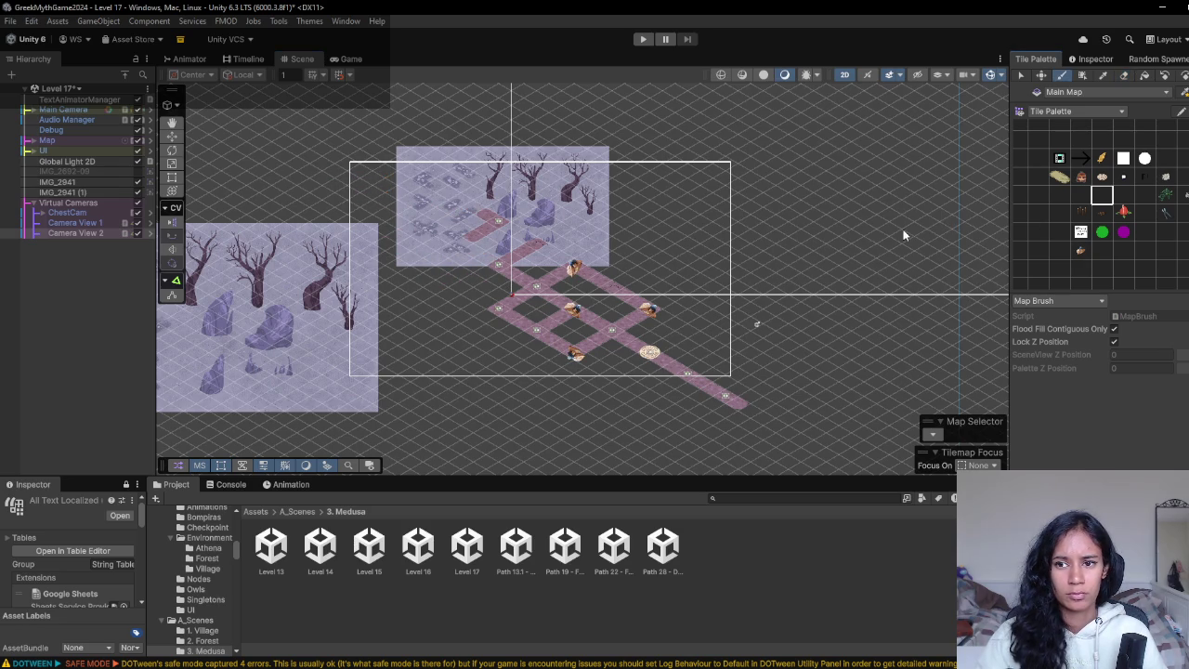
{"action": "left_click", "coordinate": [338, 170]}
{"action": "left_click", "coordinate": [388, 197]}
{"action": "left_click", "coordinate": [423, 219]}
{"action": "left_click_drag", "start_coordinate": [344, 176], "coordinate": [423, 228]}
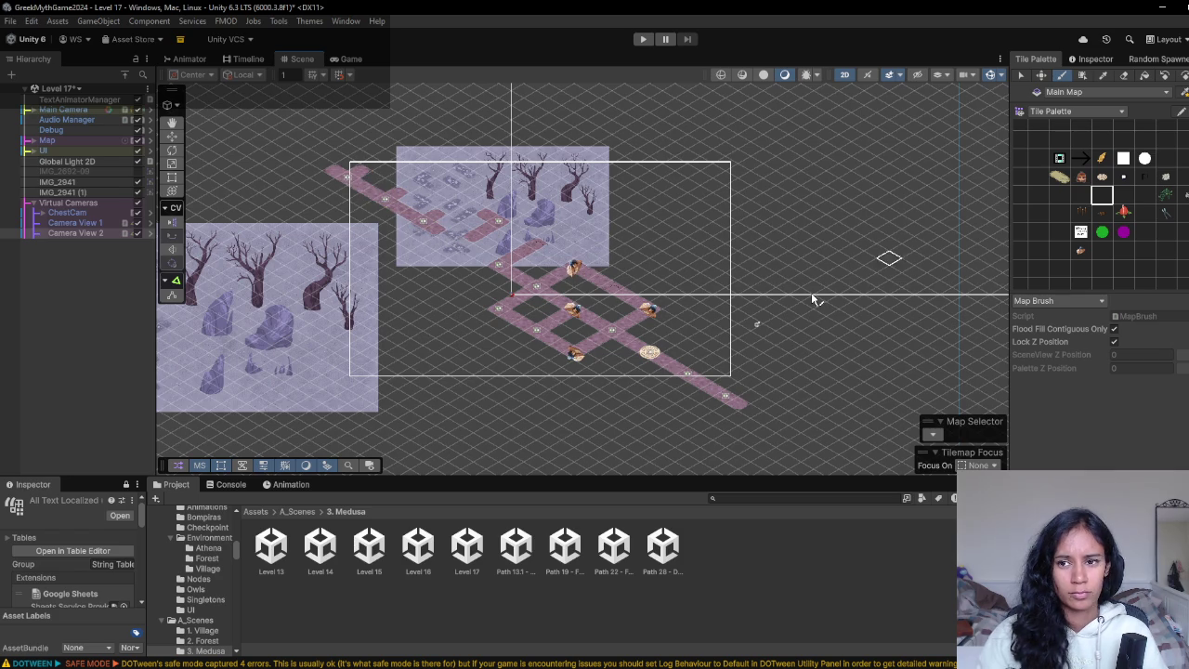
{"action": "scroll", "coordinate": [386, 302], "scroll_direction": "up", "scroll_amount": 3}
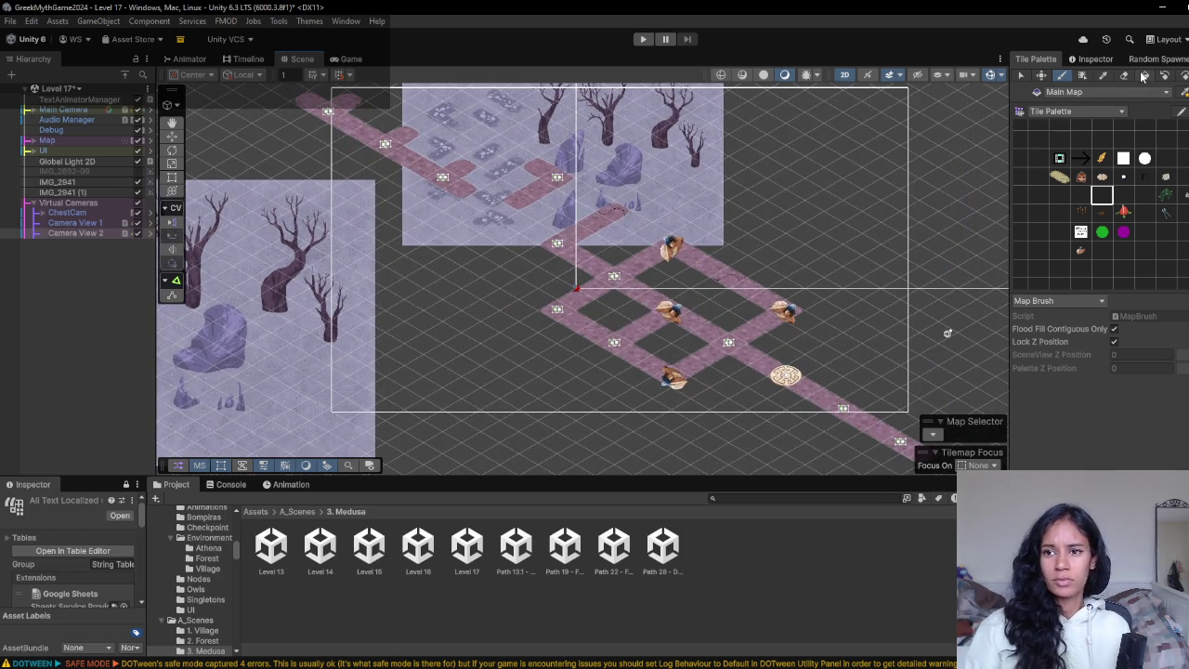
- Erase the old centre and lower path tiles, trimming the diagonal strip down to three nodes
{"action": "left_click", "coordinate": [1125, 76]}
{"action": "mouse_move", "coordinate": [730, 279]}
{"action": "left_mouse_down"}
{"action": "mouse_move", "coordinate": [638, 244]}
{"action": "mouse_move", "coordinate": [566, 276]}
{"action": "mouse_move", "coordinate": [669, 313]}
{"action": "mouse_move", "coordinate": [599, 292]}
{"action": "mouse_move", "coordinate": [554, 311]}
{"action": "mouse_move", "coordinate": [632, 329]}
{"action": "mouse_move", "coordinate": [676, 372]}
{"action": "mouse_move", "coordinate": [776, 367]}
{"action": "mouse_move", "coordinate": [885, 437]}
{"action": "left_mouse_up"}
{"action": "key", "text": "f"}
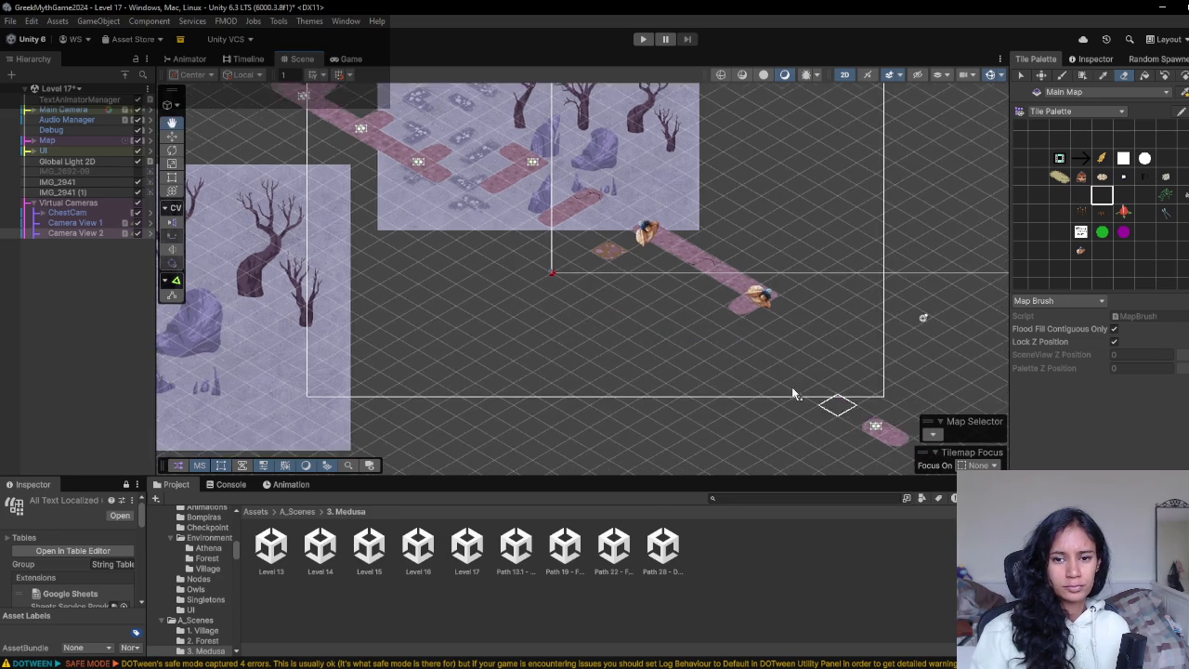
{"action": "key", "text": "f"}
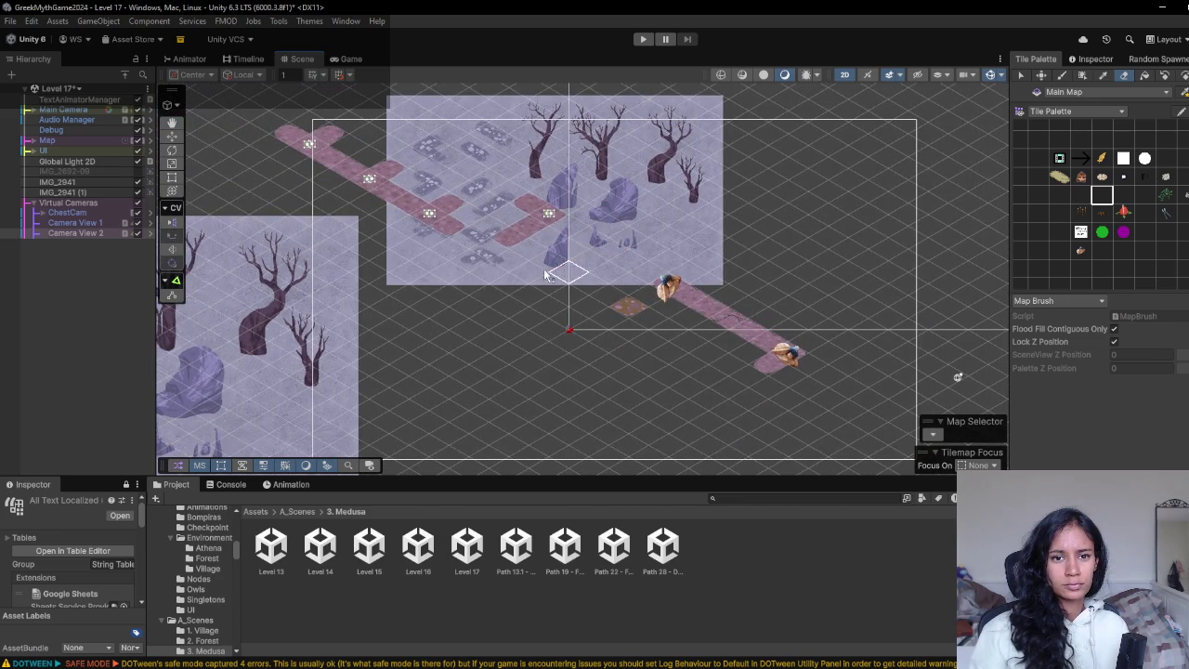
{"action": "mouse_move", "coordinate": [507, 217]}
{"action": "left_mouse_down"}
{"action": "mouse_move", "coordinate": [507, 240]}
{"action": "mouse_move", "coordinate": [651, 292]}
{"action": "mouse_move", "coordinate": [810, 391]}
{"action": "mouse_move", "coordinate": [729, 369]}
{"action": "left_mouse_up"}
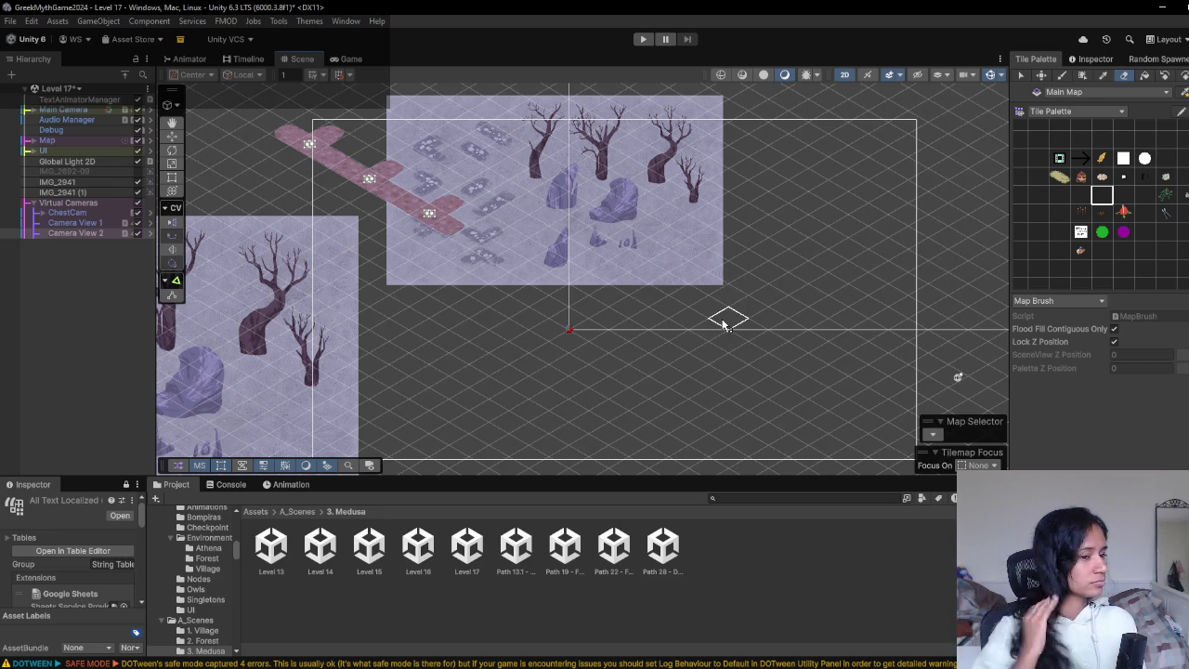
{"action": "left_click_drag", "start_coordinate": [311, 130], "coordinate": [450, 204]}
{"action": "left_click", "coordinate": [1039, 212]}
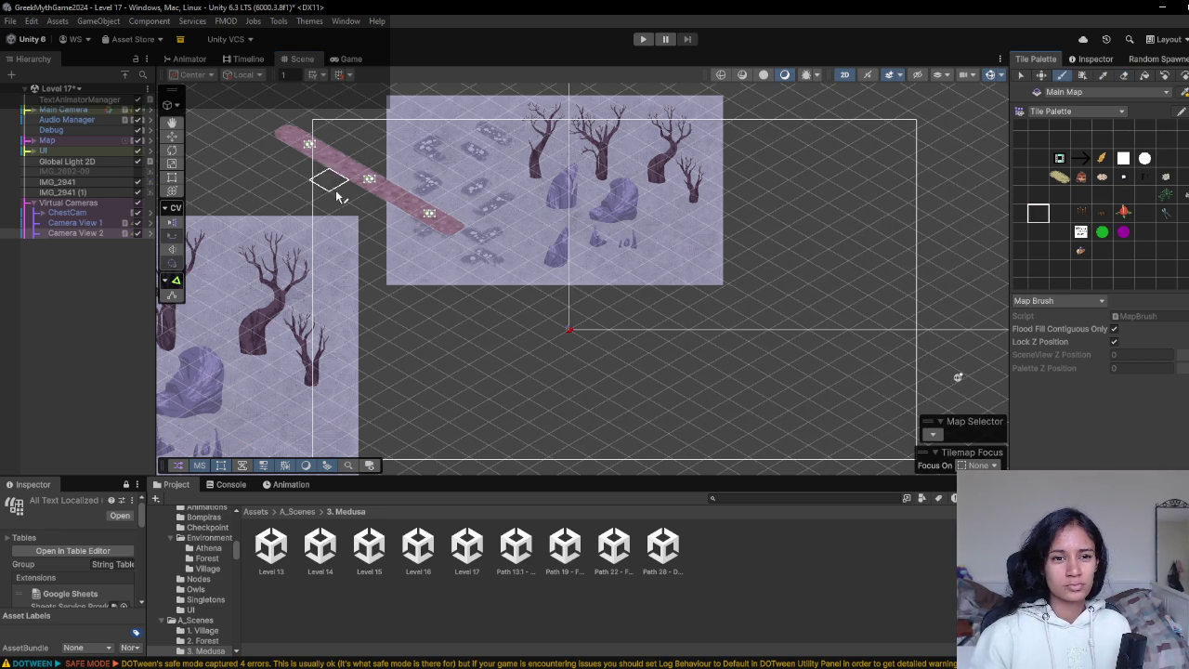
- Paint a new diagonal path and an up-right branch, erasing stray tiles at the upper-right end
{"action": "scroll", "coordinate": [411, 274], "scroll_direction": "down", "scroll_amount": 1}
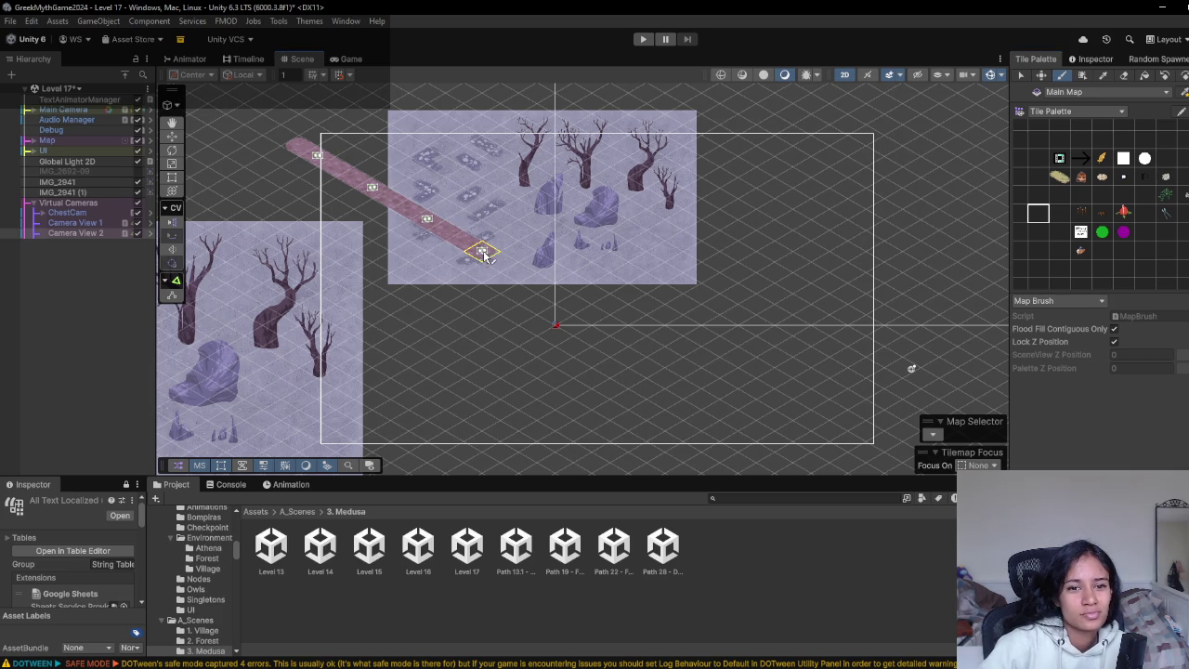
{"action": "left_click_drag", "start_coordinate": [500, 246], "coordinate": [549, 207]}
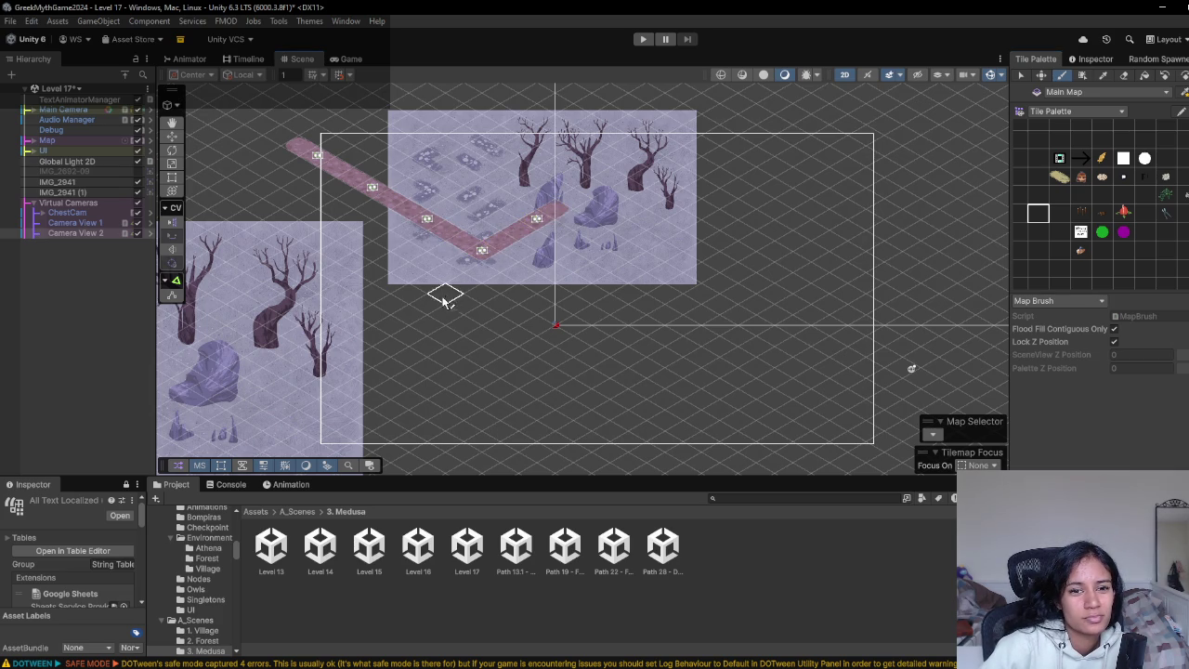
{"action": "mouse_move", "coordinate": [465, 257]}
{"action": "left_mouse_down"}
{"action": "mouse_move", "coordinate": [374, 319]}
{"action": "mouse_move", "coordinate": [426, 350]}
{"action": "mouse_move", "coordinate": [464, 324]}
{"action": "mouse_move", "coordinate": [456, 311]}
{"action": "mouse_move", "coordinate": [499, 305]}
{"action": "mouse_move", "coordinate": [496, 267]}
{"action": "mouse_move", "coordinate": [544, 284]}
{"action": "mouse_move", "coordinate": [598, 252]}
{"action": "mouse_move", "coordinate": [552, 281]}
{"action": "mouse_move", "coordinate": [569, 220]}
{"action": "mouse_move", "coordinate": [614, 189]}
{"action": "left_mouse_up"}
{"action": "left_click", "coordinate": [636, 177]}
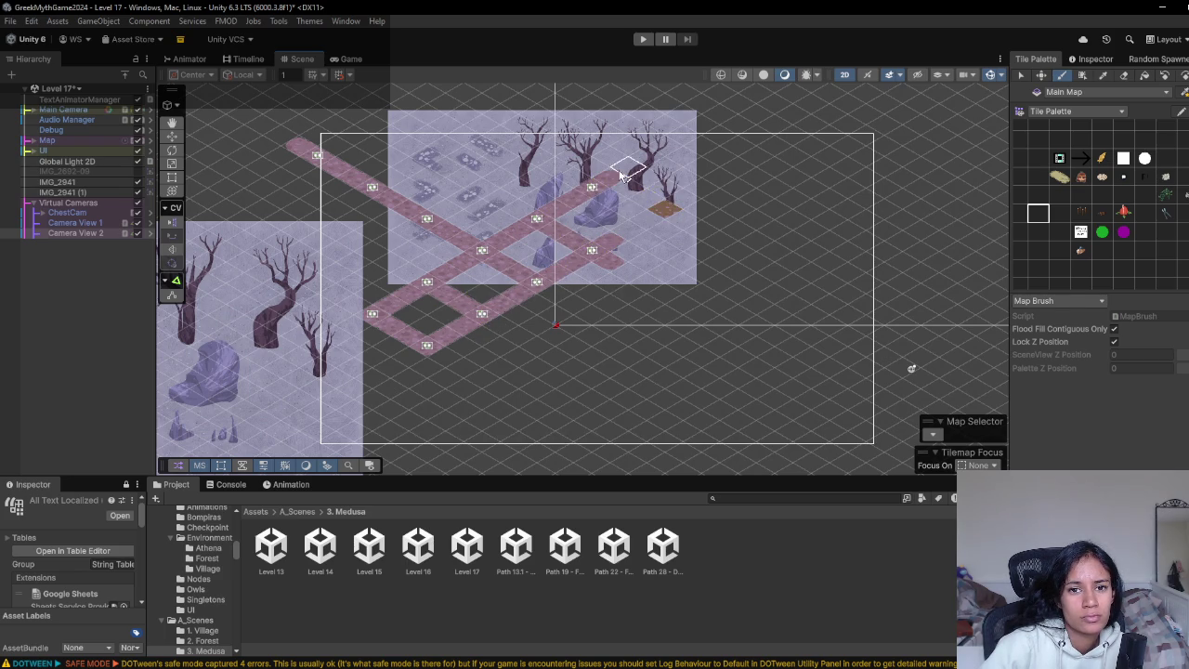
{"action": "left_click", "coordinate": [666, 201]}
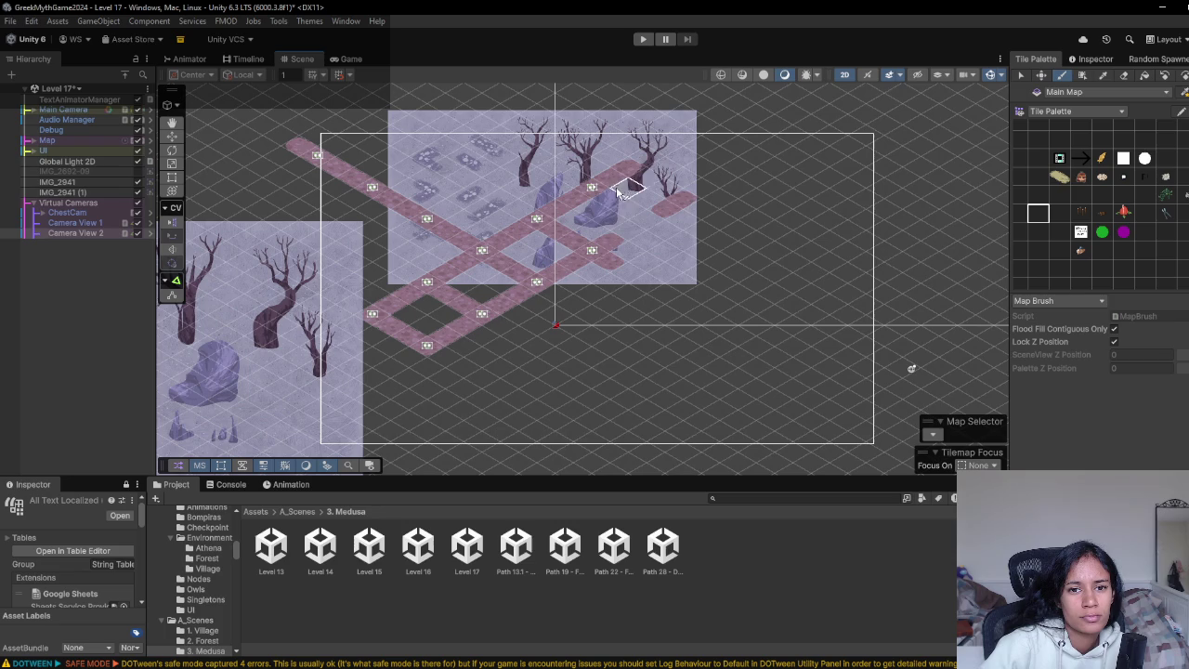
{"action": "left_click", "coordinate": [641, 216]}
{"action": "left_click", "coordinate": [1125, 75]}
{"action": "left_click", "coordinate": [669, 208]}
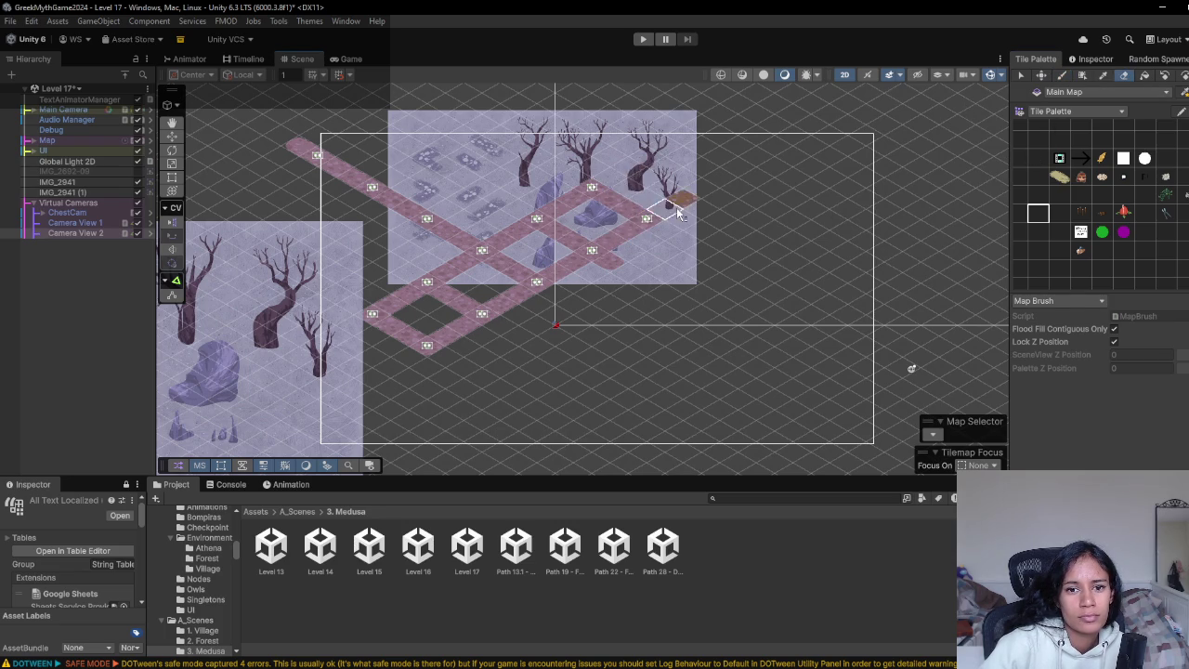
{"action": "left_click", "coordinate": [1081, 195]}
- Paint a path running down-right from the junction, with a short branch and a closed square loop
{"action": "scroll", "coordinate": [586, 337], "scroll_direction": "up", "scroll_amount": 1}
{"action": "mouse_move", "coordinate": [593, 291]}
{"action": "left_mouse_down"}
{"action": "mouse_move", "coordinate": [601, 285]}
{"action": "mouse_move", "coordinate": [688, 330]}
{"action": "mouse_move", "coordinate": [704, 354]}
{"action": "left_mouse_up"}
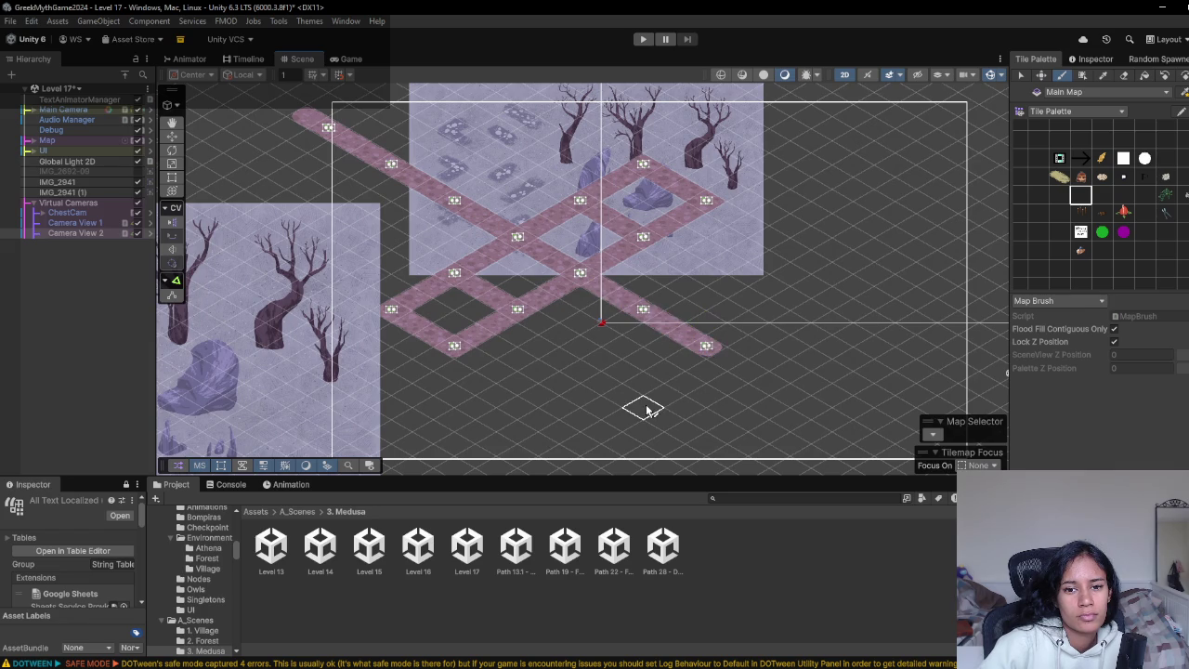
{"action": "scroll", "coordinate": [622, 396], "scroll_direction": "down", "scroll_amount": 1}
{"action": "left_click", "coordinate": [745, 308]}
{"action": "mouse_move", "coordinate": [639, 375]}
{"action": "left_mouse_down"}
{"action": "mouse_move", "coordinate": [691, 394]}
{"action": "mouse_move", "coordinate": [759, 356]}
{"action": "mouse_move", "coordinate": [752, 329]}
{"action": "mouse_move", "coordinate": [783, 339]}
{"action": "mouse_move", "coordinate": [751, 366]}
{"action": "mouse_move", "coordinate": [832, 423]}
{"action": "left_mouse_up"}
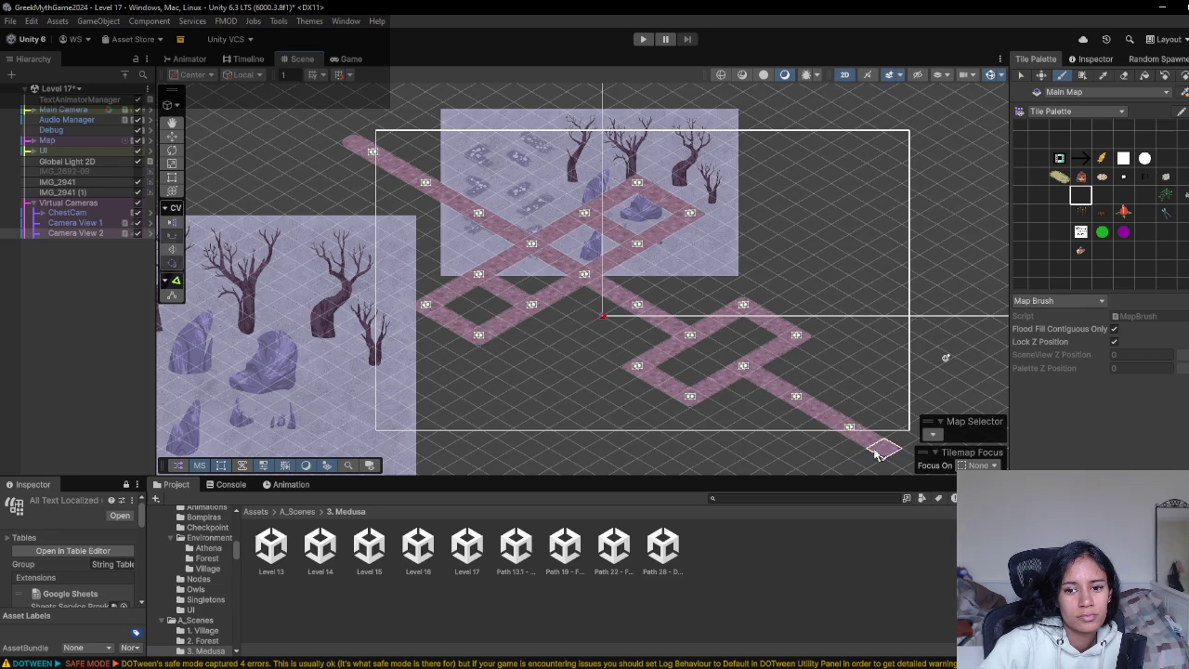
{"action": "scroll", "coordinate": [605, 366], "scroll_direction": "down", "scroll_amount": 3}
{"action": "left_click_drag", "start_coordinate": [533, 315], "coordinate": [557, 338]}
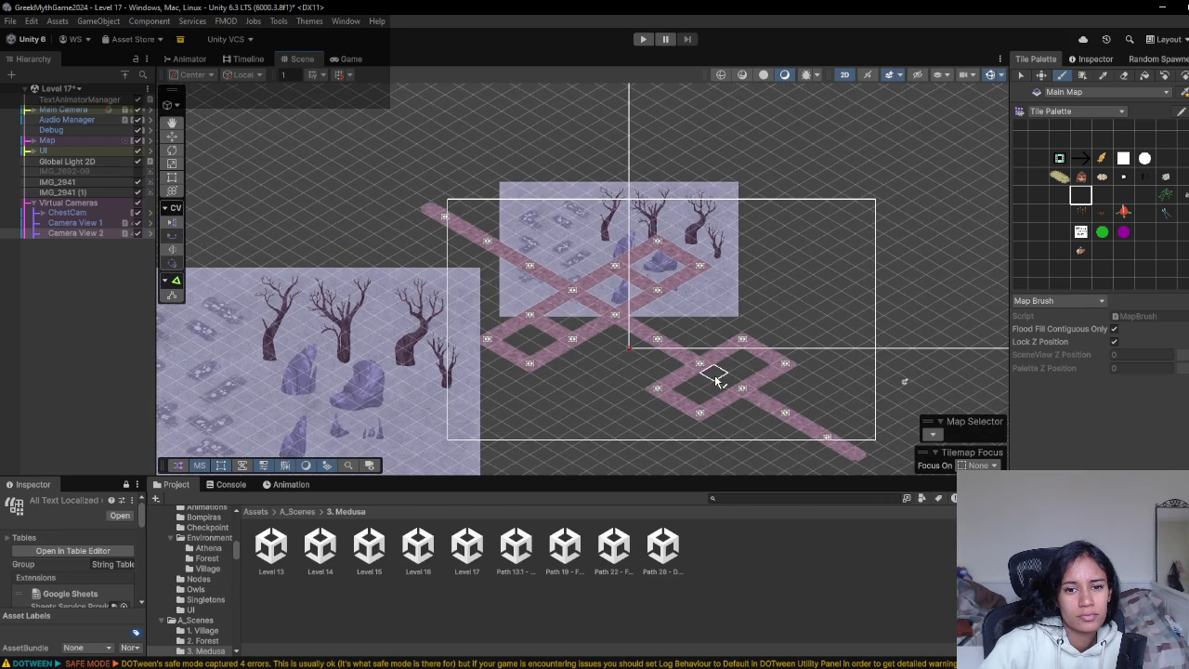
- Playtest the level, then place the character tile at the path's upper-left start
{"action": "left_click", "coordinate": [643, 40]}
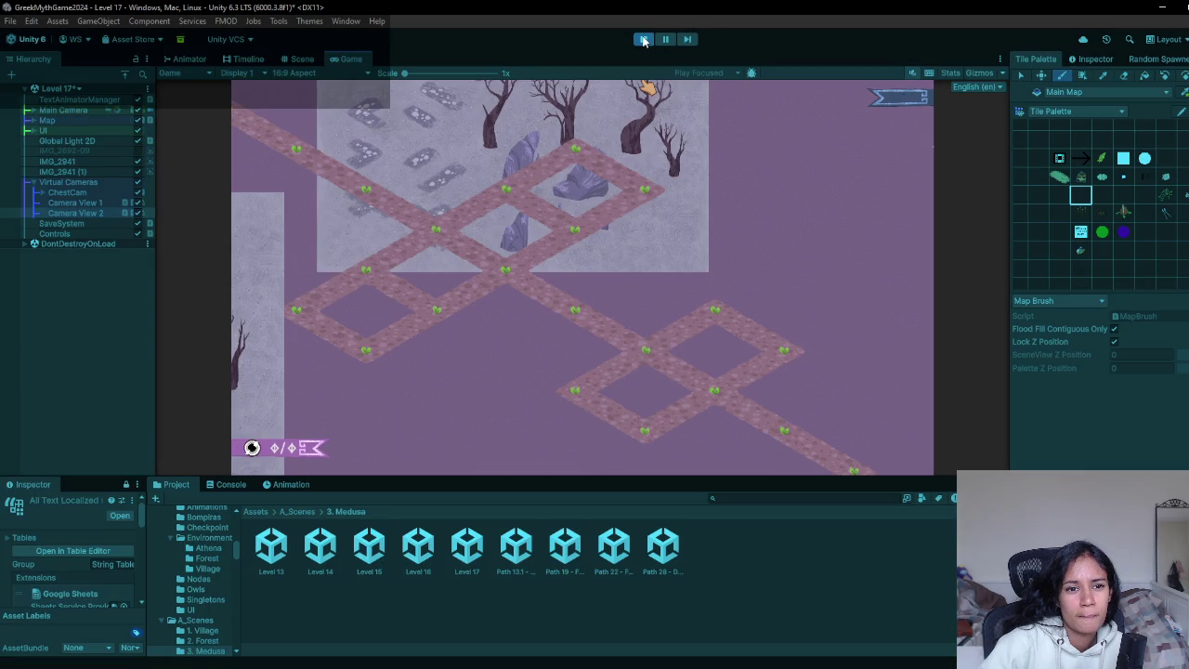
{"action": "left_click", "coordinate": [643, 40]}
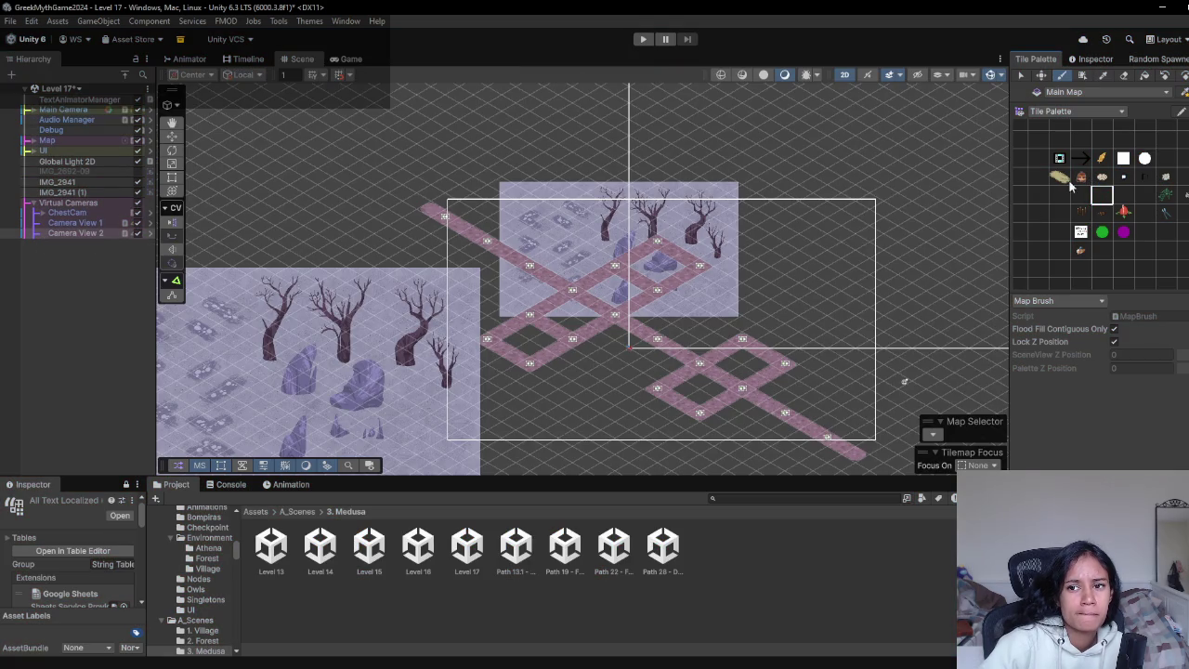
{"action": "left_click", "coordinate": [1080, 177]}
{"action": "left_click", "coordinate": [488, 235]}
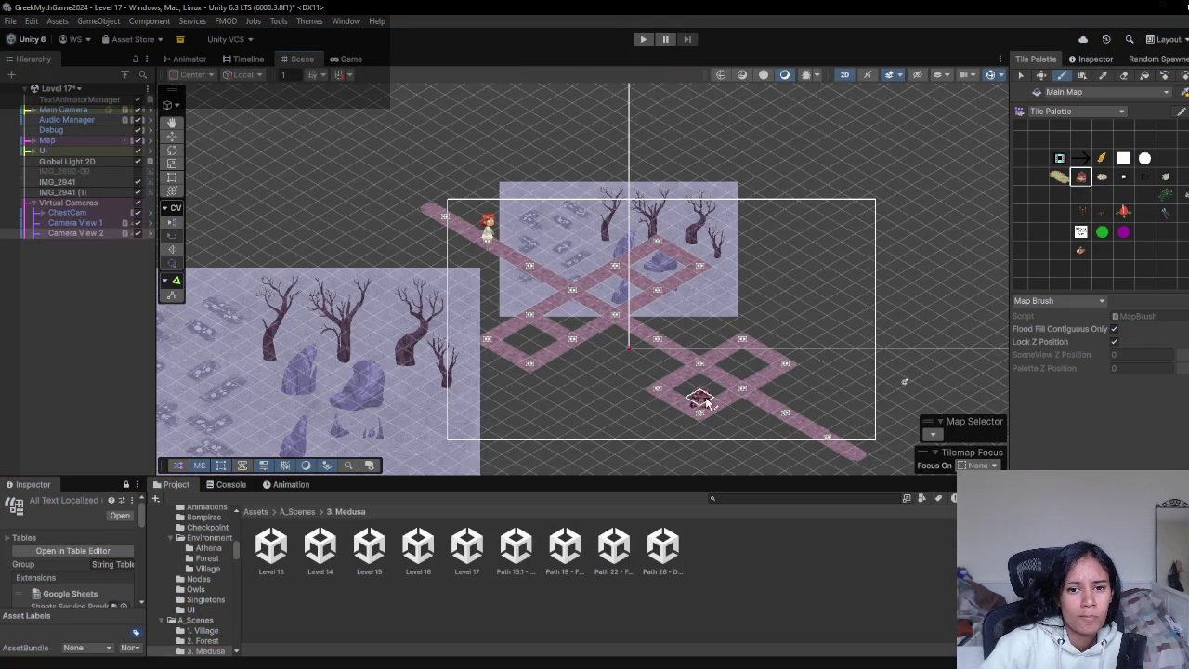
- Extend the path by one tile and add a diagonal branch running up-right
{"action": "key", "text": "Right"}
{"action": "left_click", "coordinate": [1102, 195]}
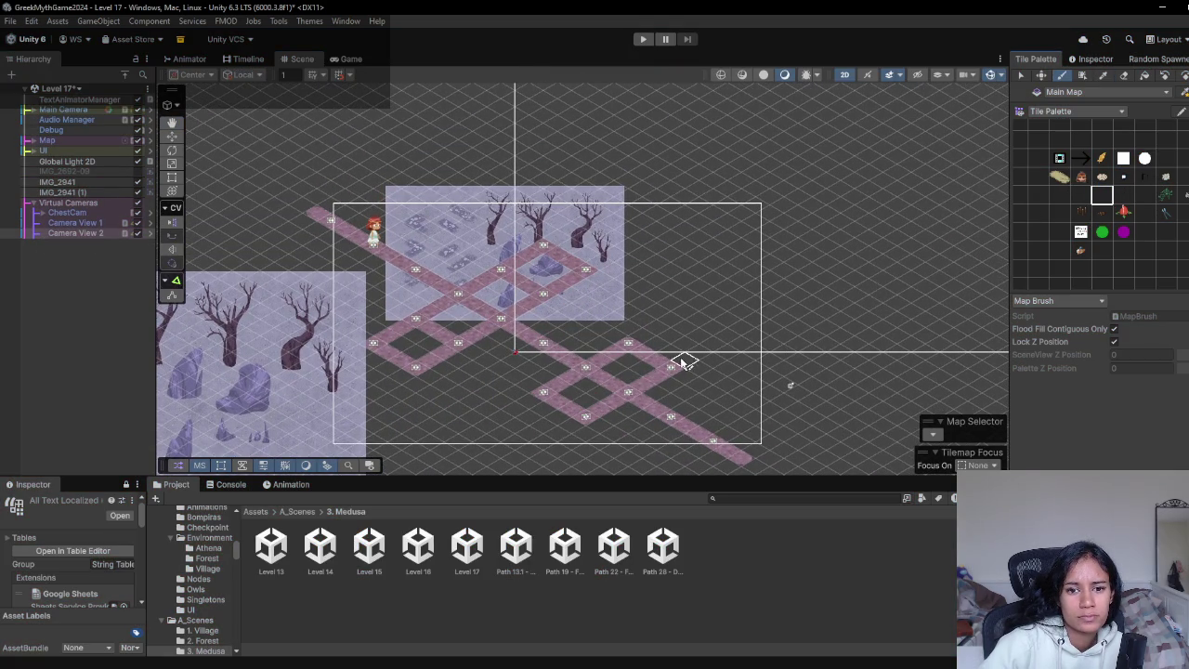
{"action": "left_click", "coordinate": [710, 393]}
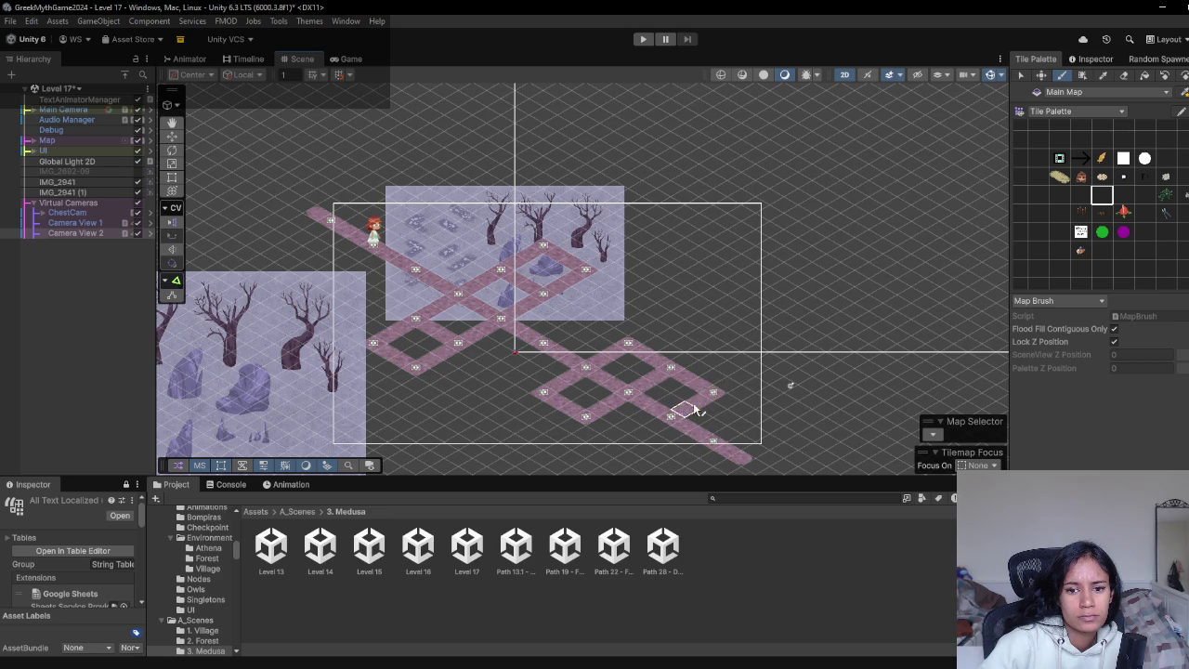
{"action": "mouse_move", "coordinate": [684, 359]}
{"action": "left_mouse_down"}
{"action": "mouse_move", "coordinate": [757, 319]}
{"action": "mouse_move", "coordinate": [839, 320]}
{"action": "left_mouse_up"}
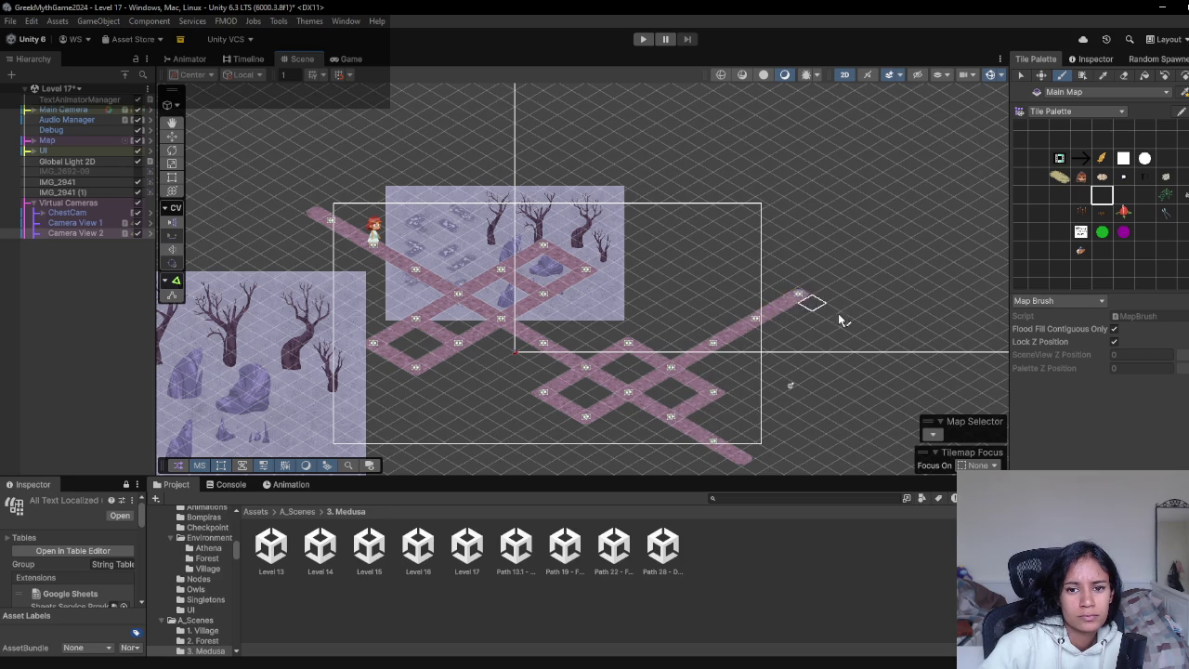
- Erase the tail at the bottom of the path and bring up the Milanote Progression board
{"action": "left_click", "coordinate": [1125, 75]}
{"action": "left_click_drag", "start_coordinate": [712, 429], "coordinate": [739, 457]}
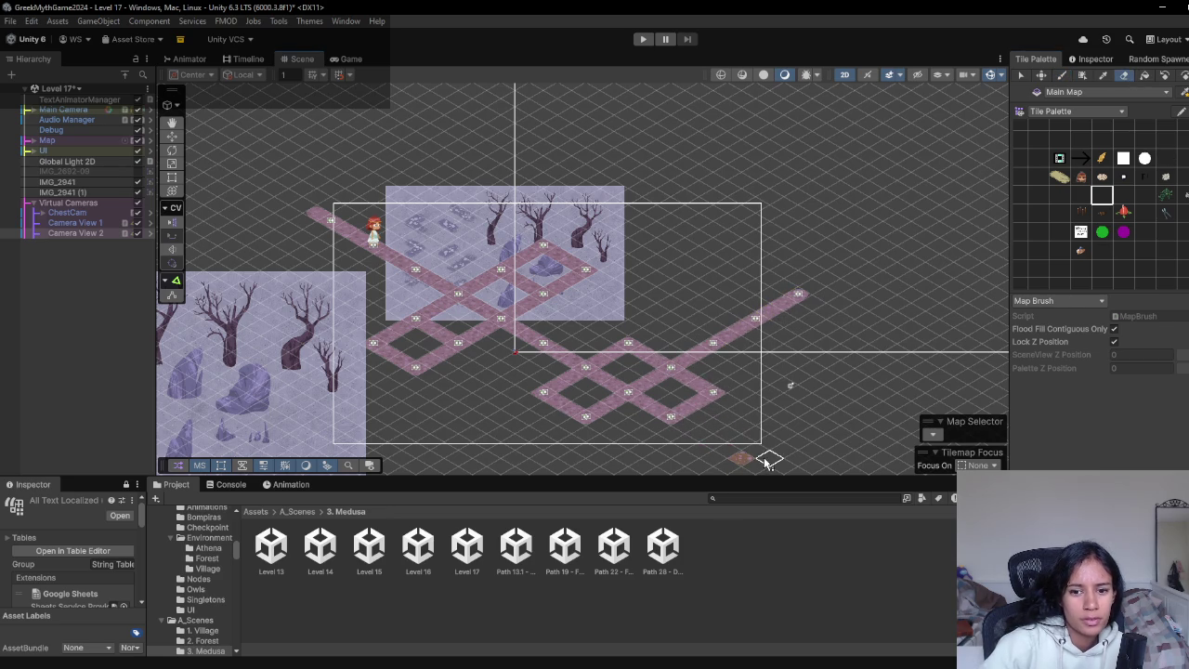
{"action": "scroll", "coordinate": [786, 377], "scroll_direction": "down", "scroll_amount": 2}
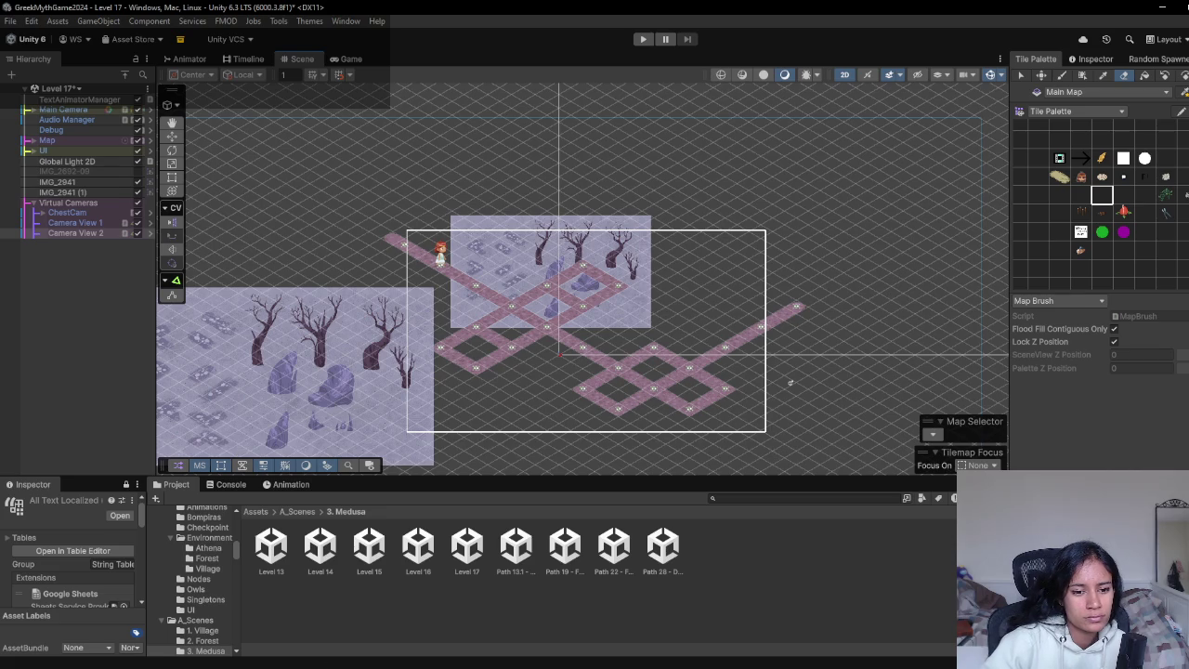
{"action": "left_click", "coordinate": [444, 639]}
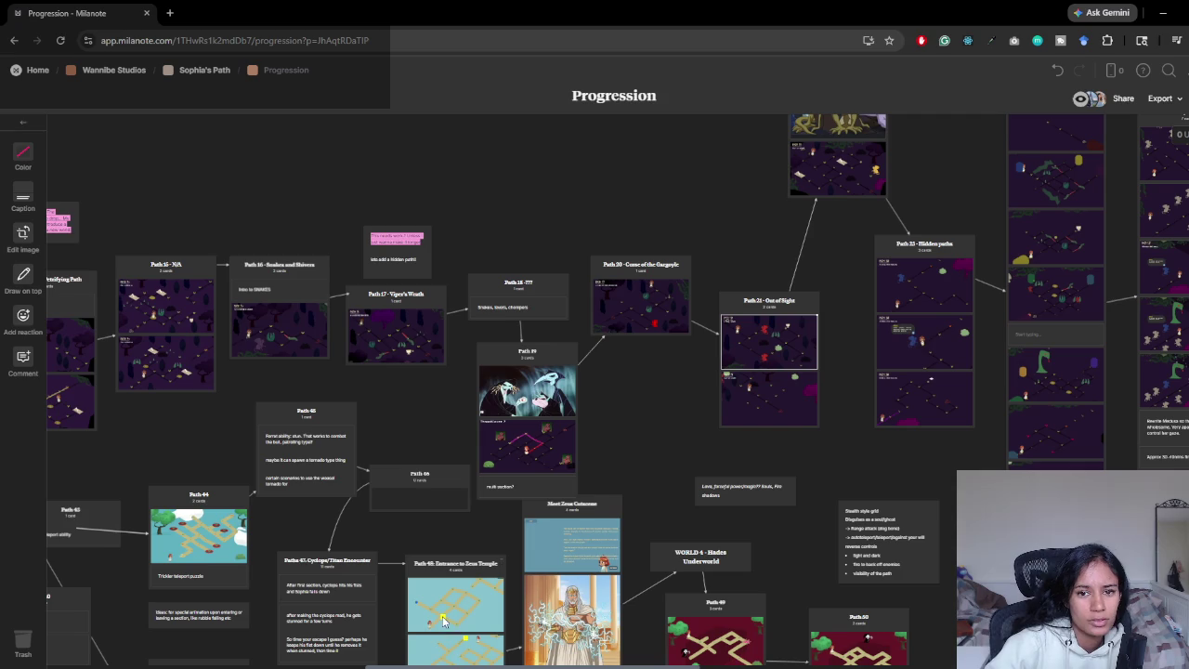
- Pan across the Milanote path cards, then return to the Level 17 scene in Unity
{"action": "left_click_drag", "start_coordinate": [417, 354], "coordinate": [517, 325]}
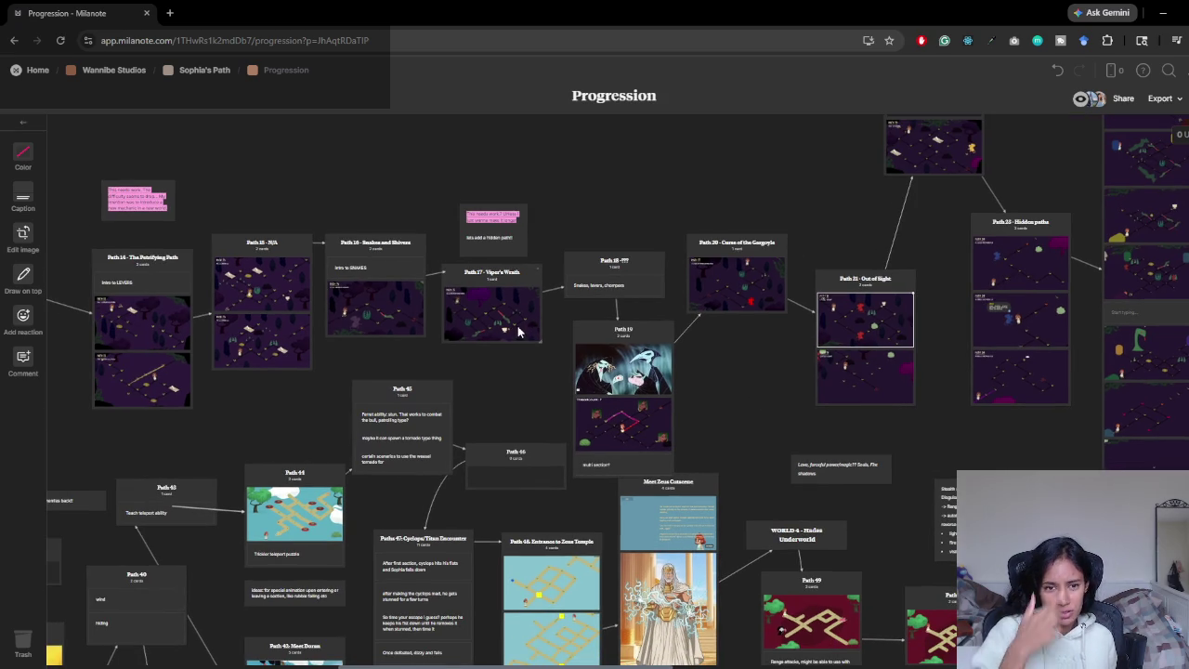
{"action": "left_click", "coordinate": [1163, 13]}
{"action": "left_click_drag", "start_coordinate": [664, 313], "coordinate": [617, 306]}
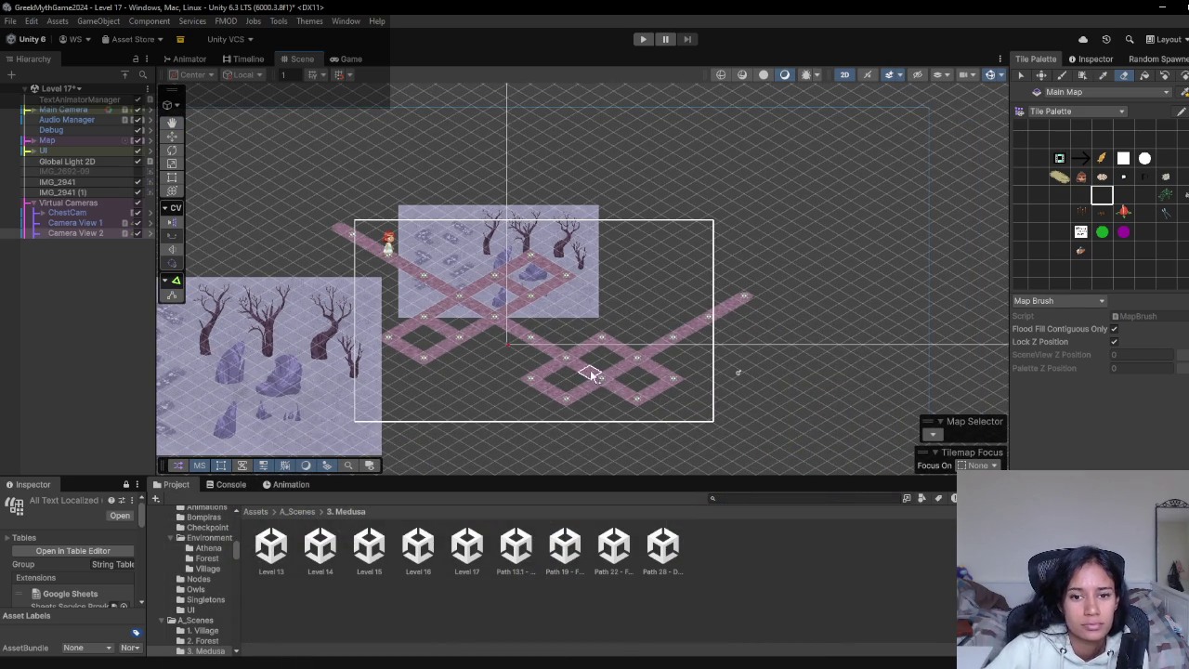
{"action": "mouse_move", "coordinate": [368, 663]}
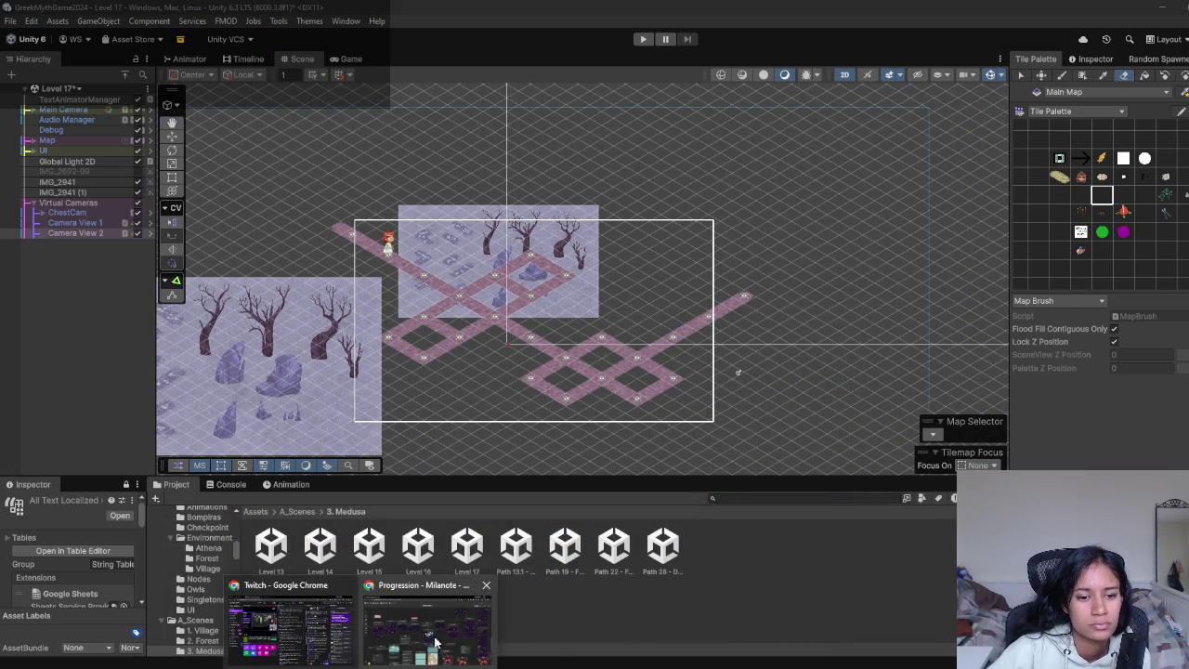
{"action": "left_click", "coordinate": [423, 627]}
{"action": "mouse_move", "coordinate": [733, 399]}
{"action": "left_mouse_down"}
{"action": "mouse_move", "coordinate": [666, 383]}
{"action": "mouse_move", "coordinate": [561, 428]}
{"action": "left_mouse_up"}
{"action": "left_click", "coordinate": [1160, 14]}
{"action": "scroll", "coordinate": [504, 299], "scroll_direction": "up", "scroll_amount": 2}
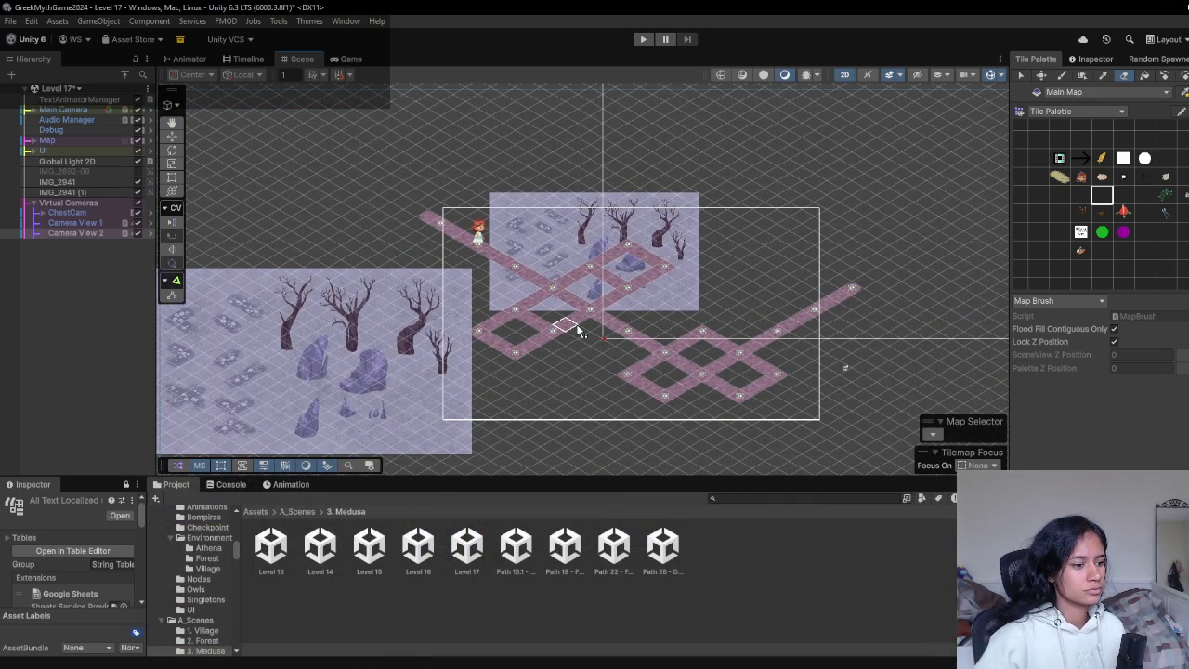
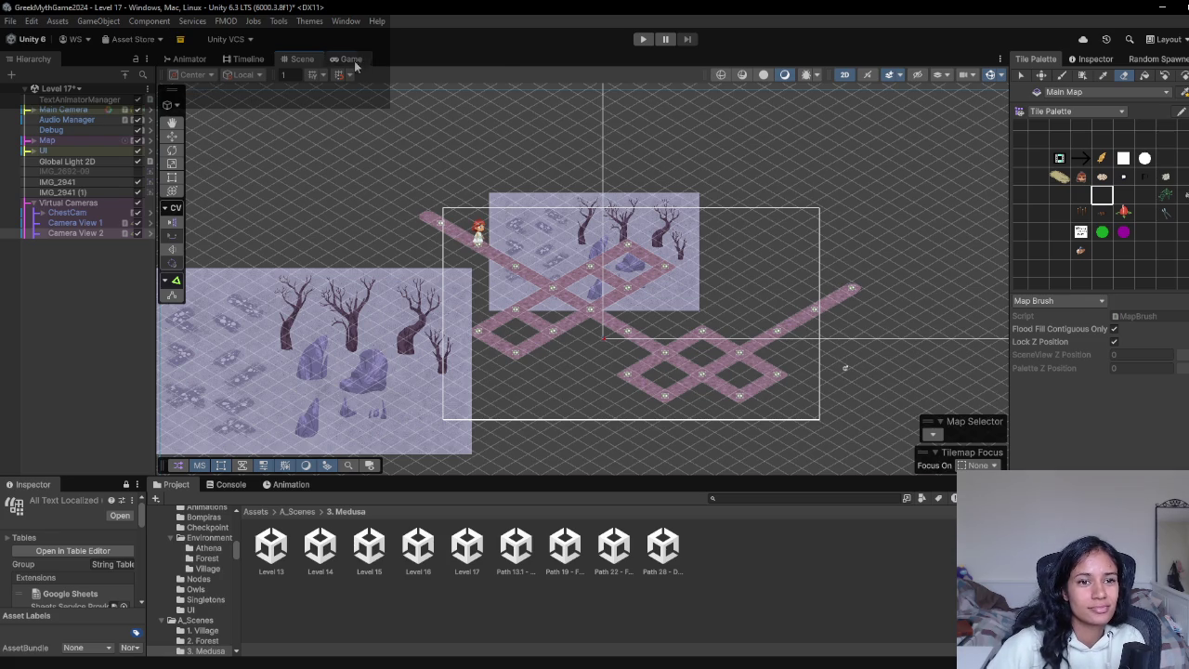
- Switch to the Game view and open Level 13, saving Level 17's changes
{"action": "left_click", "coordinate": [643, 39]}
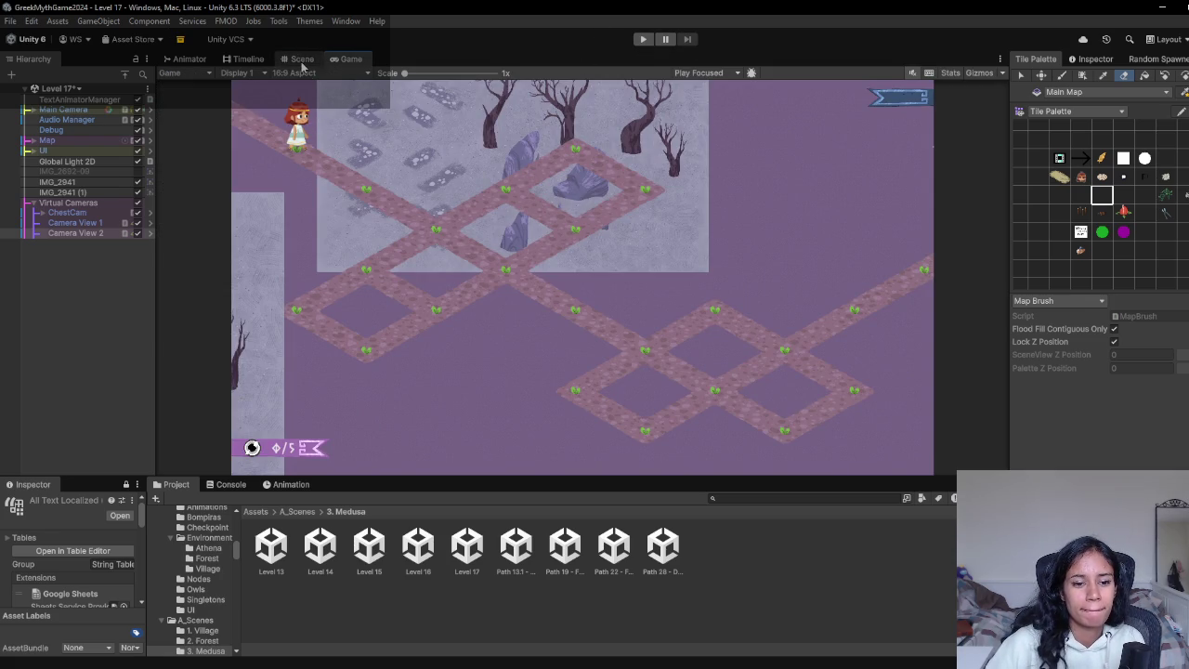
{"action": "double_click", "coordinate": [281, 563]}
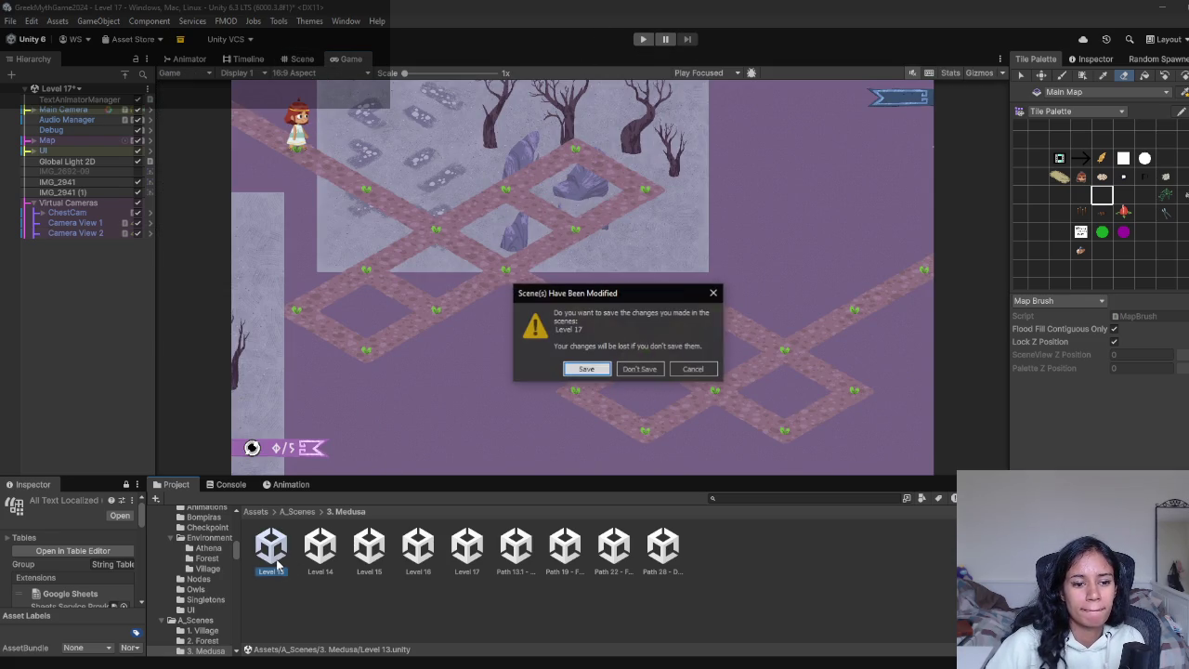
{"action": "left_click", "coordinate": [575, 370]}
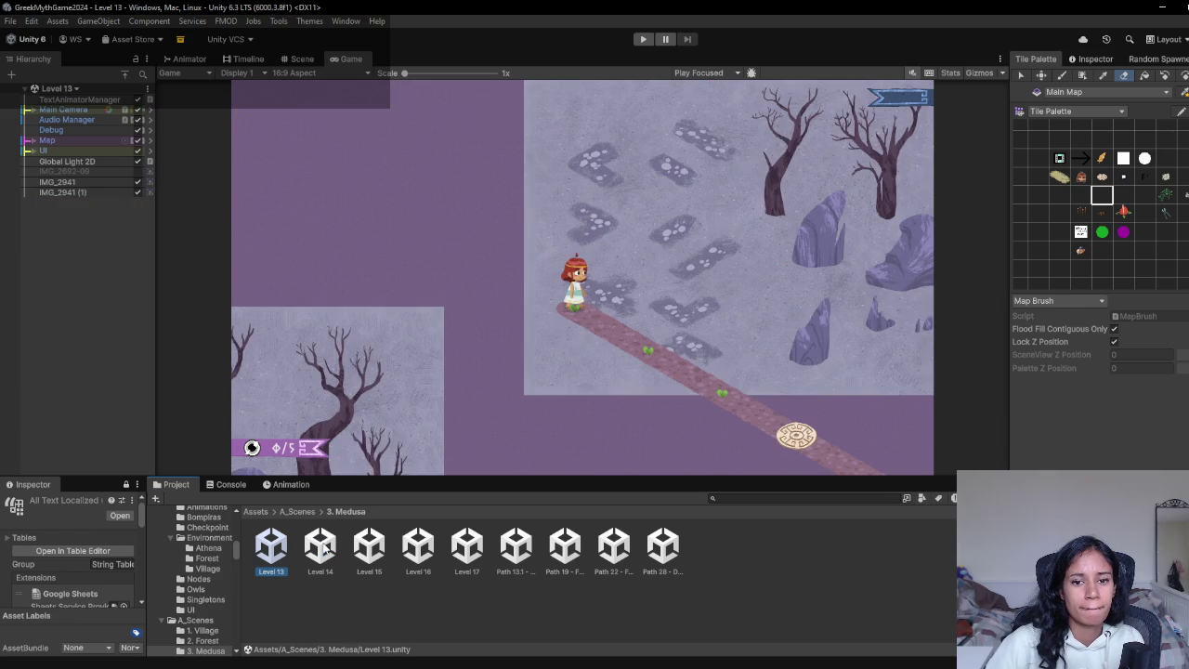
- Browse Medusa Levels 14, 15 and 16, return to Level 14, and select Path 14.1 - Save Owl
{"action": "double_click", "coordinate": [320, 548]}
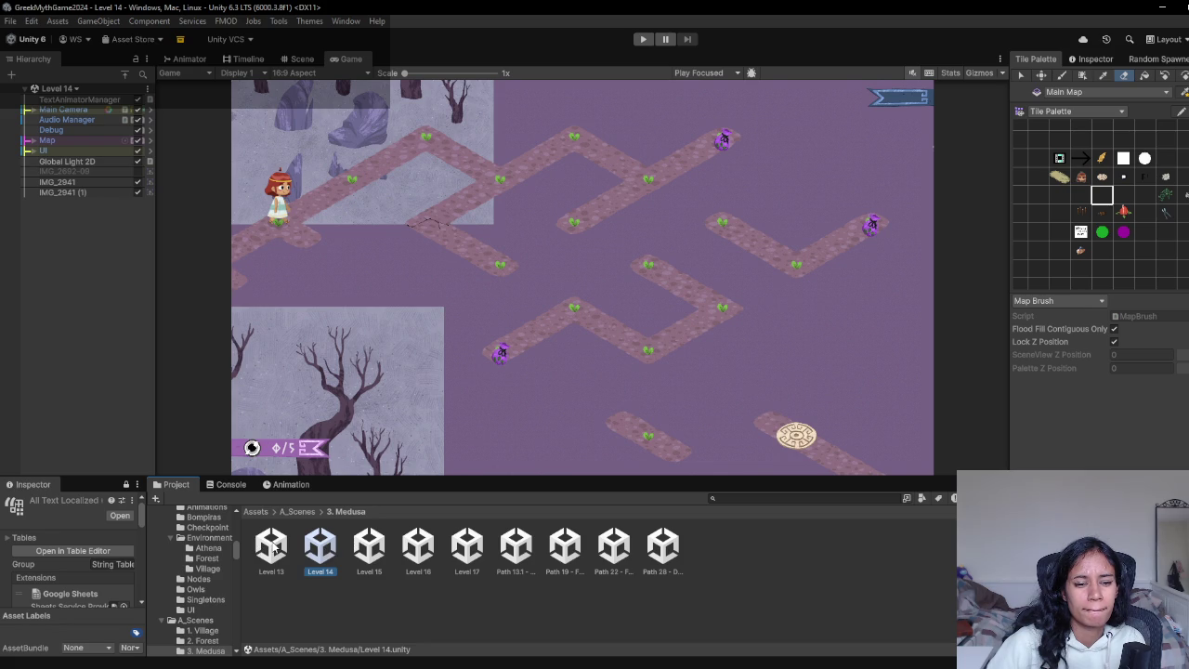
{"action": "left_click", "coordinate": [376, 555]}
{"action": "double_click", "coordinate": [369, 550]}
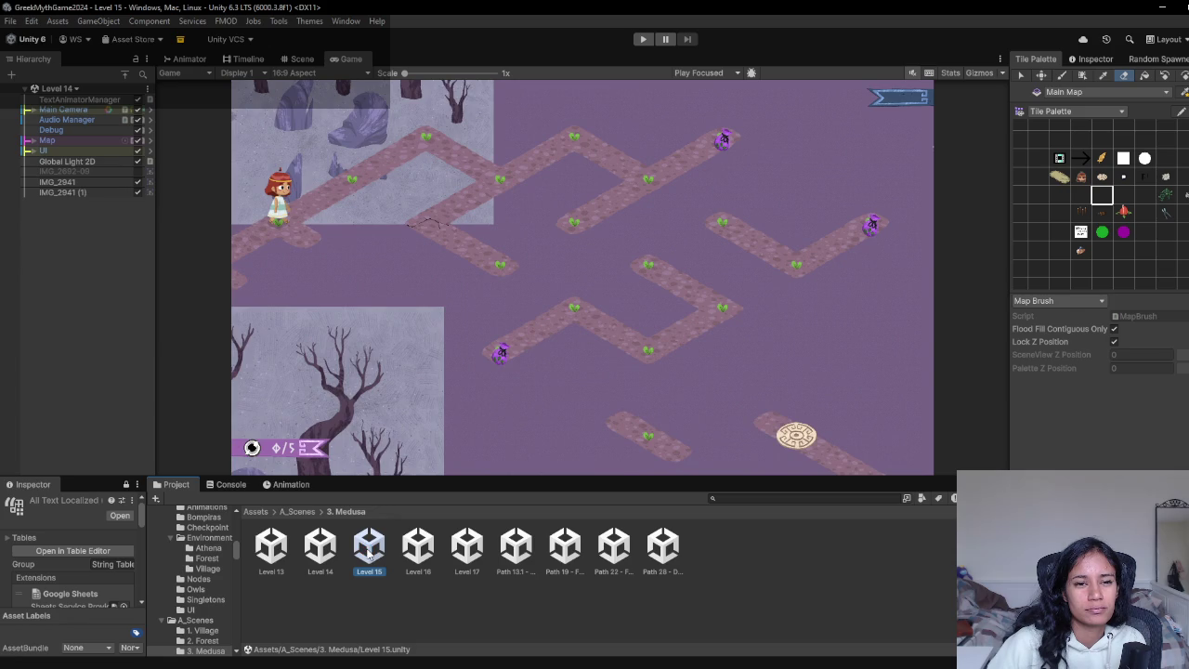
{"action": "left_click", "coordinate": [420, 548]}
{"action": "double_click", "coordinate": [420, 548]}
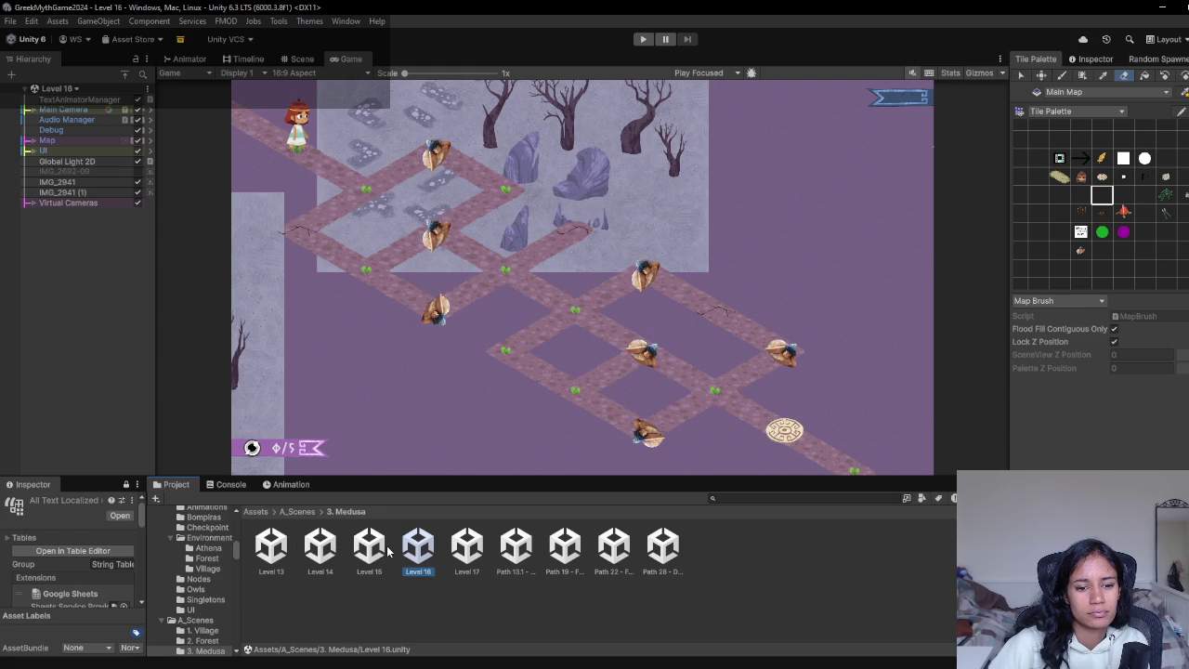
{"action": "left_click", "coordinate": [325, 554]}
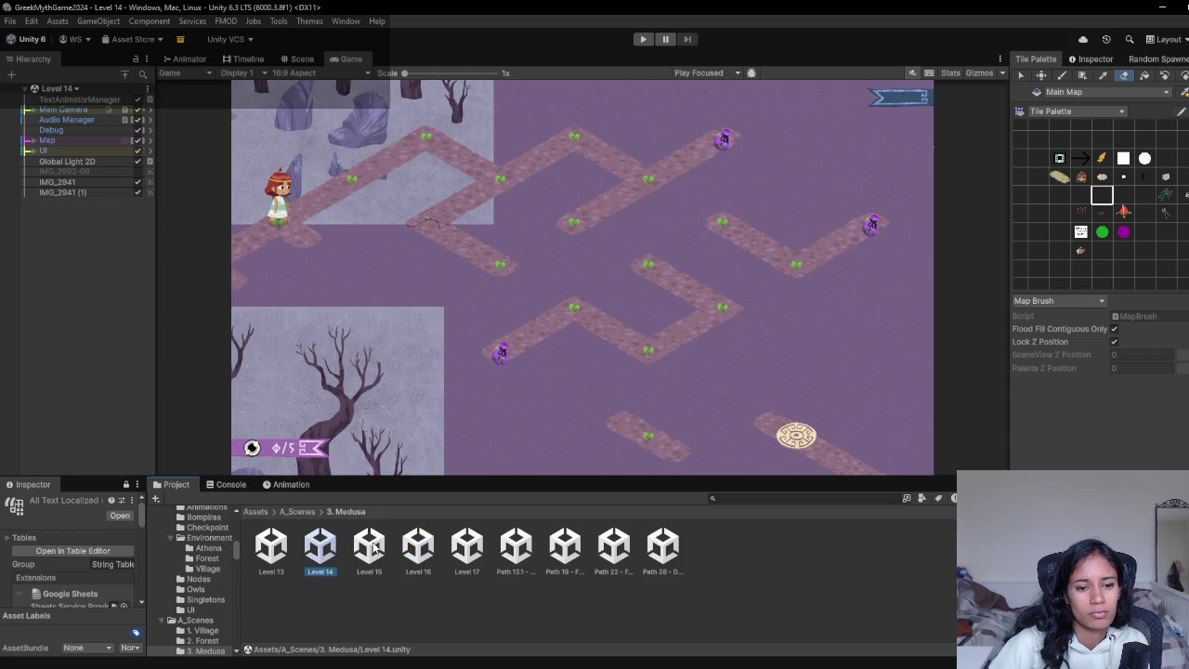
{"action": "left_click", "coordinate": [513, 548]}
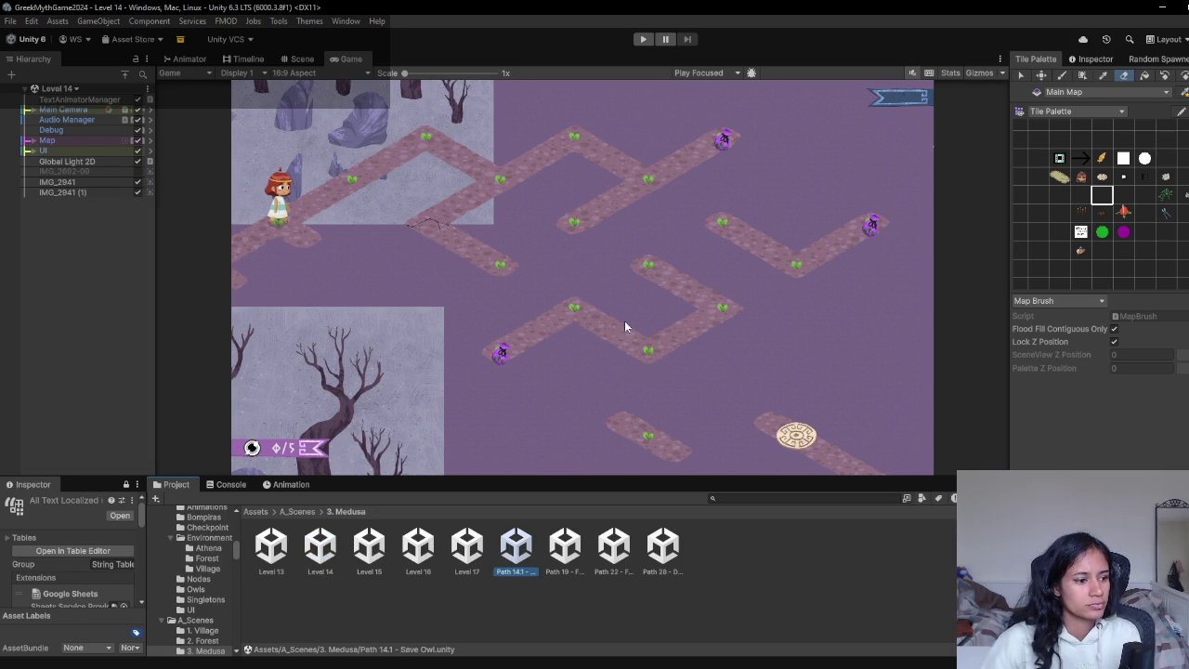
- Play-test Level 14, walking the heroine across five path nodes, then exit Play mode
{"action": "left_click", "coordinate": [641, 39]}
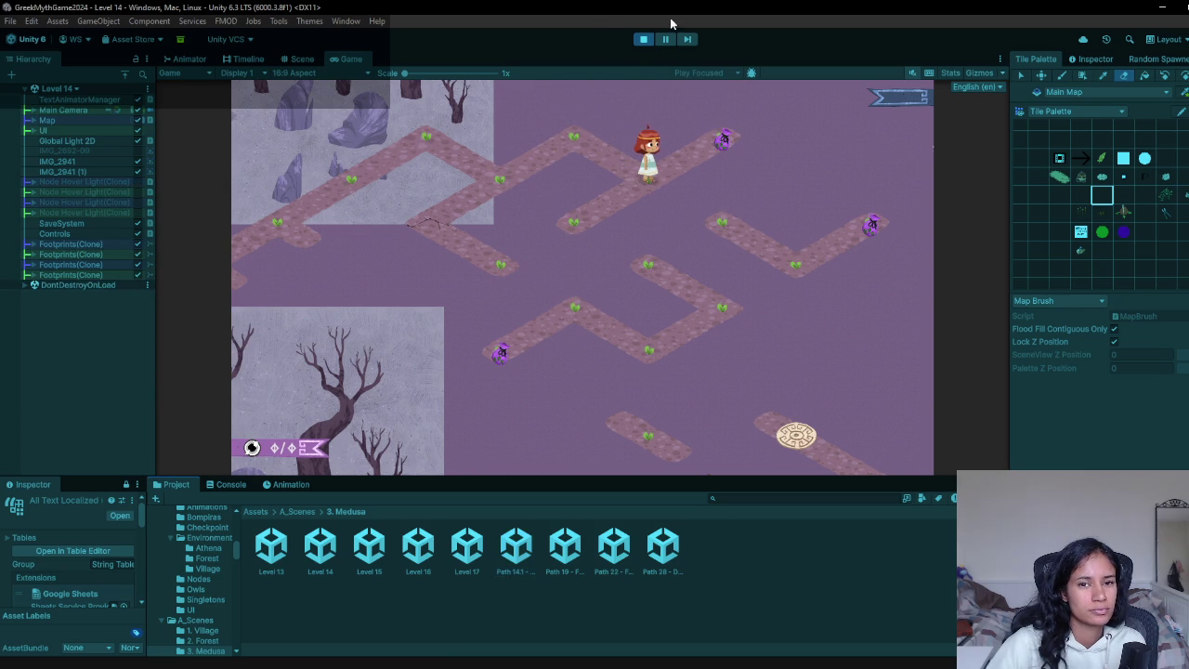
{"action": "left_click", "coordinate": [647, 42]}
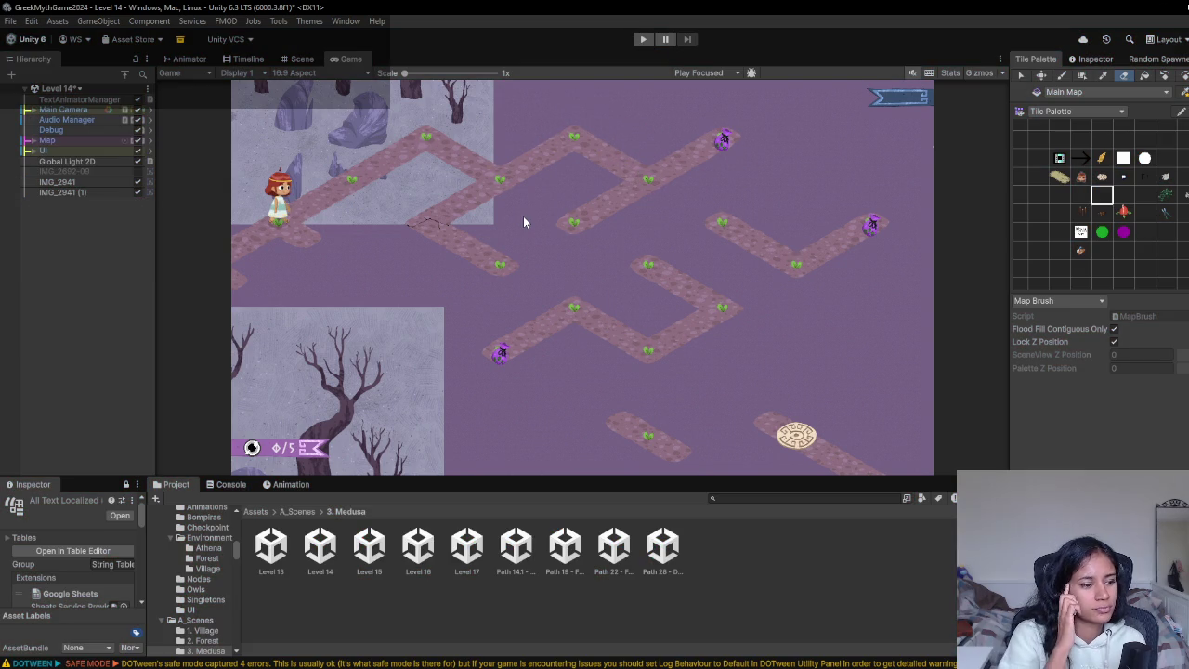
{"action": "left_click", "coordinate": [645, 42]}
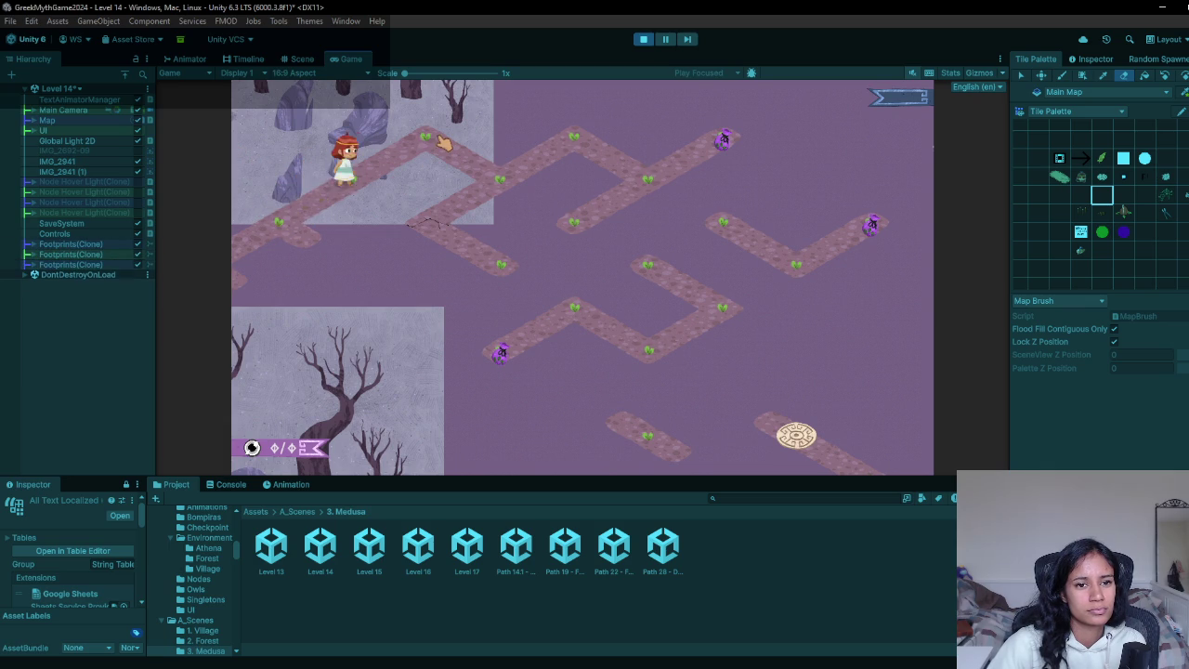
{"action": "left_click", "coordinate": [593, 149]}
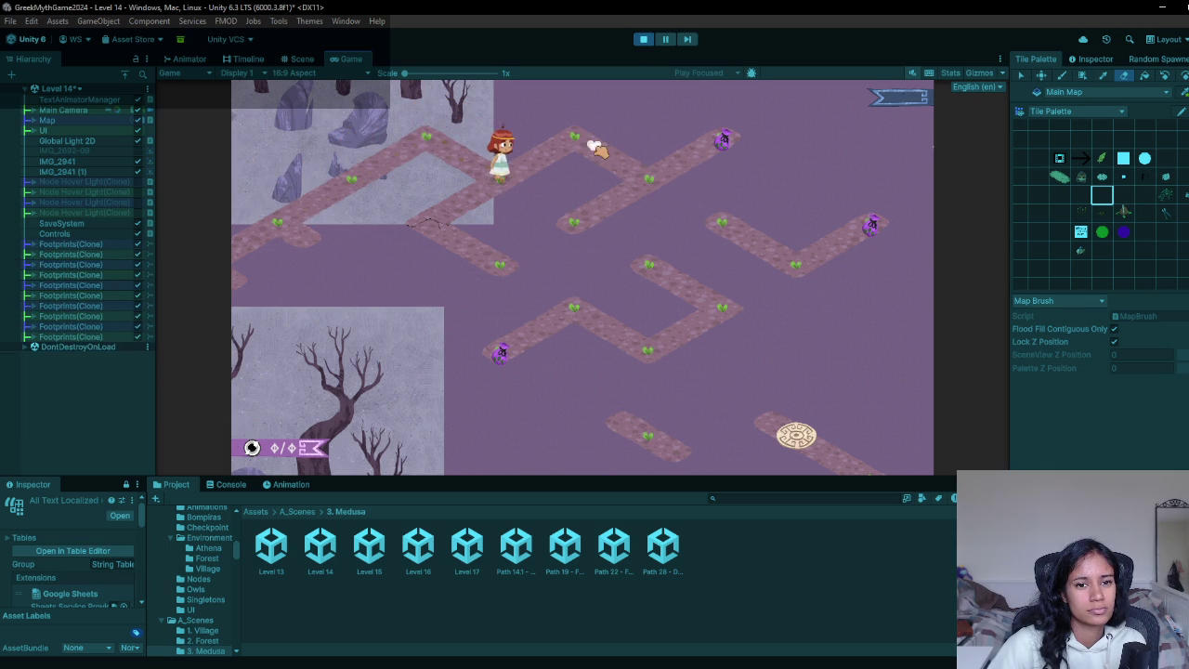
{"action": "left_click", "coordinate": [575, 223]}
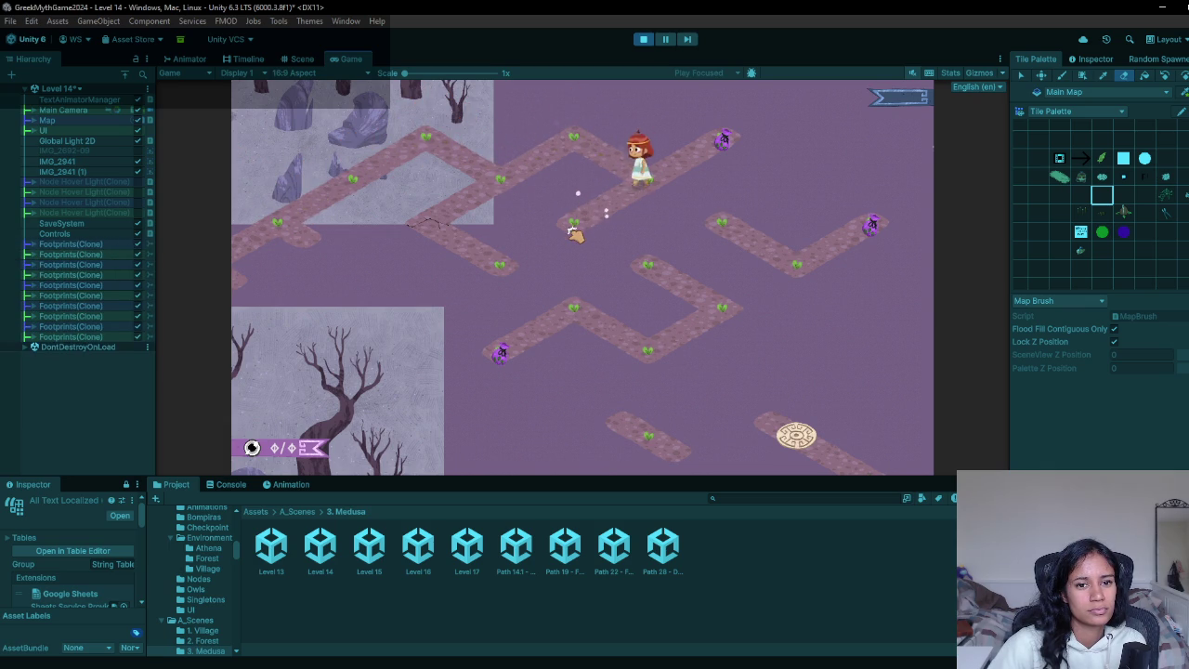
{"action": "left_click", "coordinate": [640, 182]}
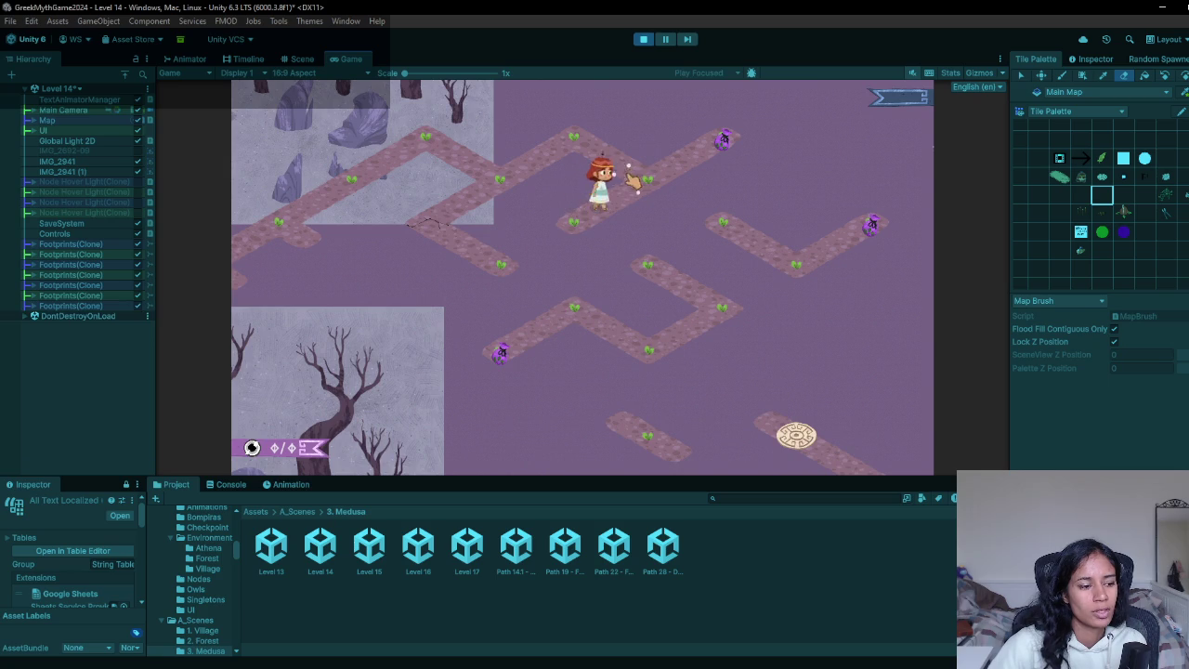
{"action": "left_click", "coordinate": [577, 139]}
{"action": "left_click", "coordinate": [398, 116]}
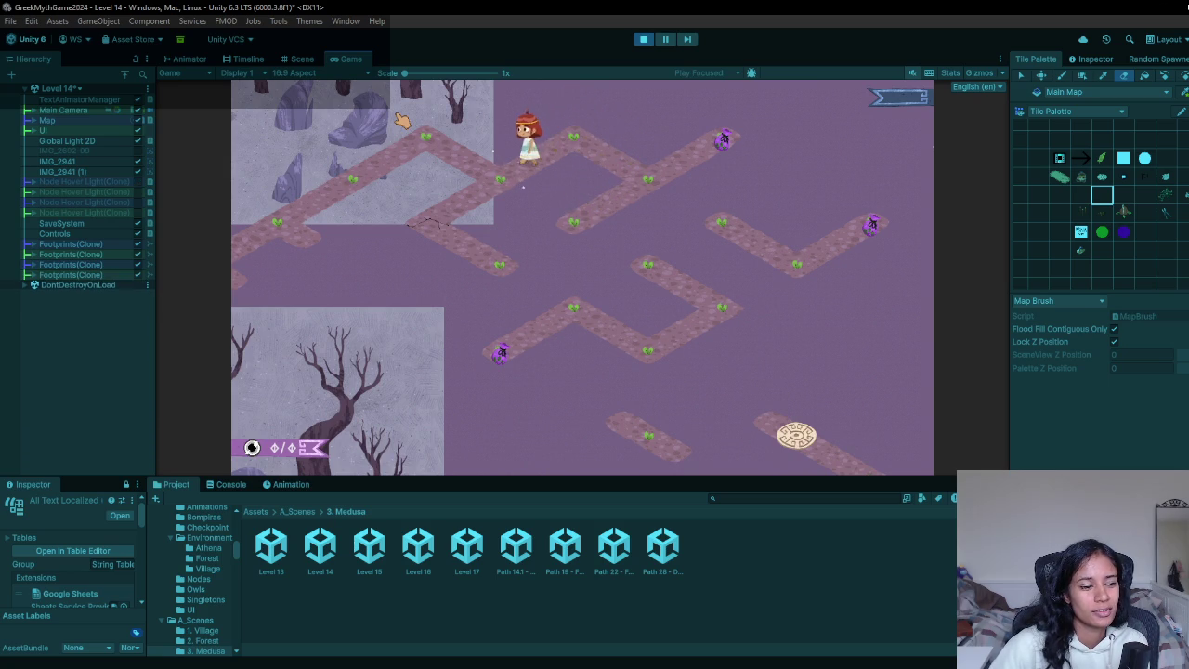
{"action": "key", "text": "ctrl+p"}
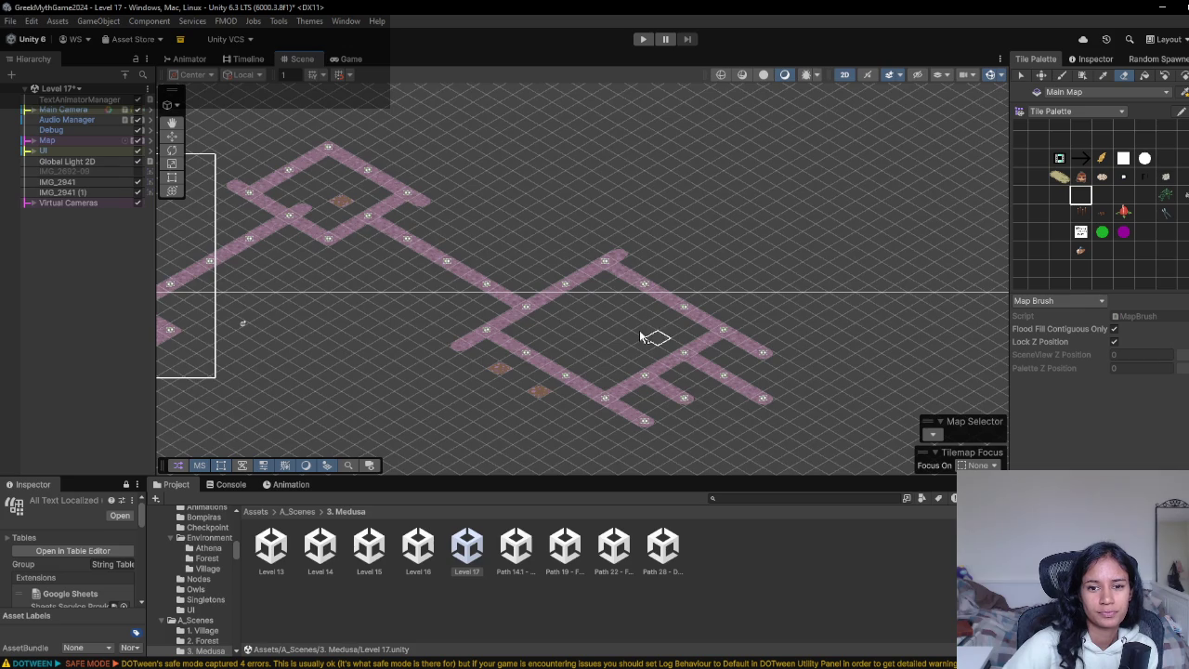
- Erase the stray path-end tile, the small brown tiles, and the tile below the right-hand loop
{"action": "left_click", "coordinate": [505, 334]}
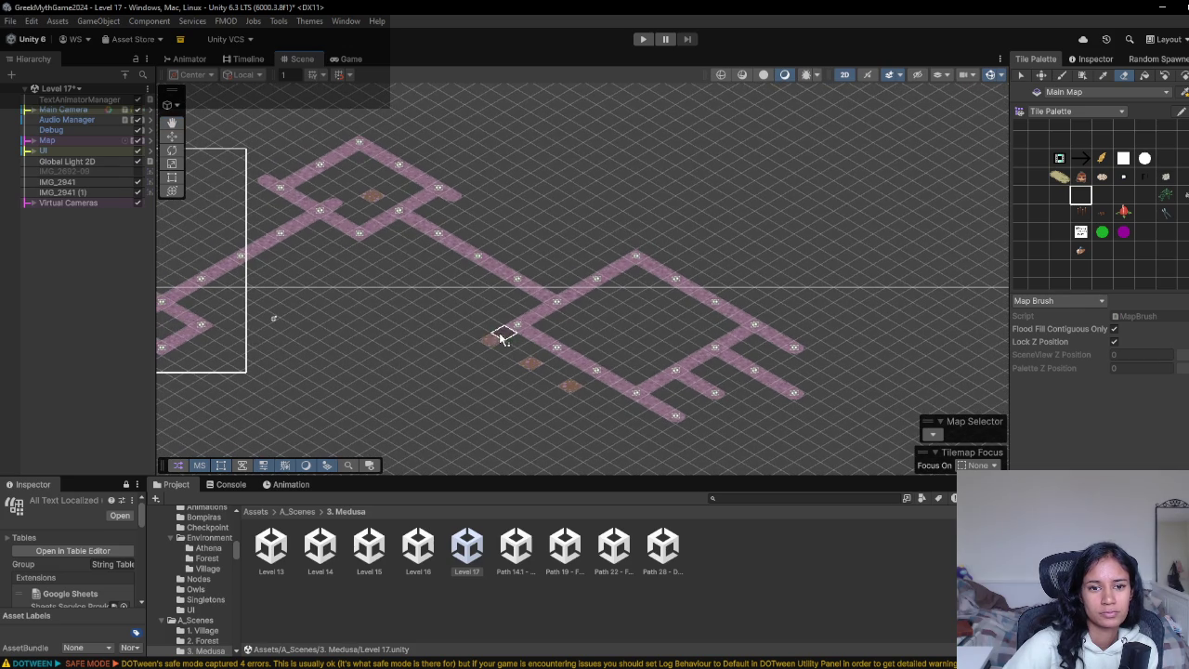
{"action": "left_click", "coordinate": [570, 402]}
{"action": "left_click", "coordinate": [531, 379]}
{"action": "left_click_drag", "start_coordinate": [493, 390], "coordinate": [651, 396]}
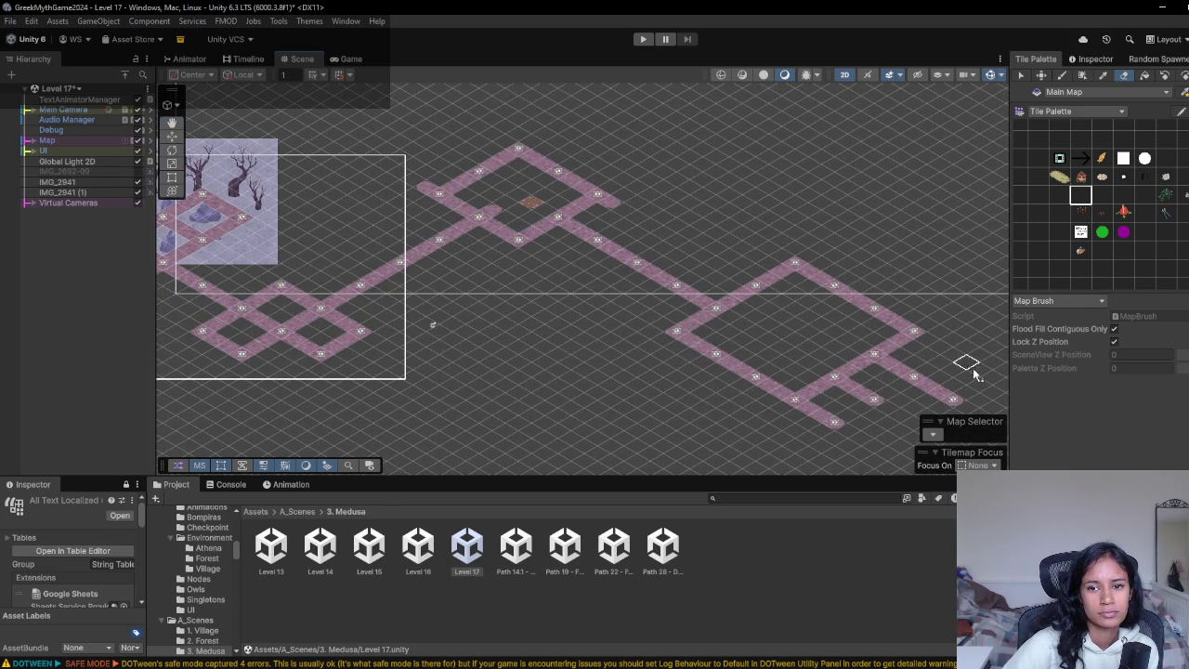
{"action": "left_click", "coordinate": [824, 400]}
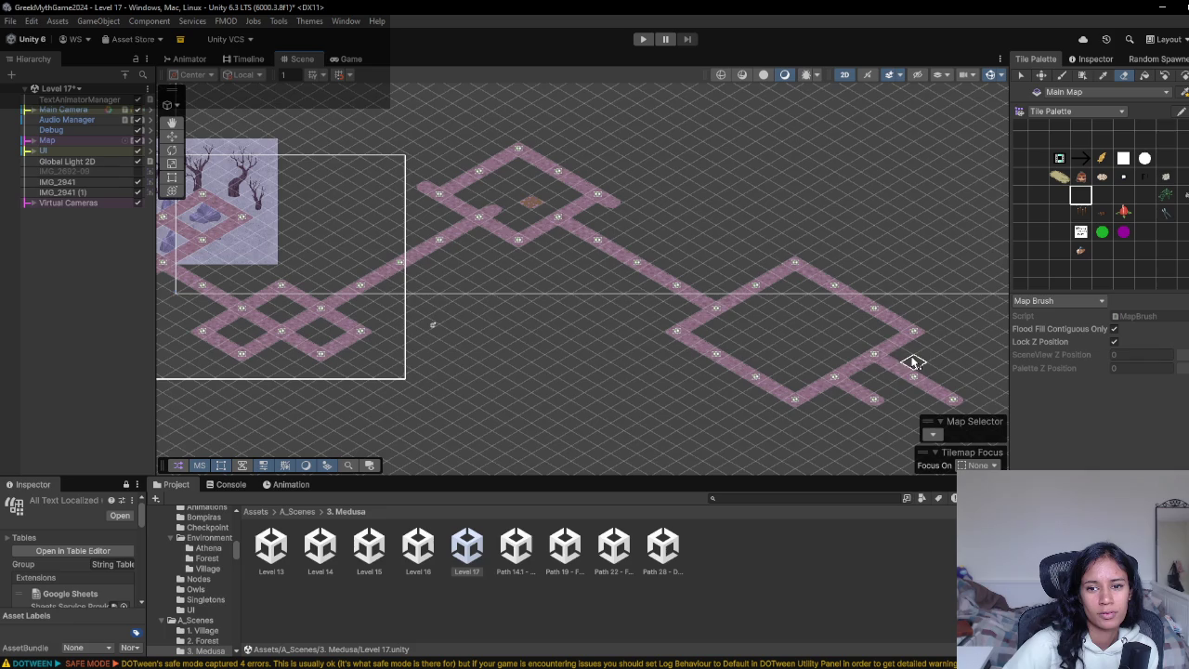
- Paint two pink path tiles beside the right-hand loop's lower-right corner
{"action": "left_click_drag", "start_coordinate": [934, 347], "coordinate": [846, 327]}
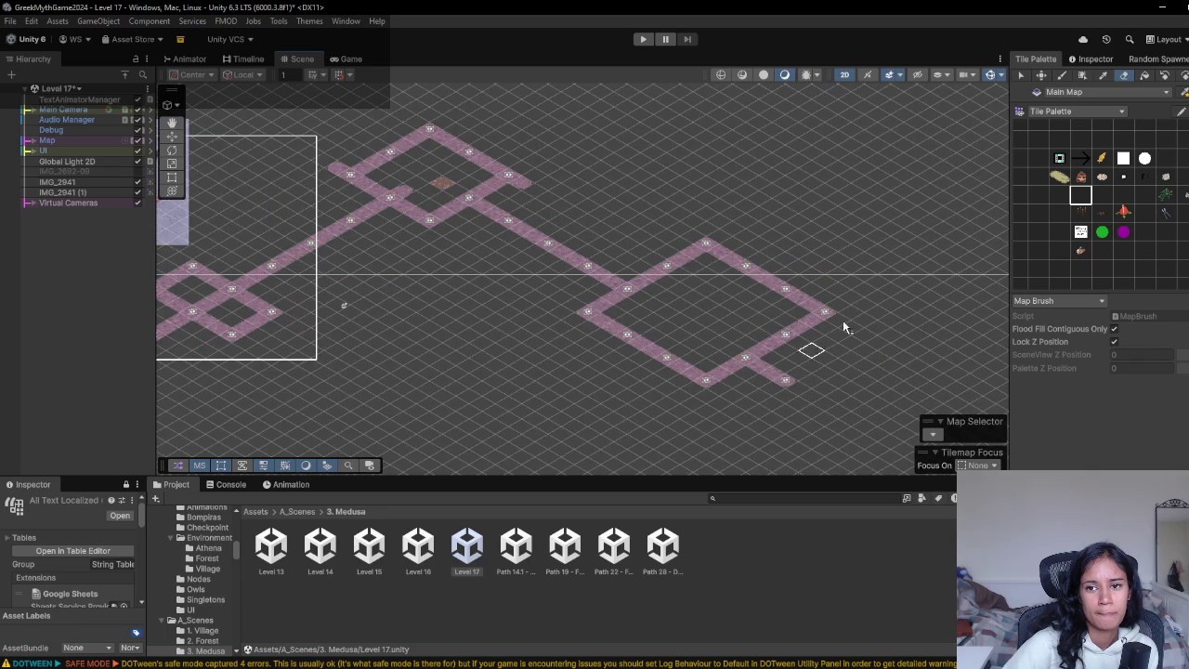
{"action": "left_click", "coordinate": [1100, 202]}
{"action": "left_click", "coordinate": [796, 350]}
{"action": "left_click", "coordinate": [816, 361]}
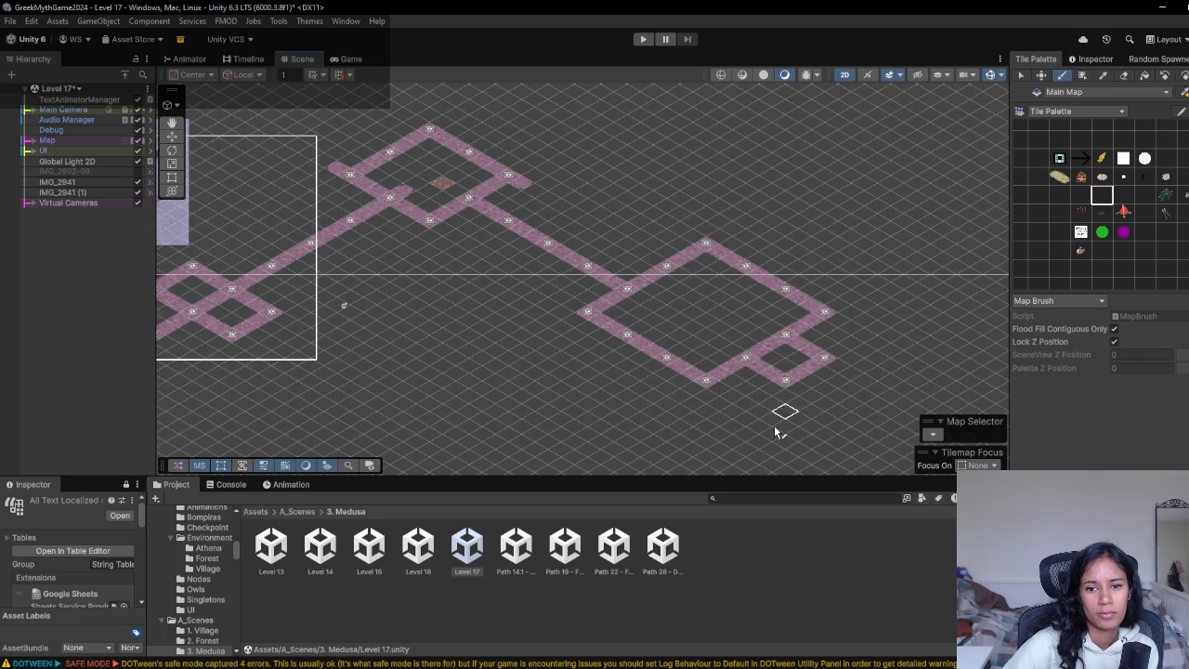
{"action": "scroll", "coordinate": [619, 409], "scroll_direction": "down", "scroll_amount": 2}
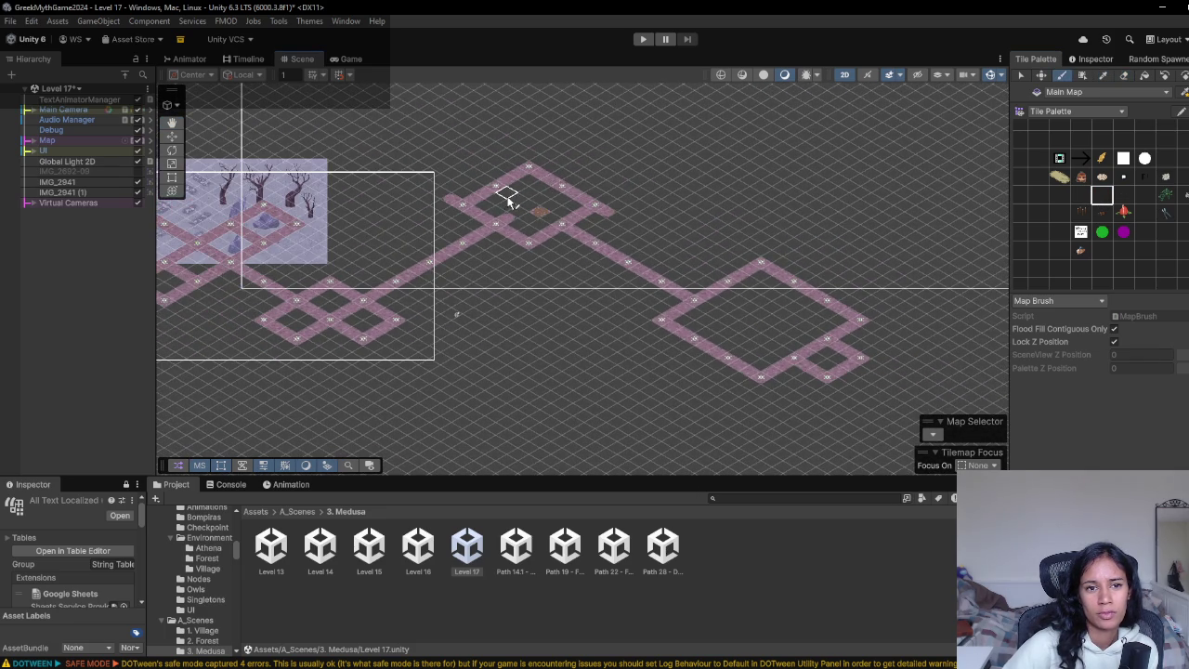
{"action": "left_click_drag", "start_coordinate": [507, 200], "coordinate": [651, 237]}
{"action": "left_click", "coordinate": [42, 205]}
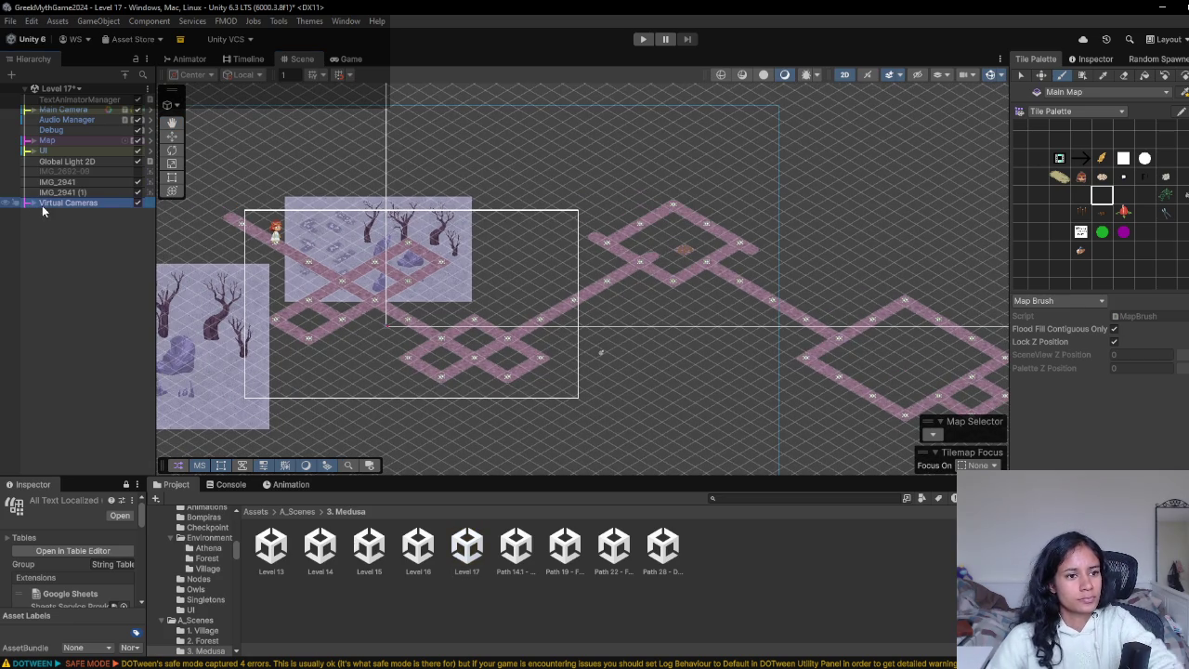
- Expand Virtual Cameras and select Camera View 1, then Camera View 2, to view their bounds
{"action": "left_click", "coordinate": [34, 203]}
{"action": "left_click", "coordinate": [74, 223]}
{"action": "scroll", "coordinate": [328, 232], "scroll_direction": "down", "scroll_amount": 2}
{"action": "left_click", "coordinate": [76, 234]}
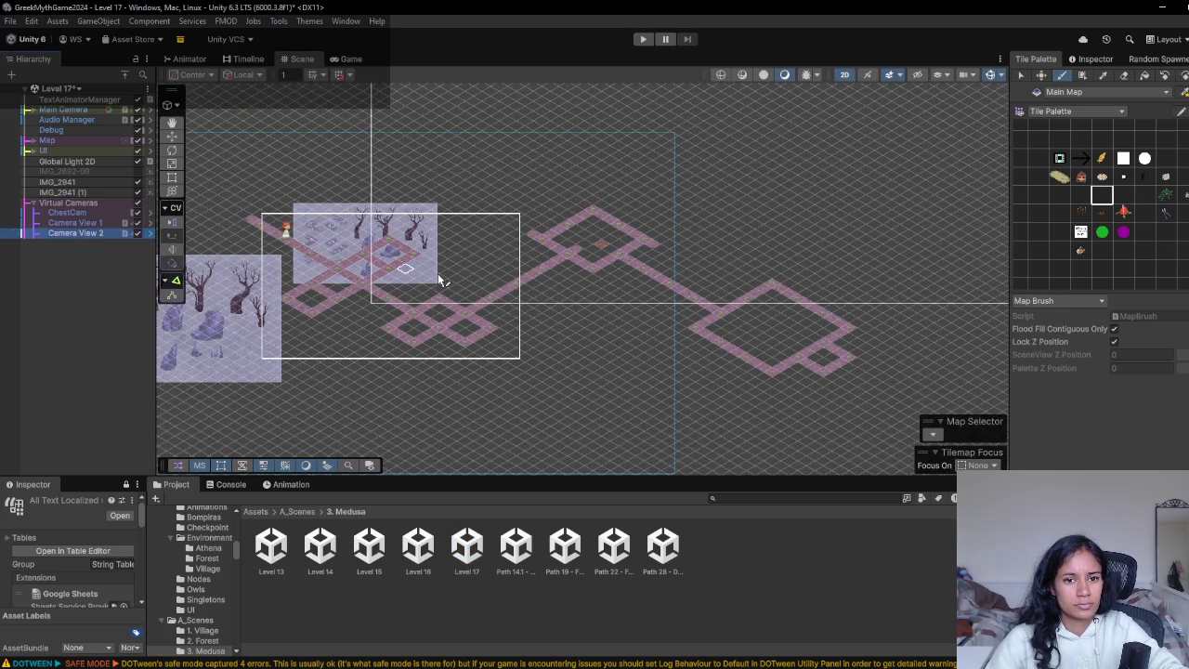
{"action": "scroll", "coordinate": [442, 281], "scroll_direction": "down", "scroll_amount": 2}
- Nudge Camera View 2's boundary over the upper loop, then duplicate it and move the copy down-right
{"action": "key", "text": "w"}
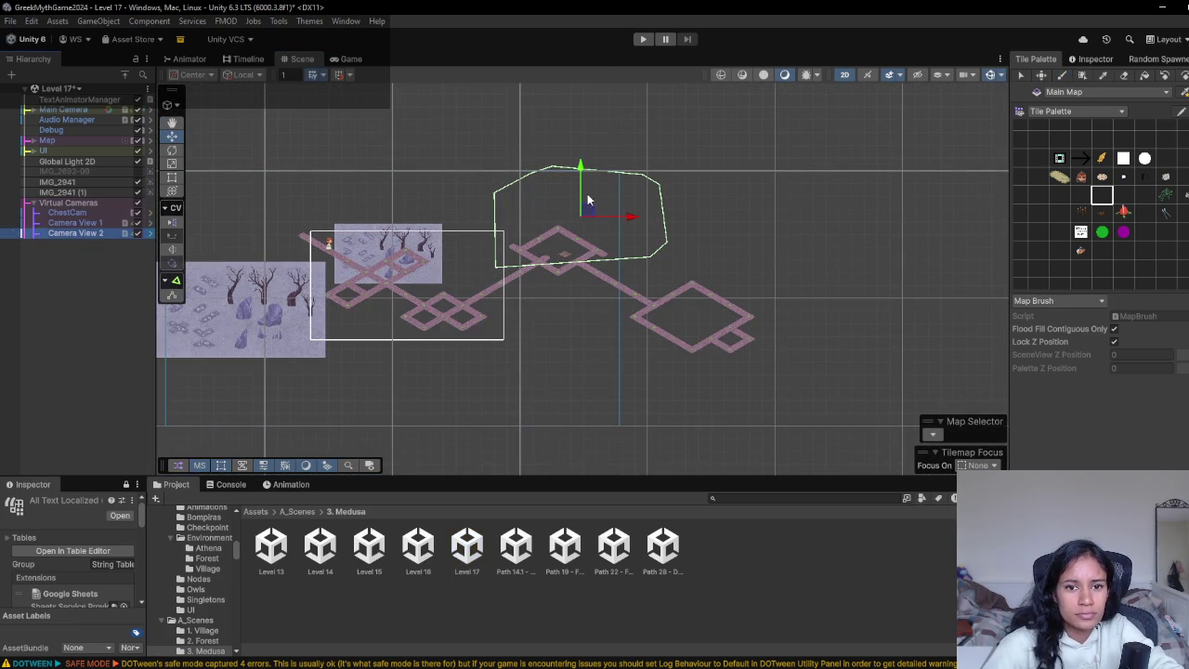
{"action": "left_click_drag", "start_coordinate": [583, 167], "coordinate": [582, 199]}
{"action": "left_click", "coordinate": [173, 177]}
{"action": "scroll", "coordinate": [560, 206], "scroll_direction": "up", "scroll_amount": 2}
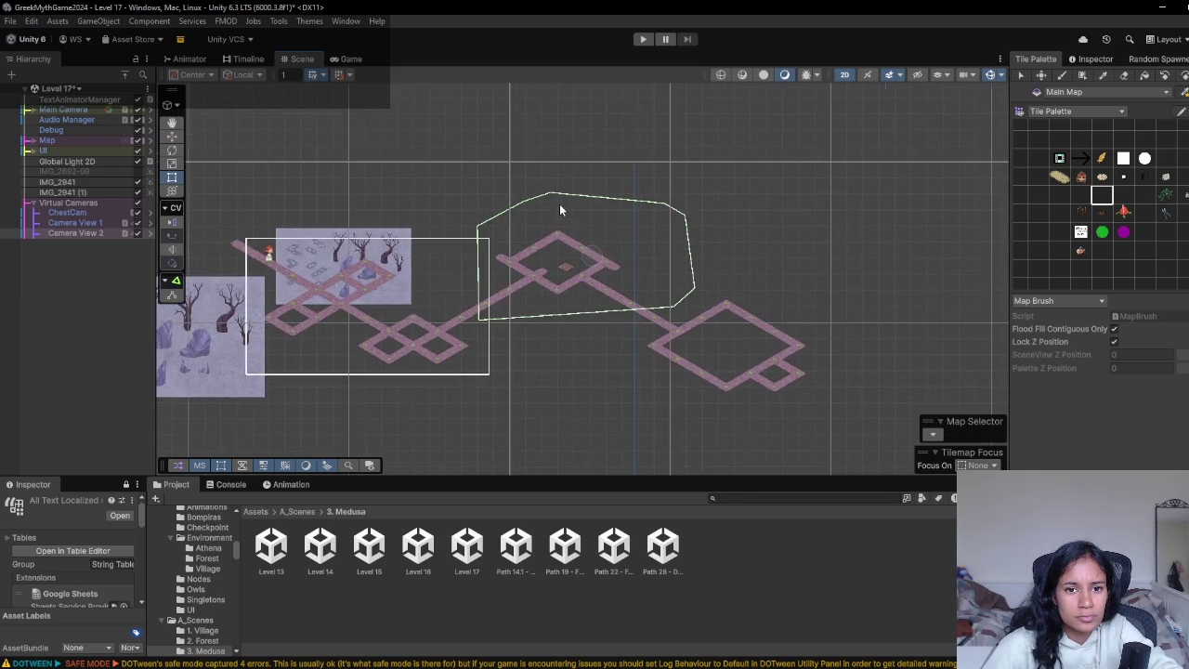
{"action": "scroll", "coordinate": [559, 210], "scroll_direction": "down", "scroll_amount": 1}
{"action": "key", "text": "w"}
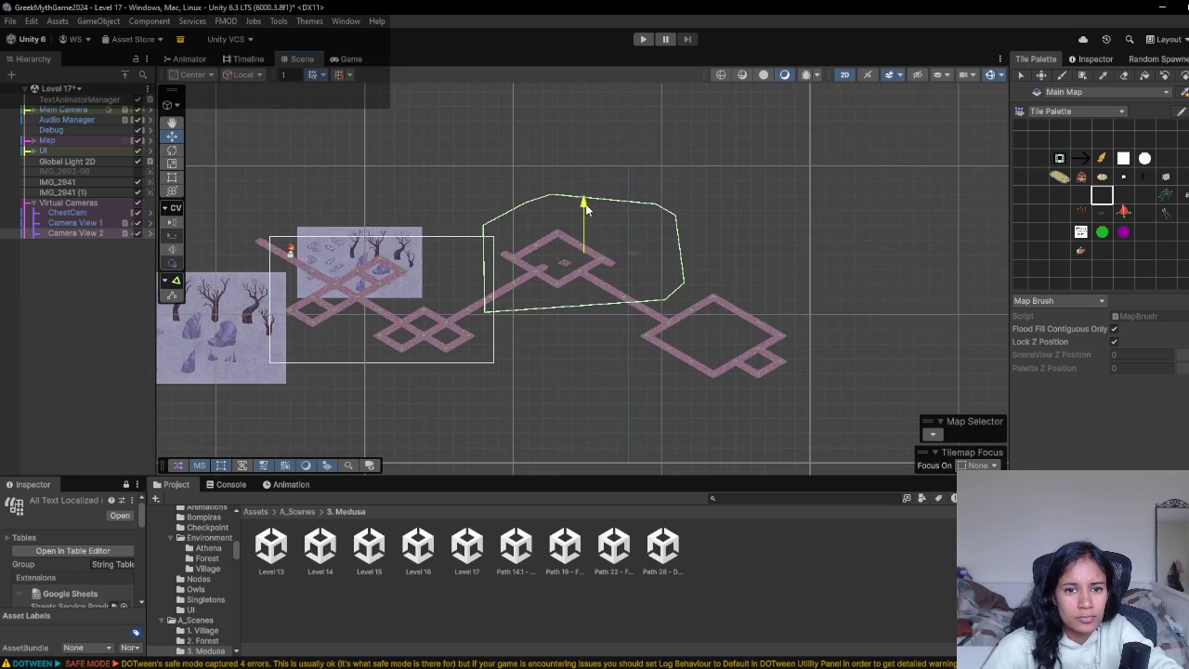
{"action": "left_click_drag", "start_coordinate": [585, 209], "coordinate": [585, 214]}
{"action": "left_click_drag", "start_coordinate": [615, 254], "coordinate": [625, 263]}
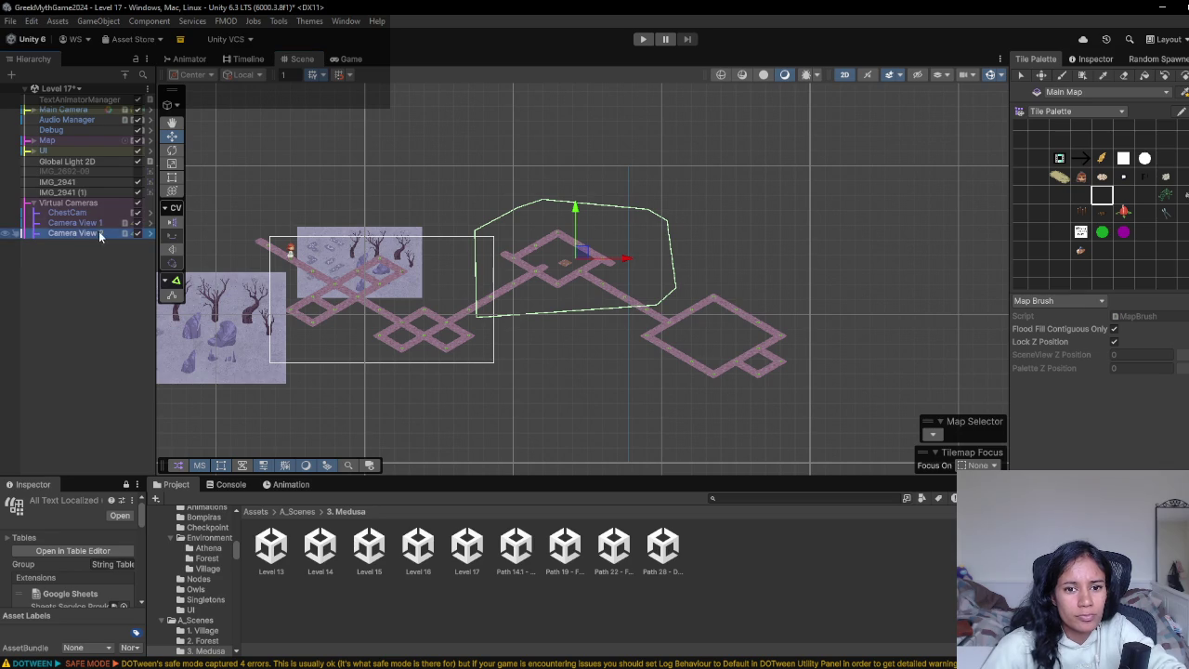
{"action": "key", "text": "ctrl+d"}
{"action": "left_click_drag", "start_coordinate": [579, 251], "coordinate": [734, 330]}
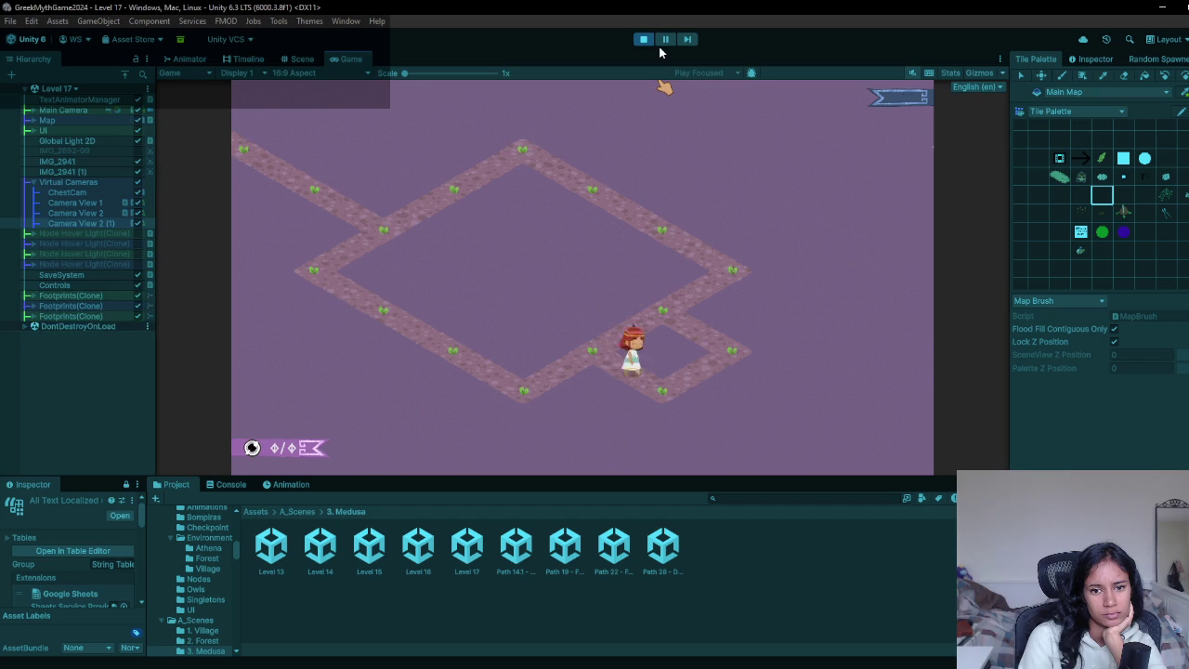
{"action": "left_click", "coordinate": [643, 39]}
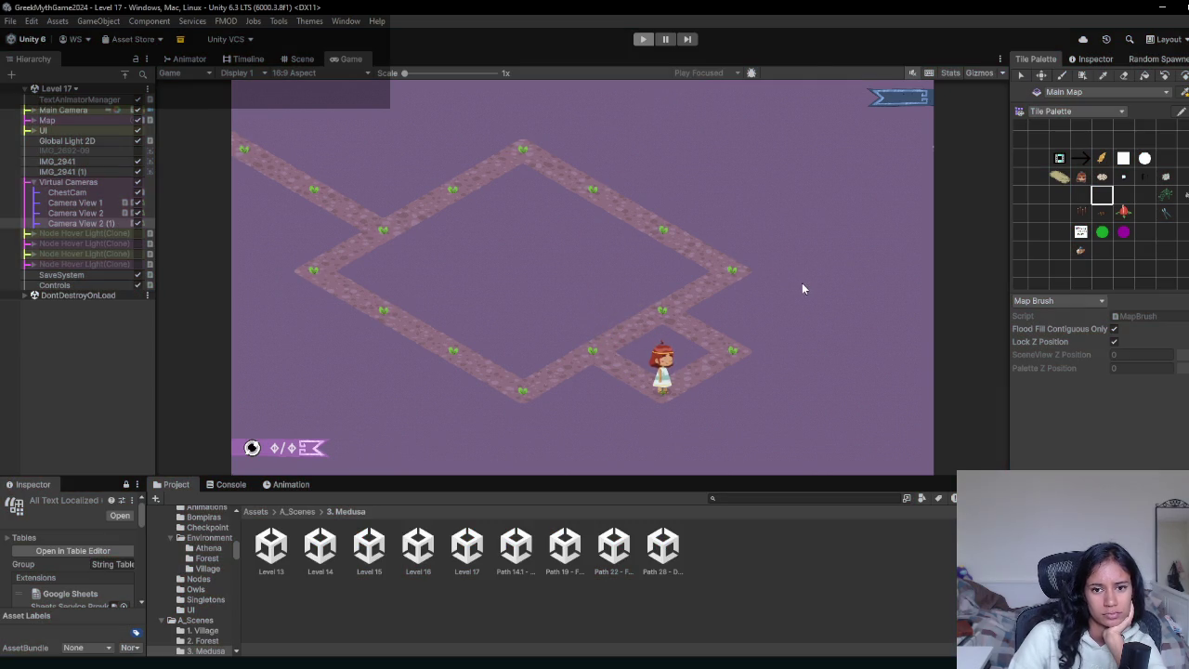
{"action": "scroll", "coordinate": [789, 372], "scroll_direction": "up", "scroll_amount": 4}
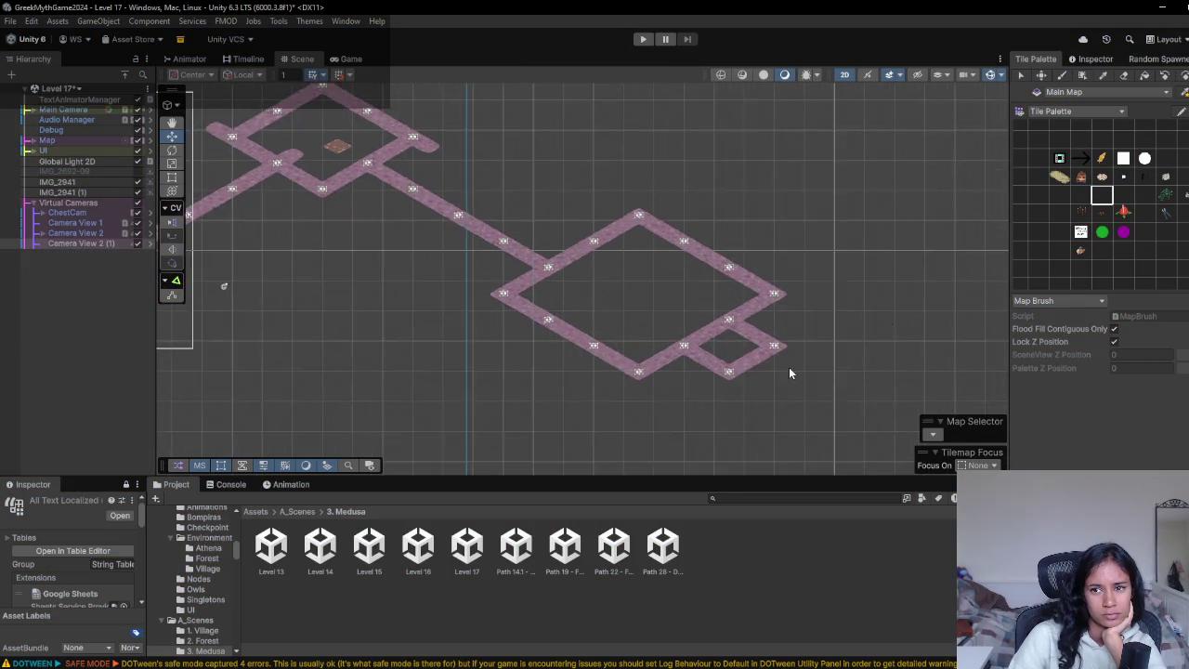
- Paint path tiles running down-right from the right-hand loop, select the winged tile, and start Play
{"action": "scroll", "coordinate": [935, 293], "scroll_direction": "up", "scroll_amount": 2}
{"action": "mouse_move", "coordinate": [733, 311]}
{"action": "left_mouse_down"}
{"action": "mouse_move", "coordinate": [788, 318]}
{"action": "mouse_move", "coordinate": [786, 353]}
{"action": "mouse_move", "coordinate": [857, 423]}
{"action": "left_mouse_up"}
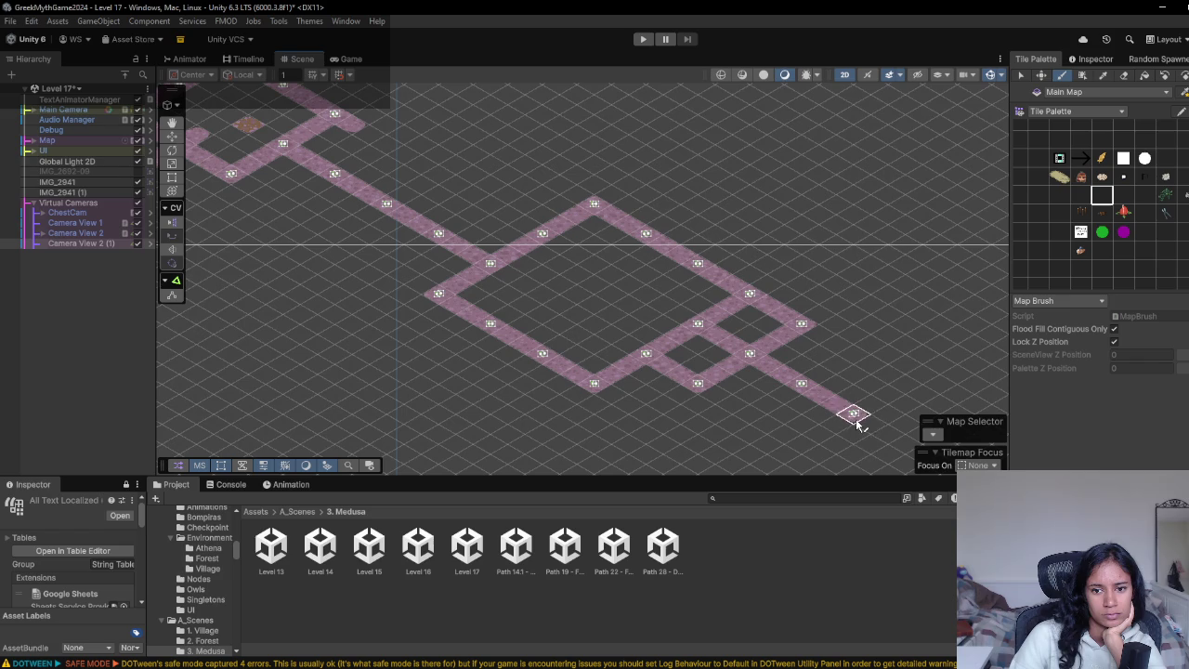
{"action": "left_click", "coordinate": [1104, 176]}
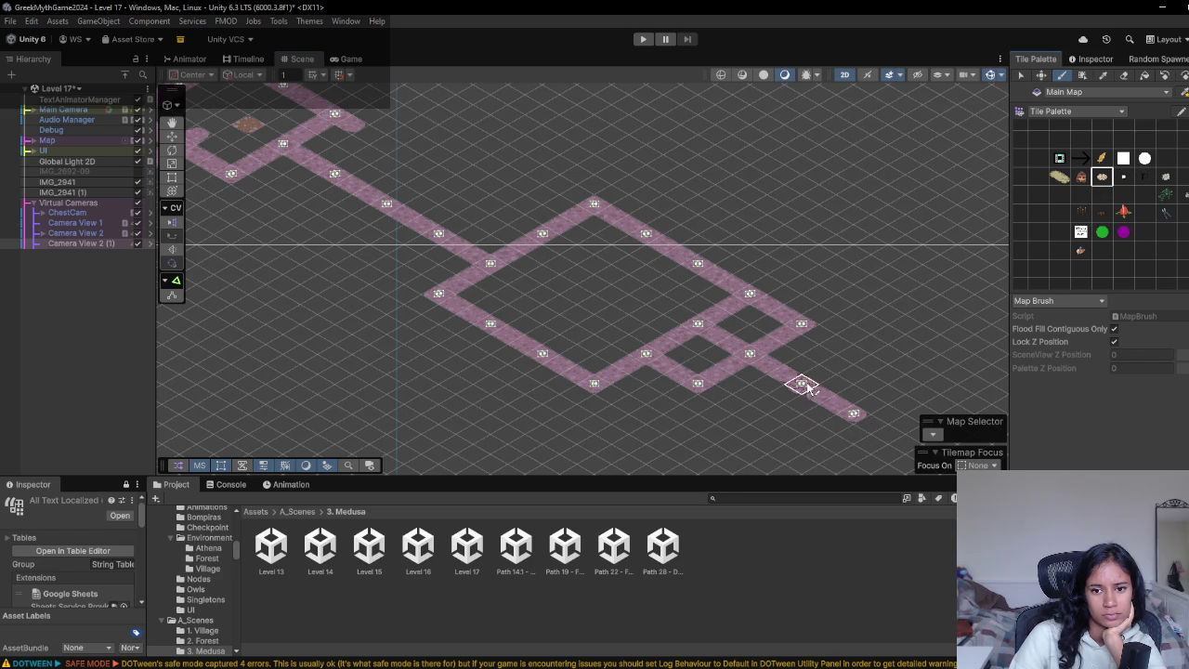
{"action": "left_click", "coordinate": [643, 40]}
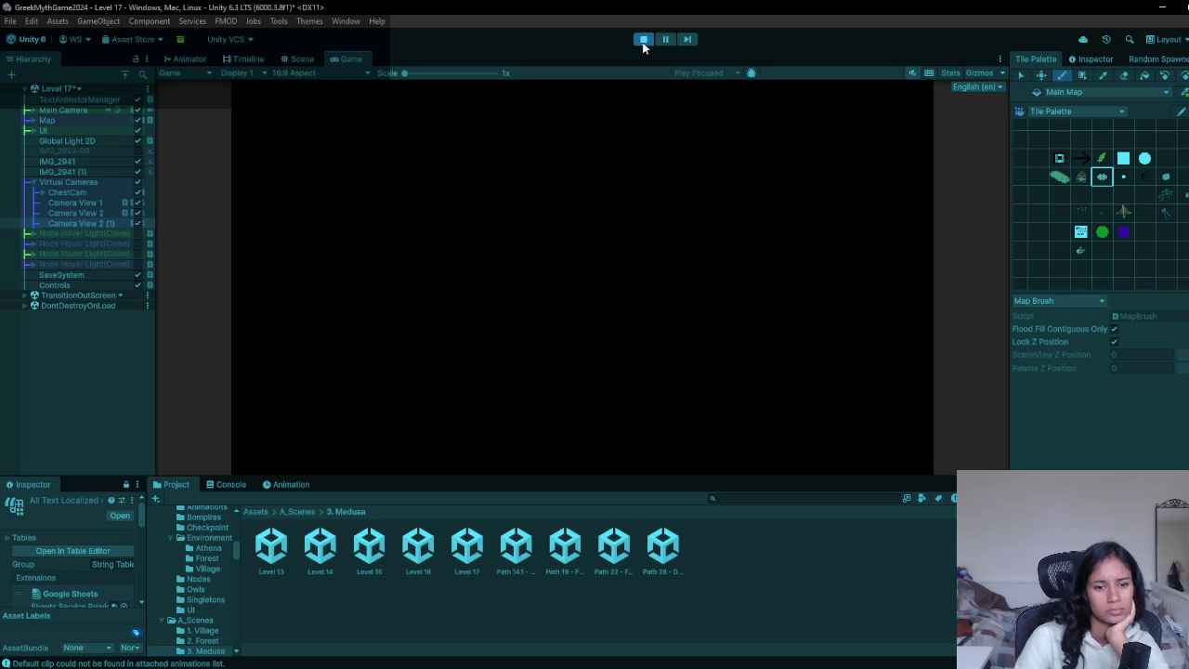
- Stop the Level 17 play-test
{"action": "left_click", "coordinate": [644, 40]}
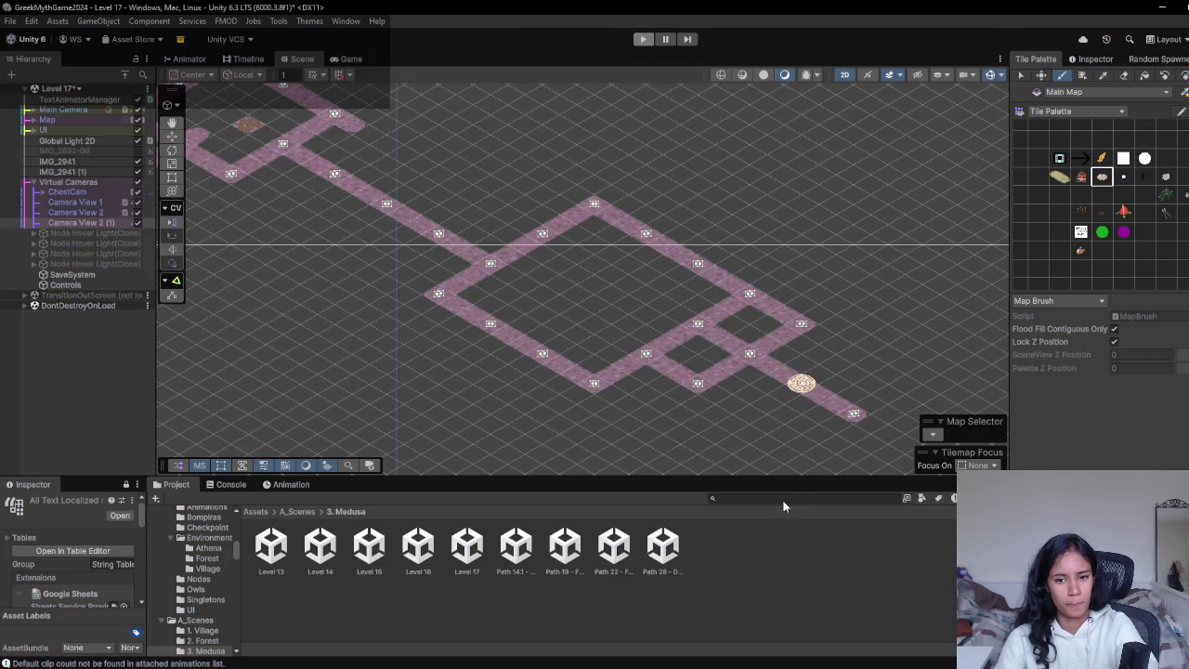
- Find the Scenes asset by searching the project and add two slots to its Levels list
{"action": "left_click", "coordinate": [783, 498]}
{"action": "type", "text": "scenes"}
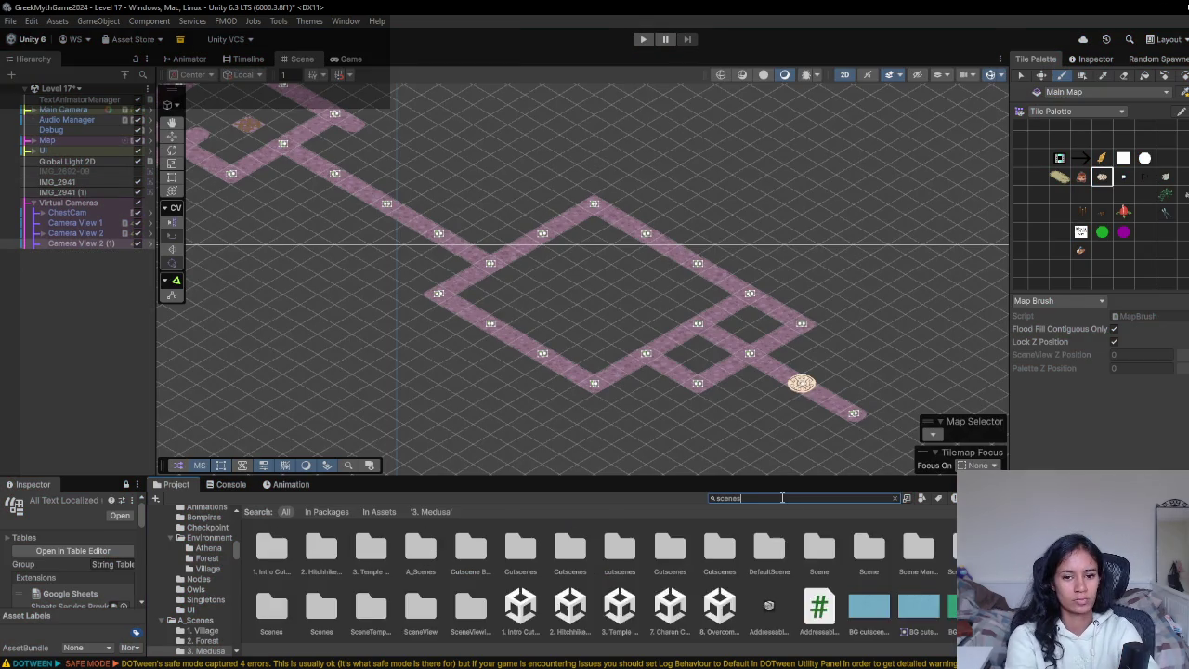
{"action": "left_click", "coordinate": [875, 551]}
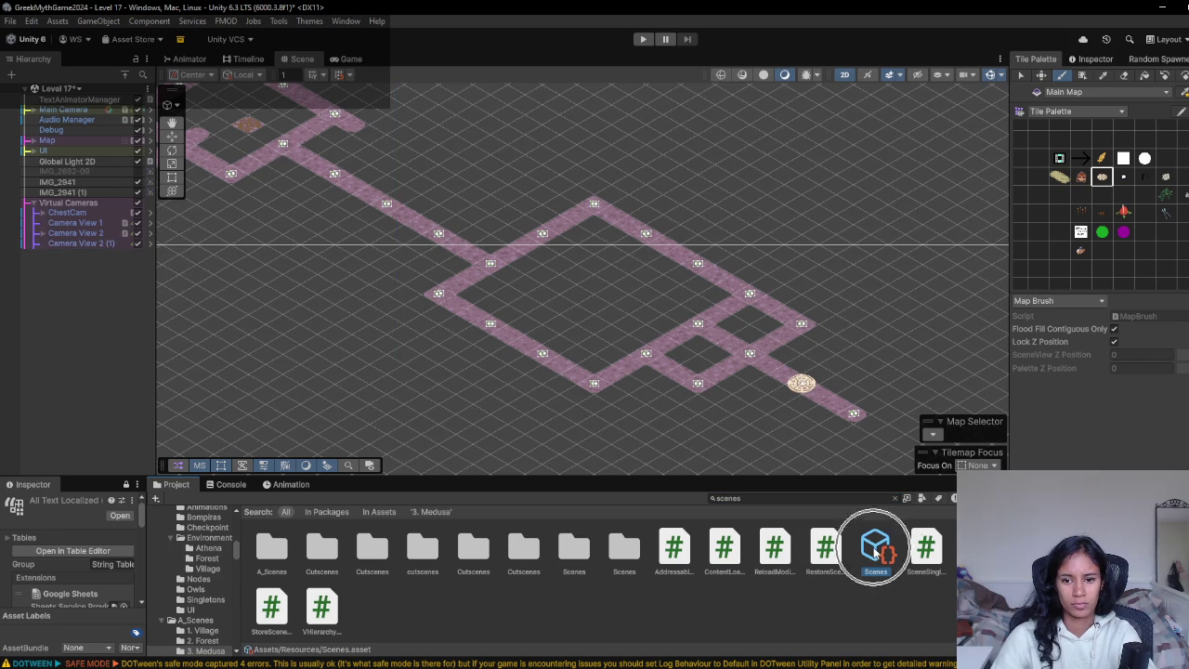
{"action": "left_click", "coordinate": [1093, 59]}
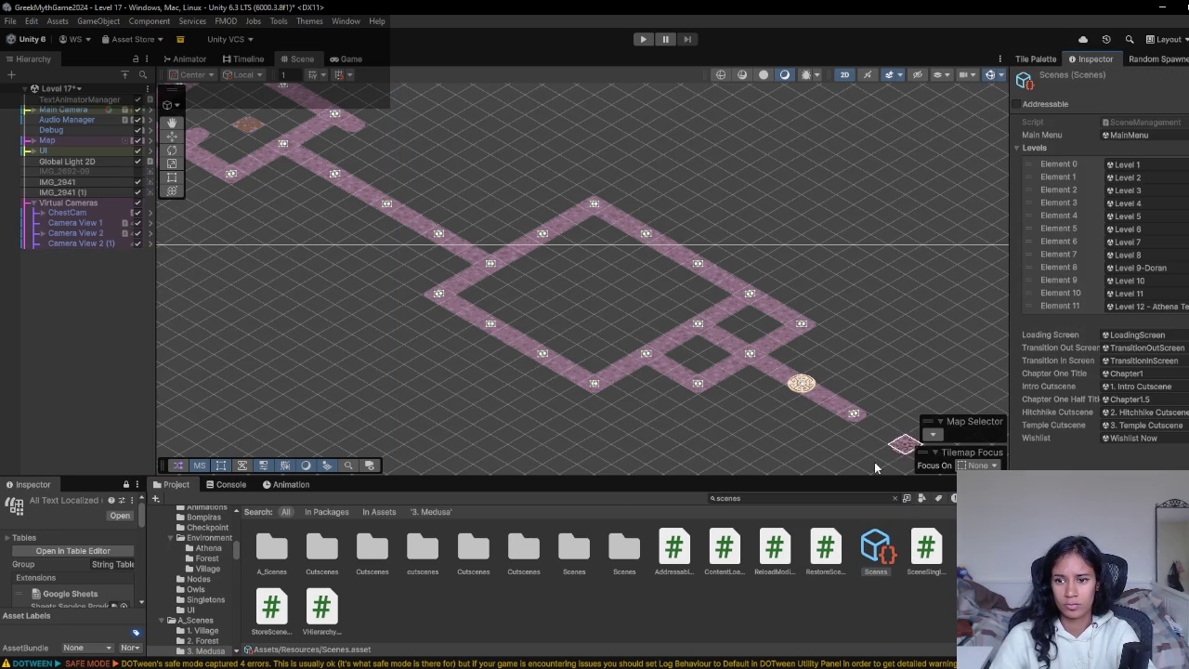
{"action": "key", "text": "ctrl+d"}
{"action": "key", "text": "ctrl+d"}
{"action": "key", "text": "ctrl+d"}
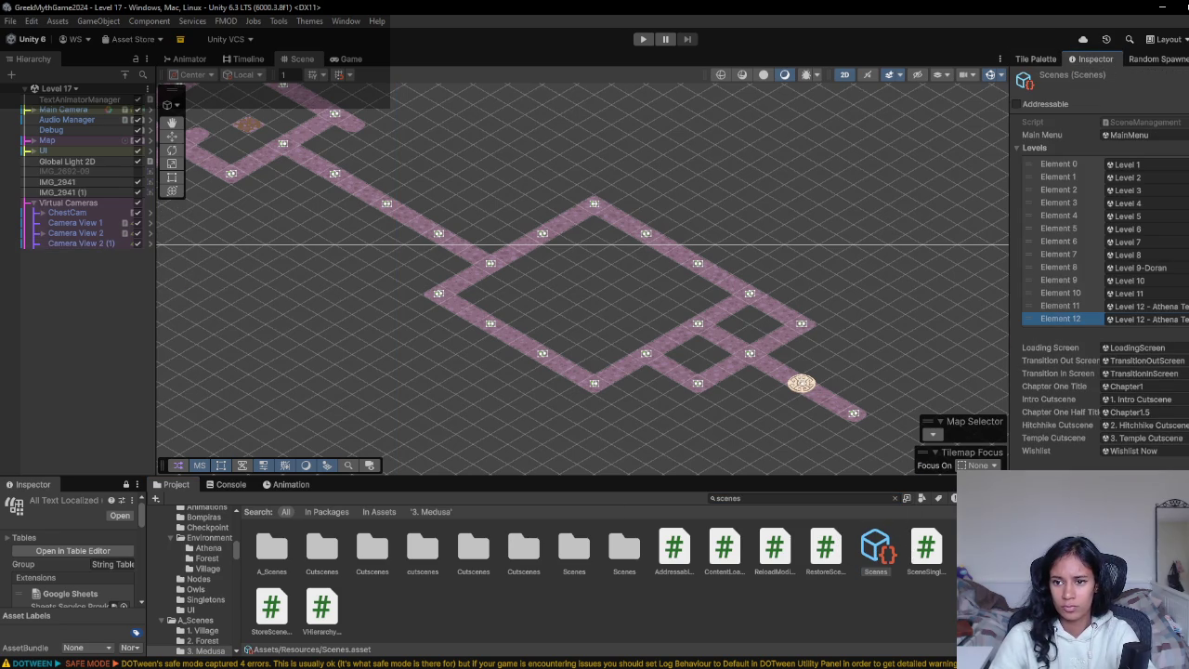
{"action": "key", "text": "ctrl+d"}
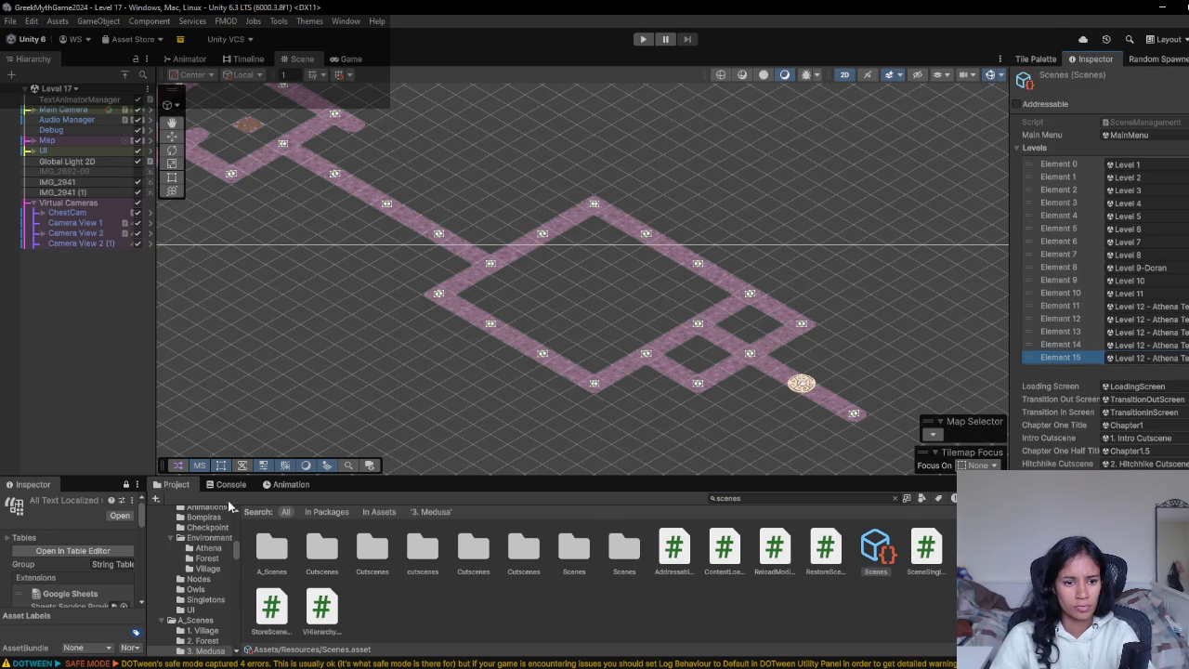
- Reveal Level 17's scene file, reselect the Scenes asset, and select its last slot, Element 15
{"action": "left_click", "coordinate": [147, 88]}
{"action": "left_click", "coordinate": [195, 210]}
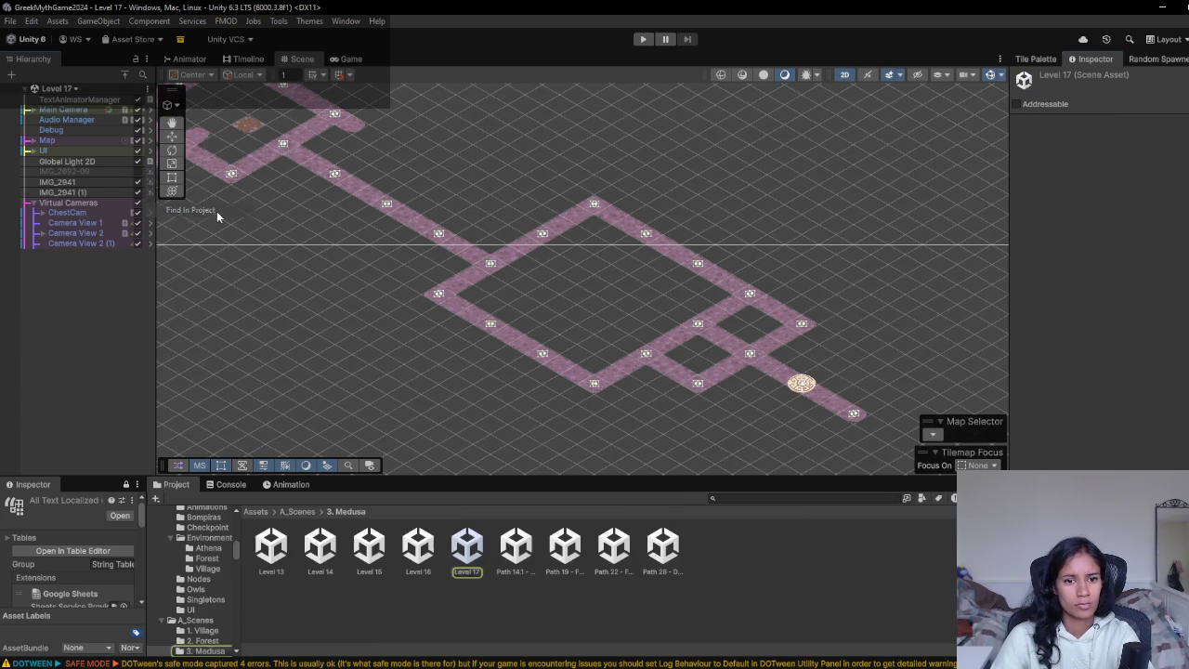
{"action": "left_click", "coordinate": [821, 499]}
{"action": "type", "text": "scne"}
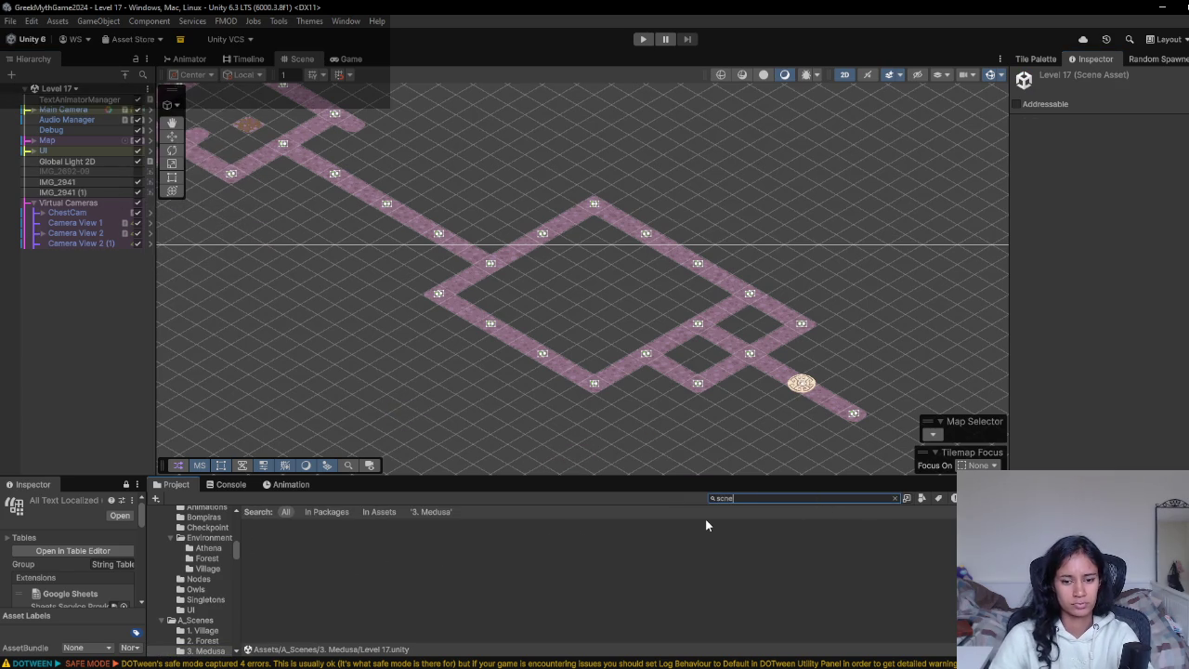
{"action": "key", "text": "BackSpace"}
{"action": "type", "text": "enes"}
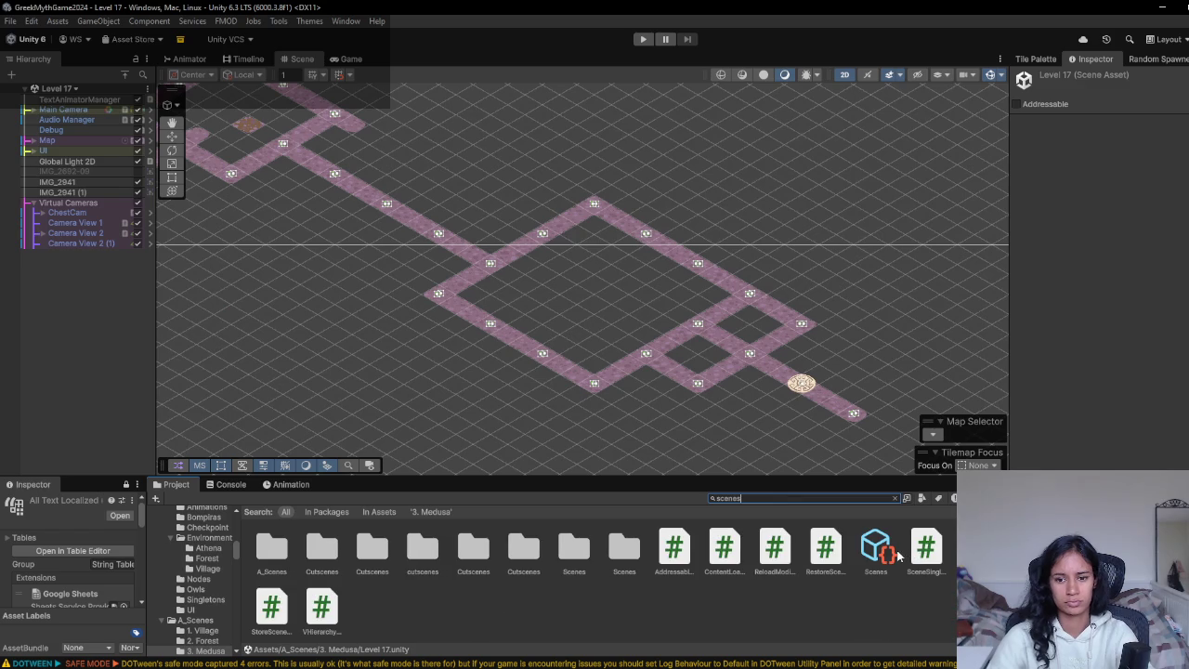
{"action": "left_click", "coordinate": [875, 548]}
{"action": "left_click", "coordinate": [1093, 358]}
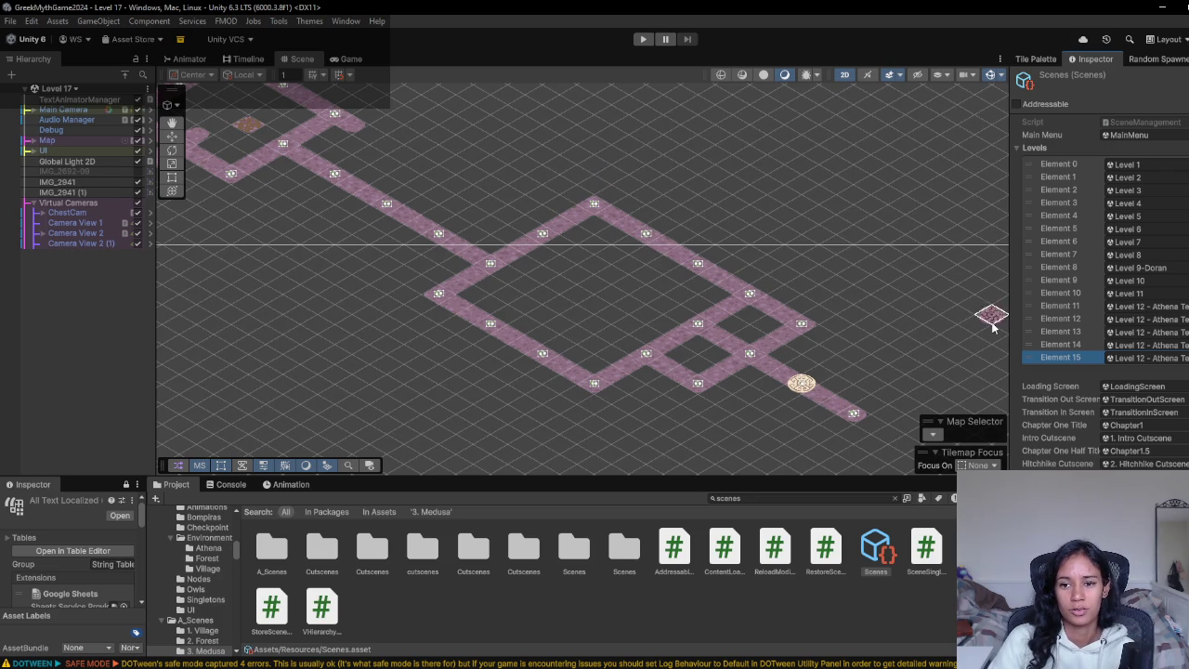
{"action": "left_click_drag", "start_coordinate": [1004, 324], "coordinate": [991, 325]}
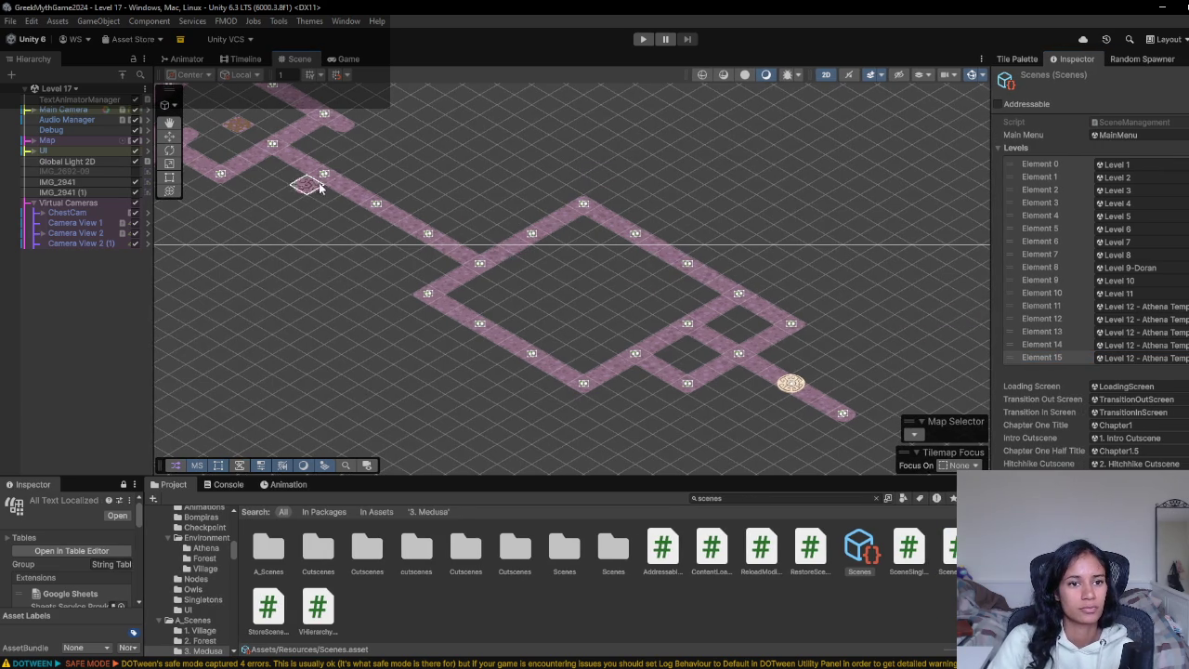
- Erase stray road tiles, including one on the right-hand loop
{"action": "left_click_drag", "start_coordinate": [324, 177], "coordinate": [611, 319]}
{"action": "left_click", "coordinate": [1017, 59]}
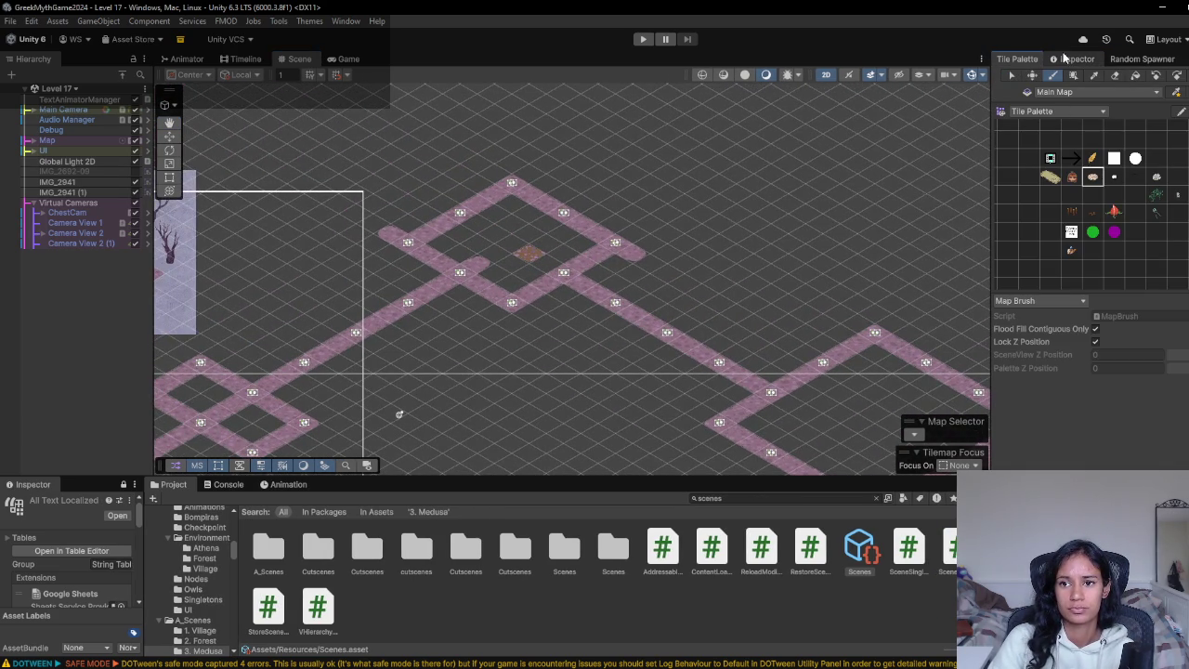
{"action": "left_click", "coordinate": [1115, 75]}
{"action": "left_click", "coordinate": [631, 254]}
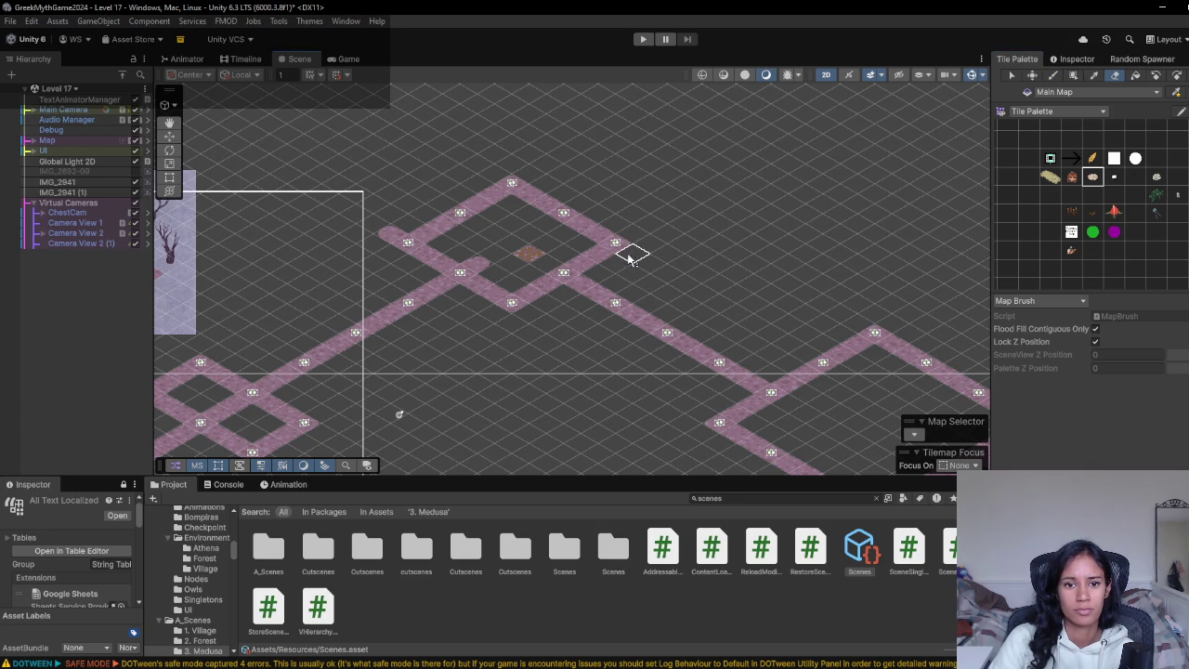
{"action": "mouse_move", "coordinate": [288, 316]}
{"action": "left_mouse_down"}
{"action": "mouse_move", "coordinate": [322, 300]}
{"action": "mouse_move", "coordinate": [564, 297]}
{"action": "left_mouse_up"}
{"action": "mouse_move", "coordinate": [700, 399]}
{"action": "left_mouse_down"}
{"action": "mouse_move", "coordinate": [857, 340]}
{"action": "mouse_move", "coordinate": [478, 334]}
{"action": "mouse_move", "coordinate": [467, 316]}
{"action": "left_mouse_up"}
{"action": "mouse_move", "coordinate": [756, 252]}
{"action": "left_mouse_down"}
{"action": "mouse_move", "coordinate": [666, 288]}
{"action": "mouse_move", "coordinate": [845, 314]}
{"action": "left_mouse_up"}
{"action": "left_click", "coordinate": [860, 323], "text": "shift"}
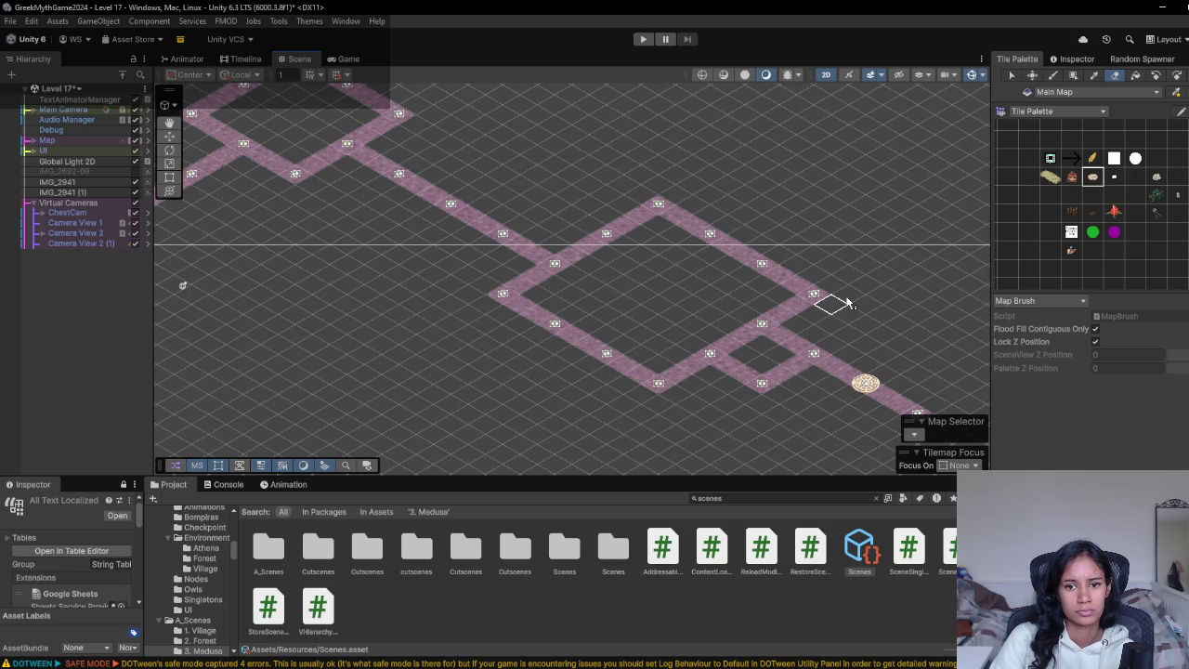
- Paint road tiles inside the left and inner diamonds so their centres form crossed paths
{"action": "left_click", "coordinate": [1051, 195]}
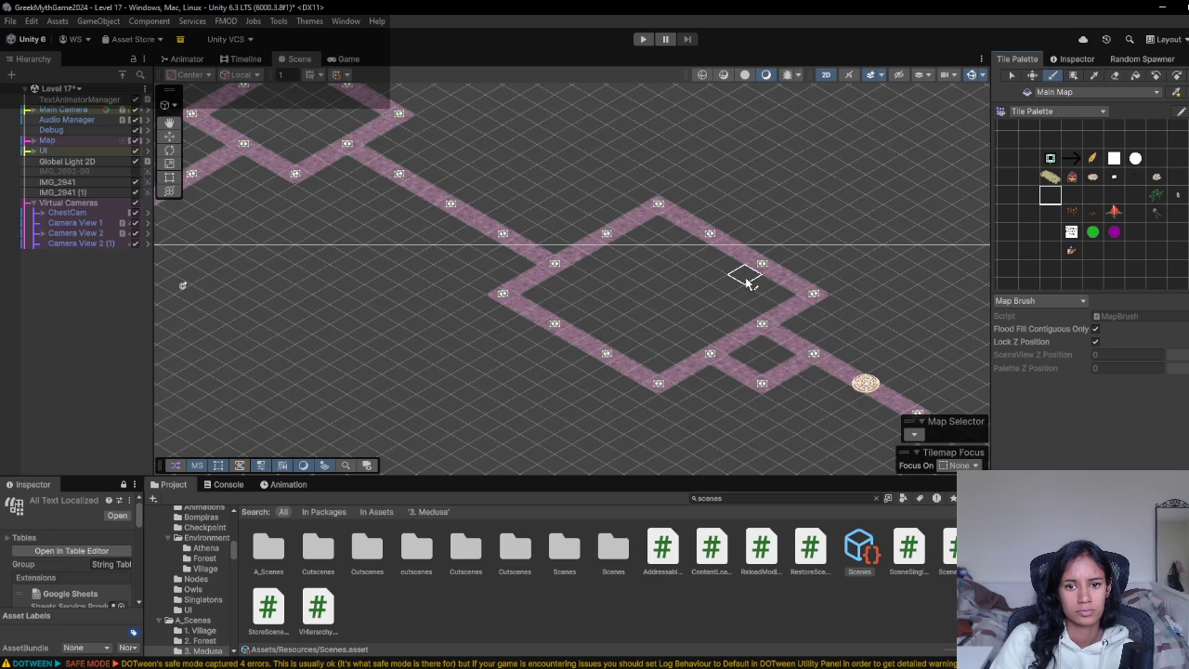
{"action": "mouse_move", "coordinate": [565, 265]}
{"action": "left_mouse_down"}
{"action": "mouse_move", "coordinate": [605, 294]}
{"action": "mouse_move", "coordinate": [565, 316]}
{"action": "left_mouse_up"}
{"action": "key", "text": "Left"}
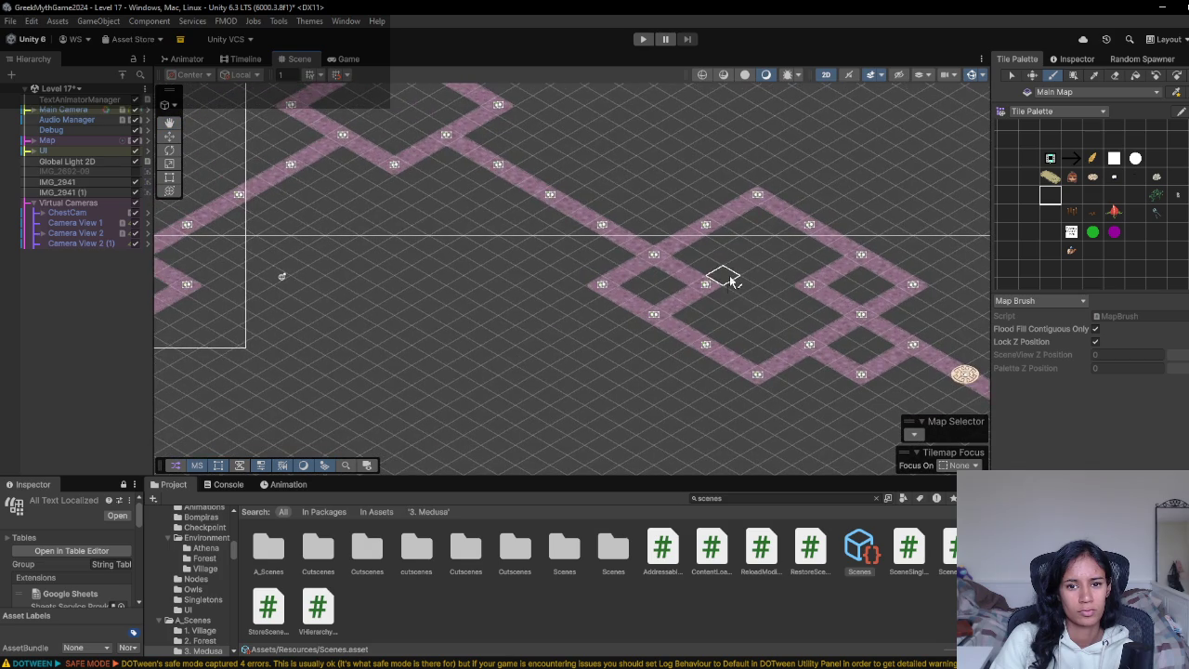
{"action": "mouse_move", "coordinate": [755, 264]}
{"action": "left_mouse_down"}
{"action": "mouse_move", "coordinate": [760, 273]}
{"action": "mouse_move", "coordinate": [723, 281]}
{"action": "left_mouse_up"}
{"action": "key", "text": "Right"}
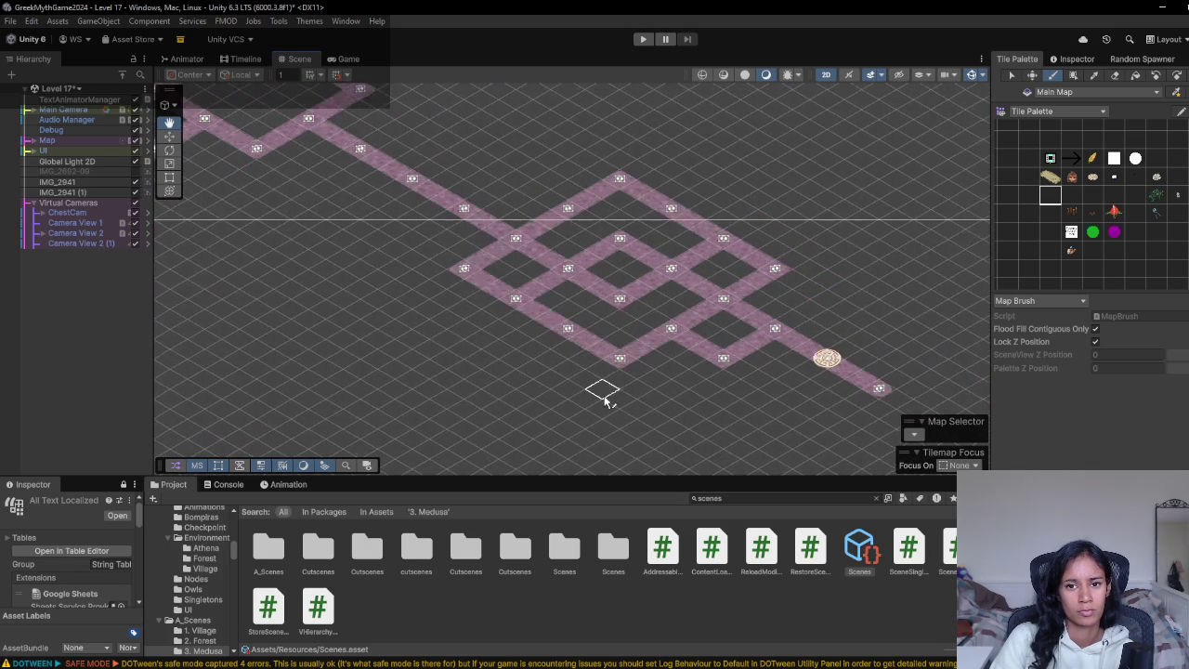
{"action": "scroll", "coordinate": [569, 388], "scroll_direction": "down", "scroll_amount": 2}
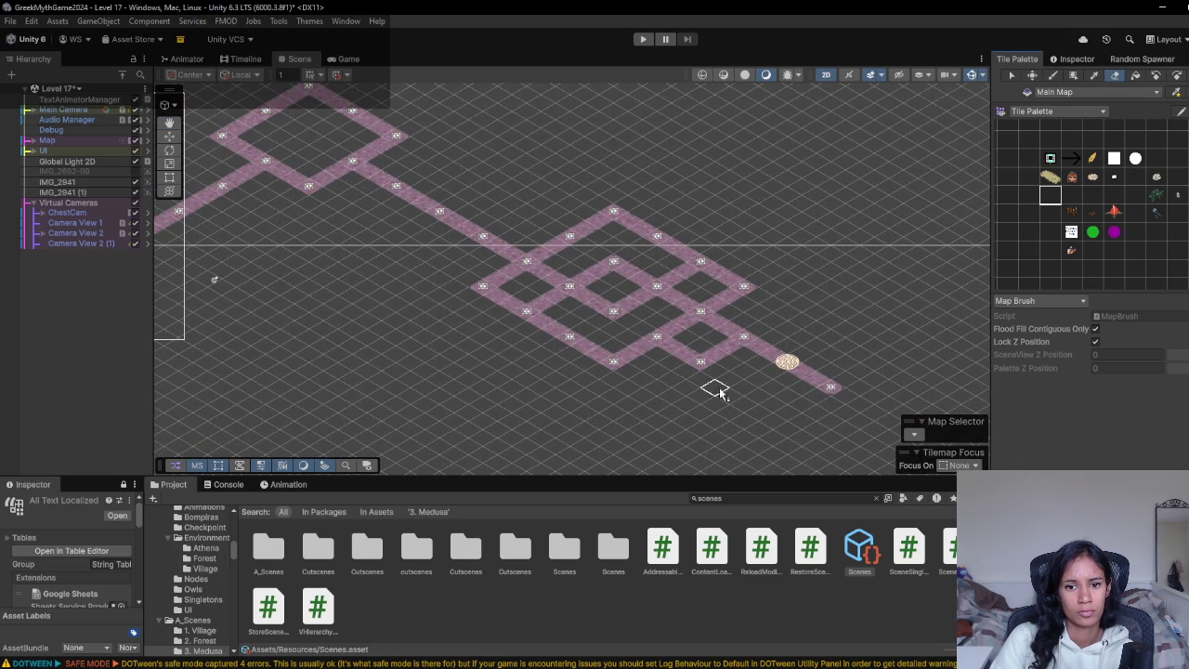
{"action": "key", "text": "Left"}
{"action": "key", "text": "Up"}
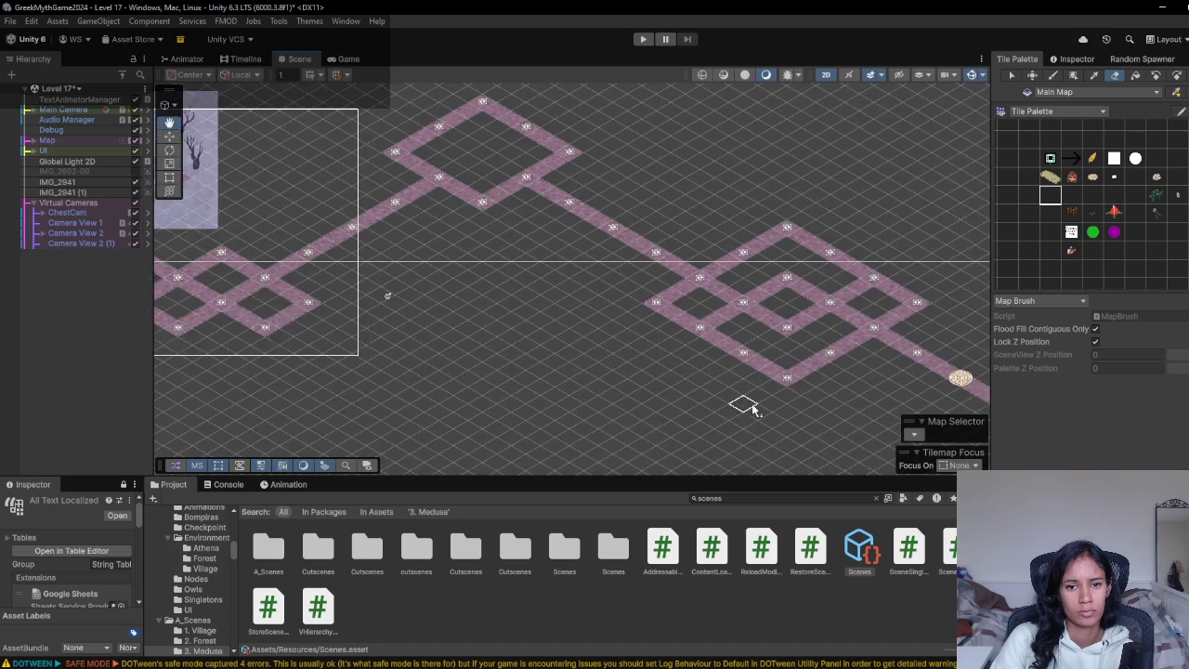
{"action": "scroll", "coordinate": [669, 326], "scroll_direction": "up", "scroll_amount": 5}
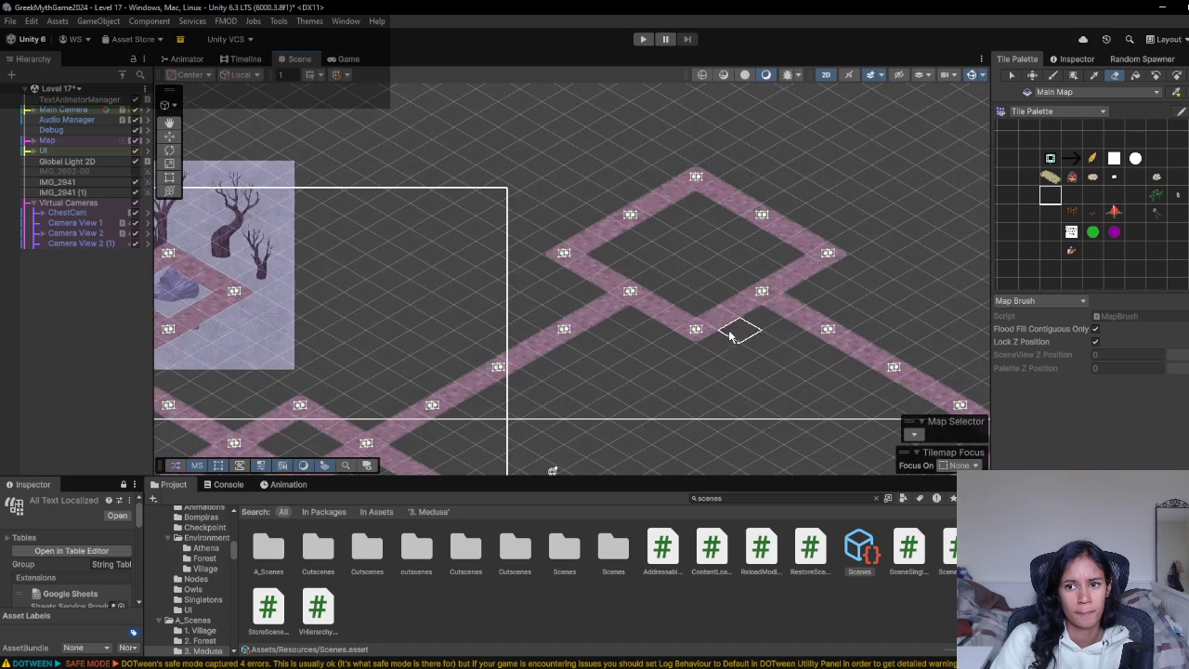
{"action": "left_click", "coordinate": [1071, 196]}
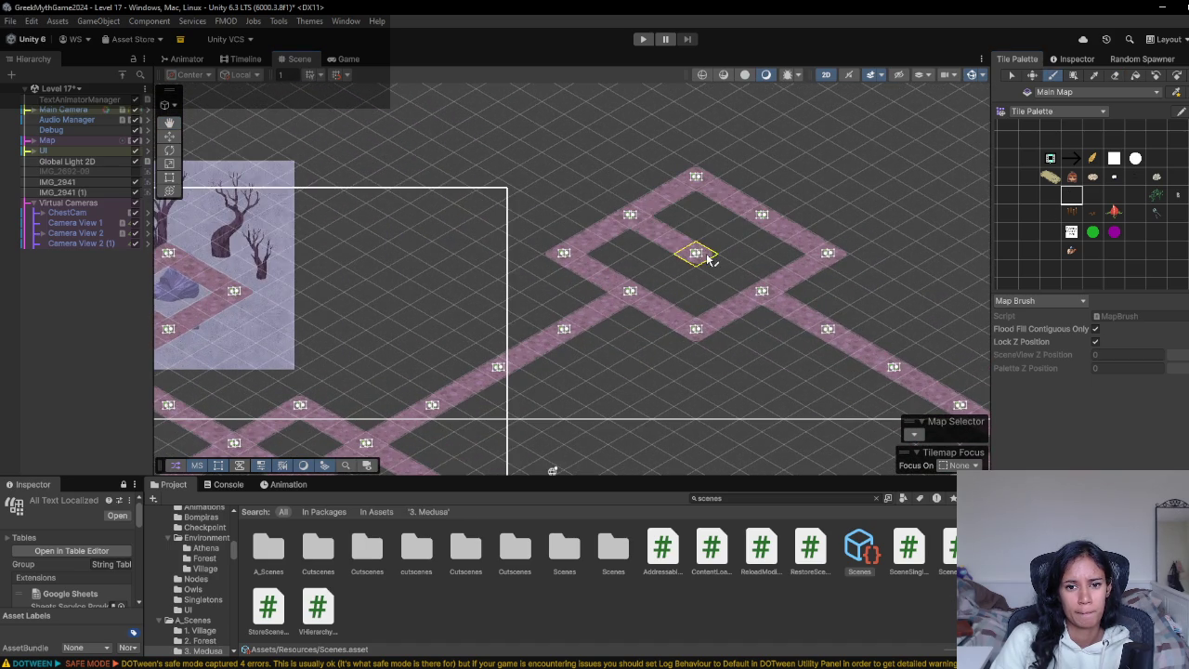
{"action": "mouse_move", "coordinate": [666, 277]}
{"action": "left_mouse_down"}
{"action": "mouse_move", "coordinate": [712, 263]}
{"action": "mouse_move", "coordinate": [734, 240]}
{"action": "left_mouse_up"}
- Pan around the road map to review the crossed-diamond layout
{"action": "scroll", "coordinate": [591, 317], "scroll_direction": "down", "scroll_amount": 5}
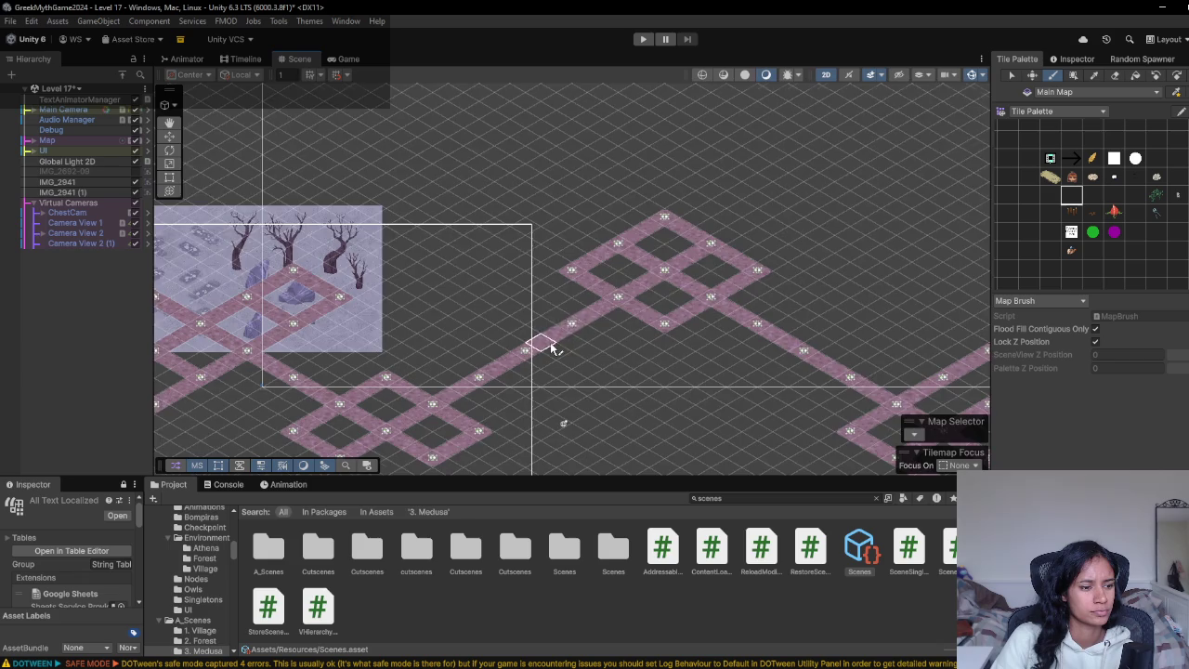
{"action": "left_click_drag", "start_coordinate": [561, 290], "coordinate": [650, 288]}
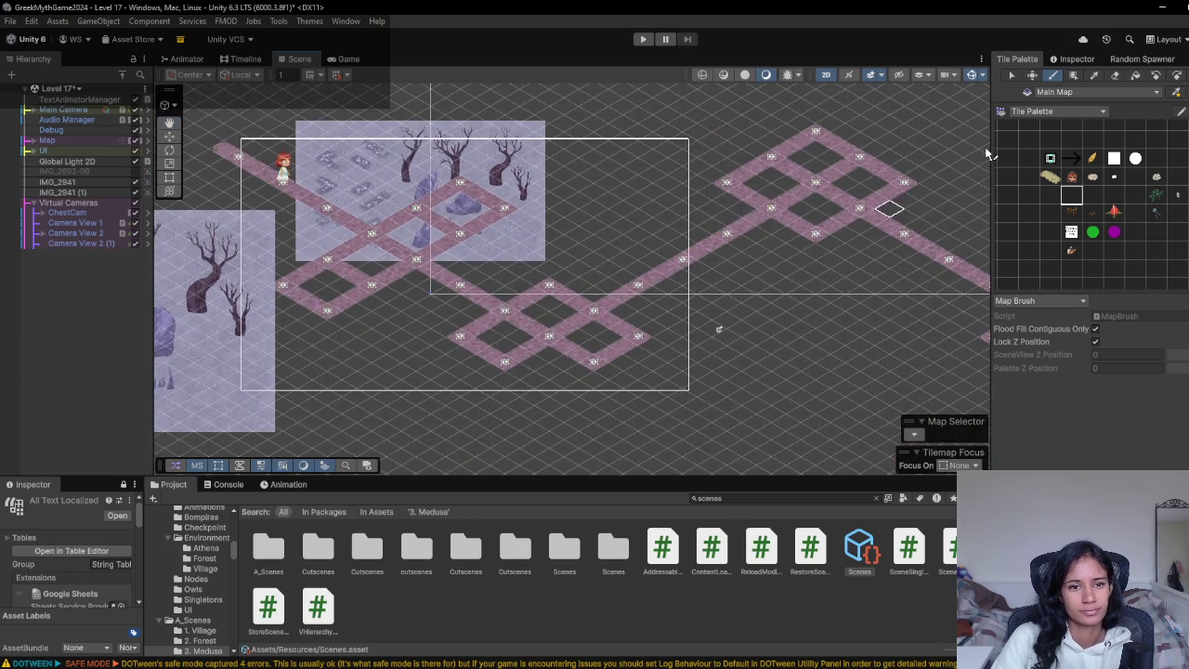
{"action": "mouse_move", "coordinate": [816, 310]}
{"action": "left_mouse_down"}
{"action": "mouse_move", "coordinate": [610, 347]}
{"action": "mouse_move", "coordinate": [486, 263]}
{"action": "mouse_move", "coordinate": [343, 257]}
{"action": "mouse_move", "coordinate": [451, 293]}
{"action": "left_mouse_up"}
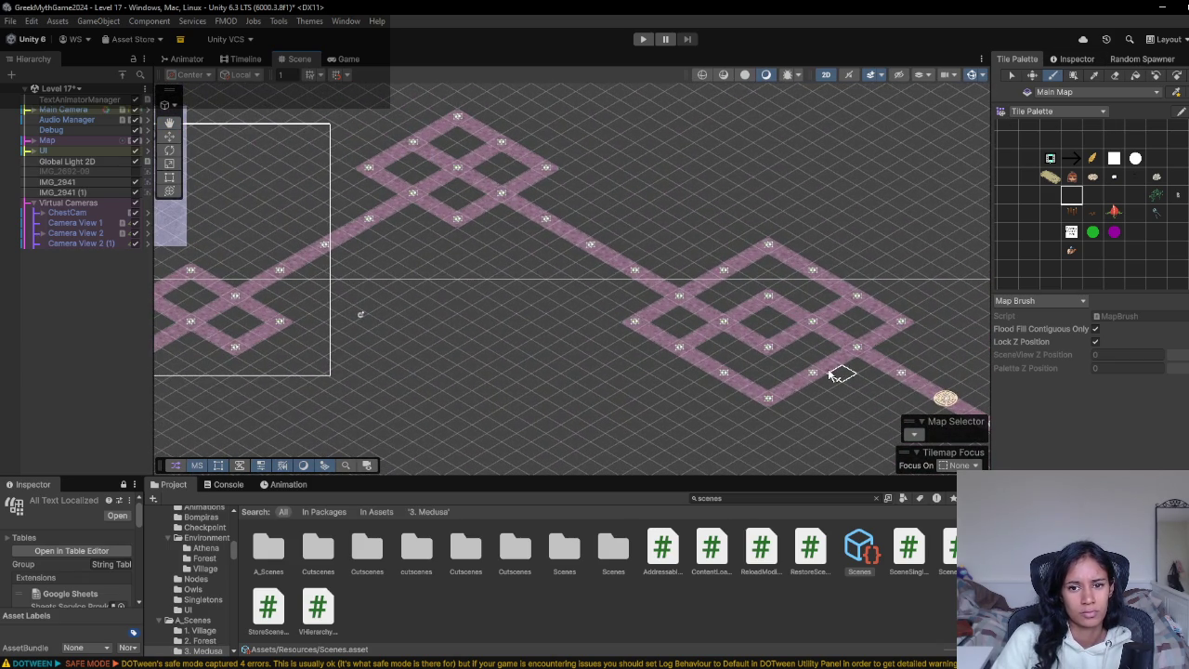
{"action": "left_click_drag", "start_coordinate": [544, 353], "coordinate": [424, 320]}
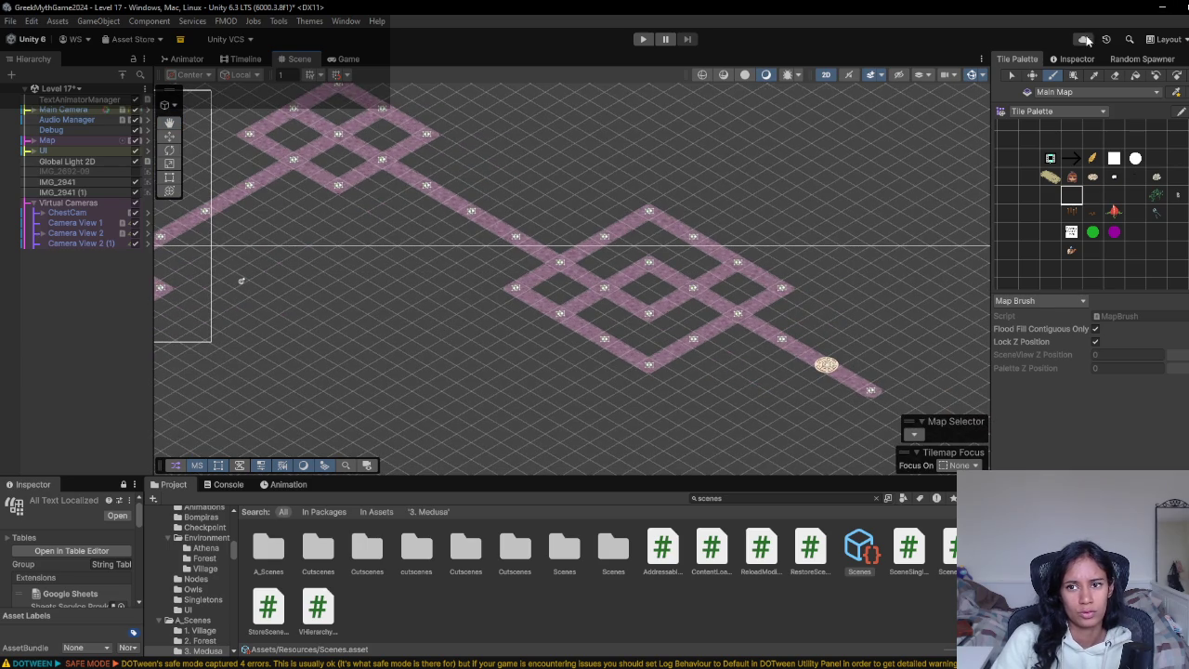
{"action": "left_click", "coordinate": [1076, 58]}
{"action": "left_click", "coordinate": [1011, 61]}
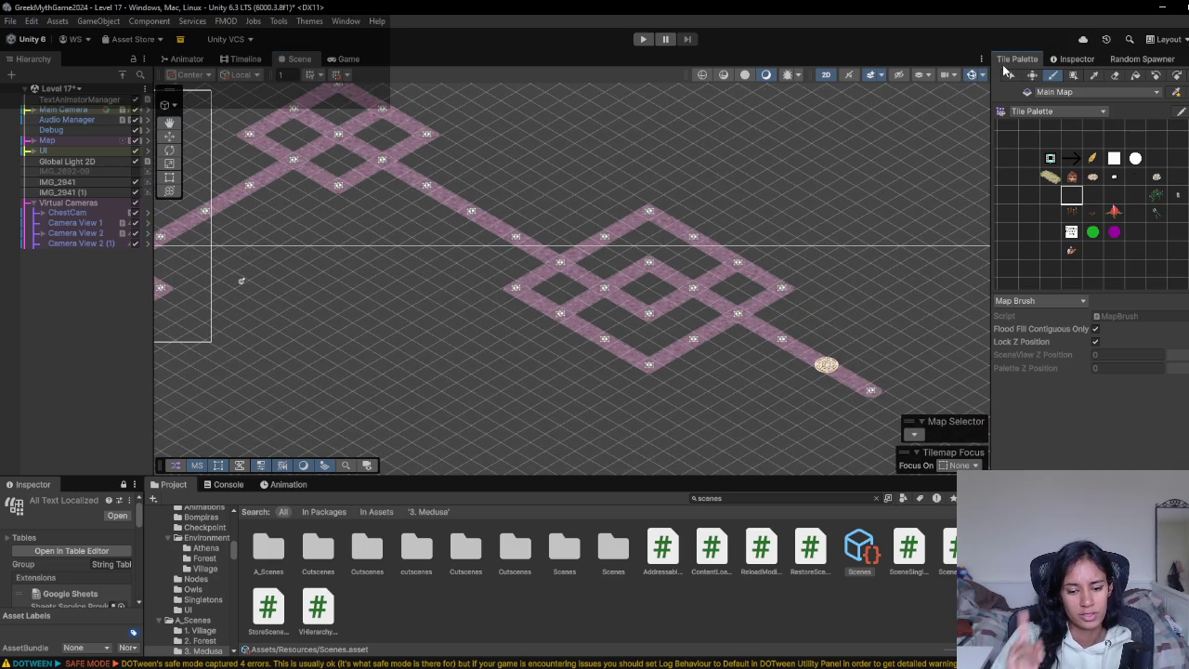
{"action": "mouse_move", "coordinate": [291, 280]}
{"action": "left_mouse_down"}
{"action": "mouse_move", "coordinate": [545, 307]}
{"action": "mouse_move", "coordinate": [645, 399]}
{"action": "mouse_move", "coordinate": [496, 310]}
{"action": "mouse_move", "coordinate": [546, 277]}
{"action": "left_mouse_up"}
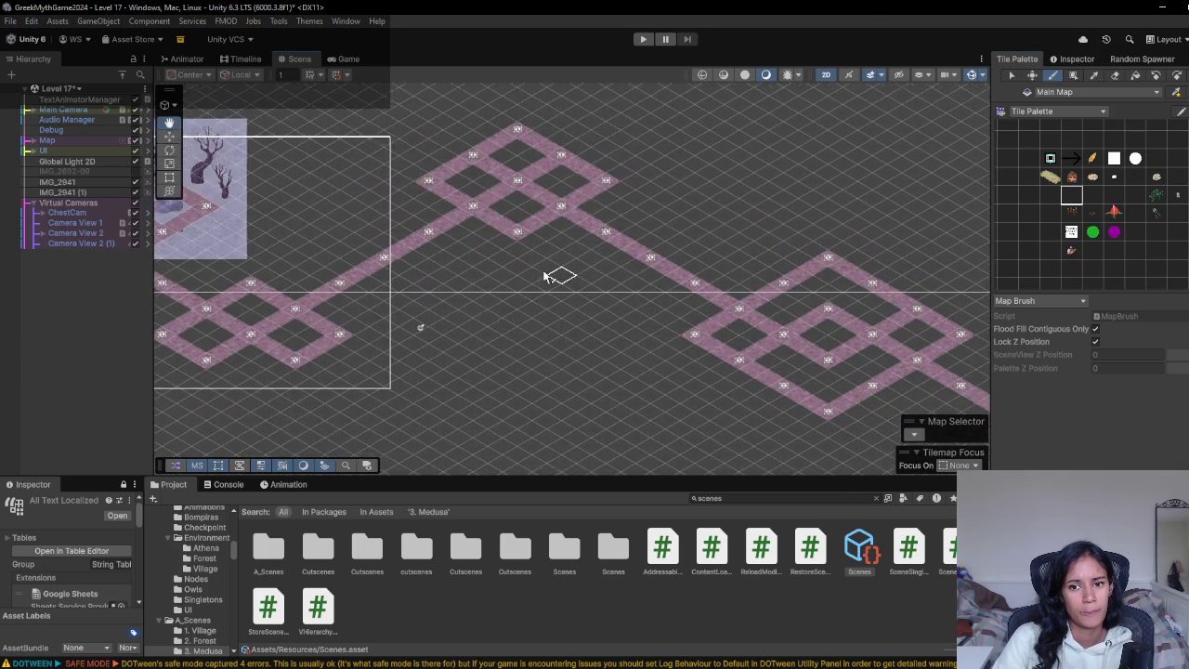
{"action": "key", "text": "Right"}
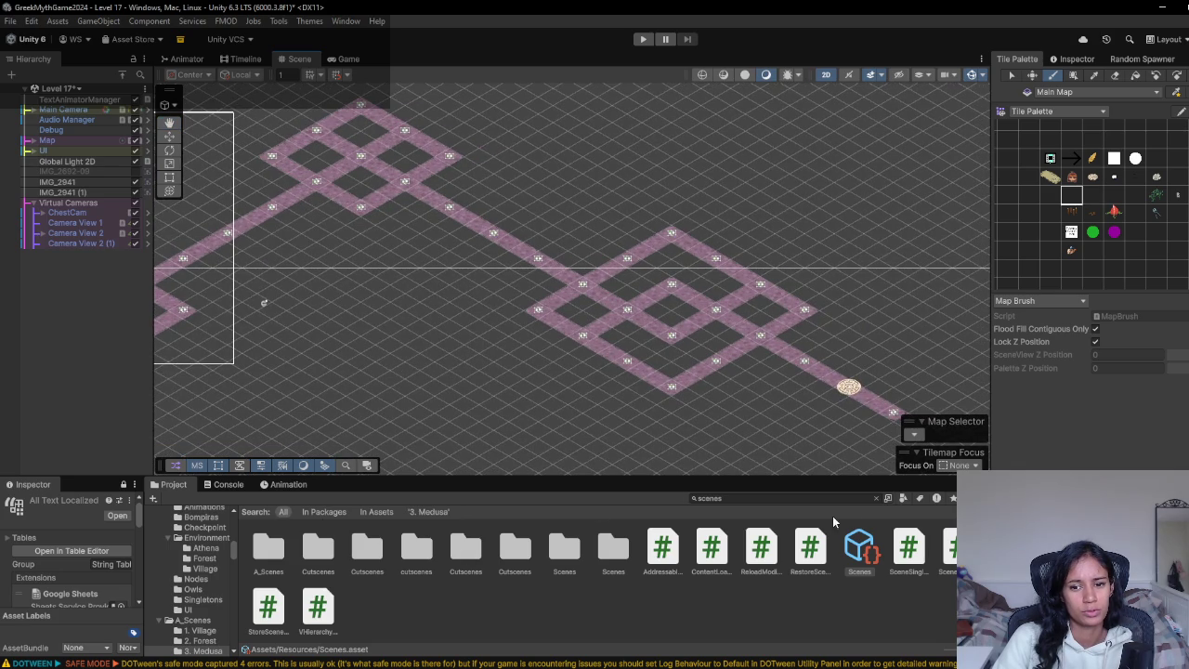
- Show the Scenes asset's Levels list and reveal the Medusa scene files via Level 17's Find In Project
{"action": "left_click", "coordinate": [1076, 58]}
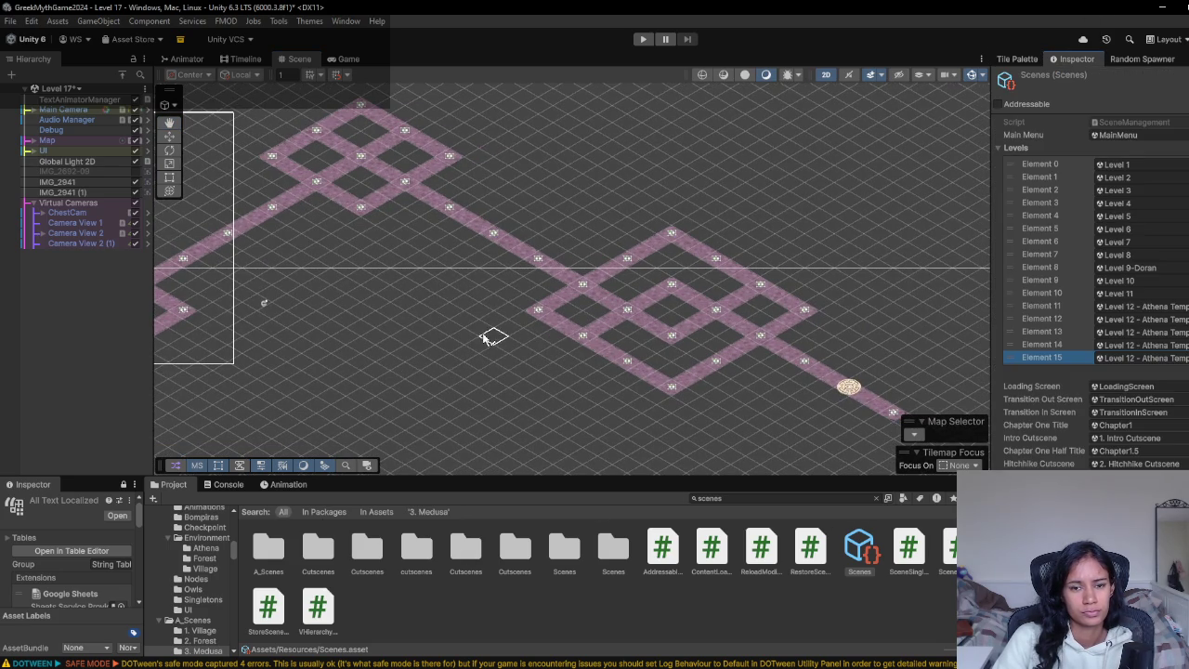
{"action": "left_click", "coordinate": [144, 89]}
{"action": "left_click", "coordinate": [205, 211]}
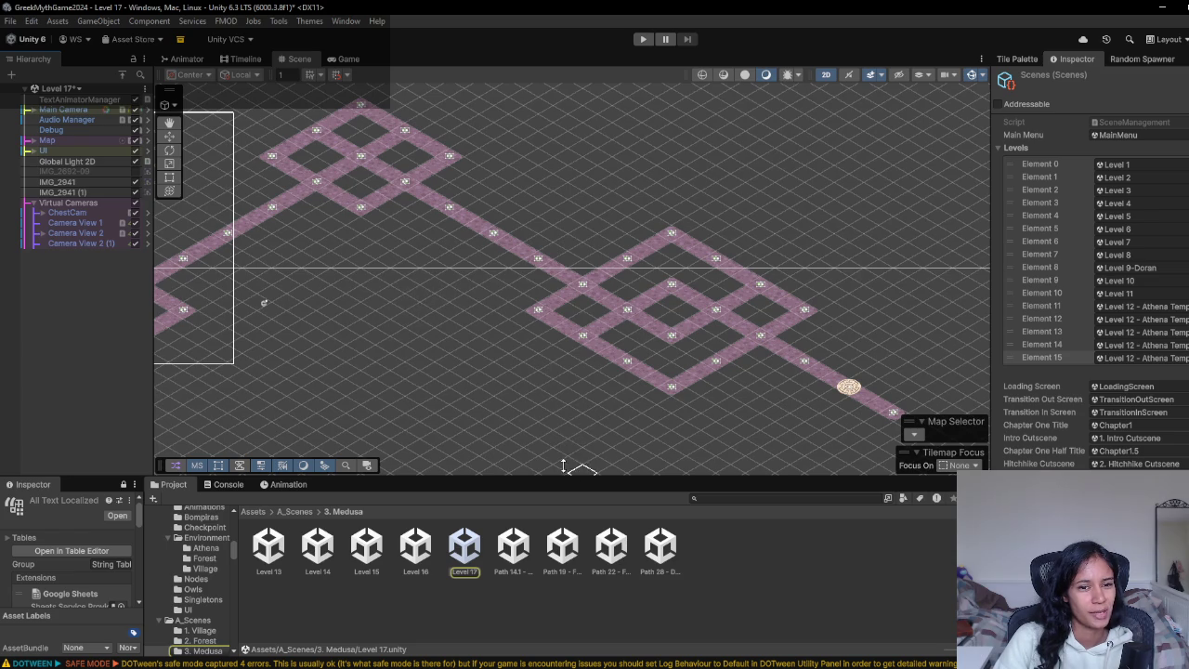
{"action": "mouse_move", "coordinate": [376, 287]}
{"action": "left_mouse_down"}
{"action": "mouse_move", "coordinate": [579, 332]}
{"action": "mouse_move", "coordinate": [583, 310]}
{"action": "left_mouse_up"}
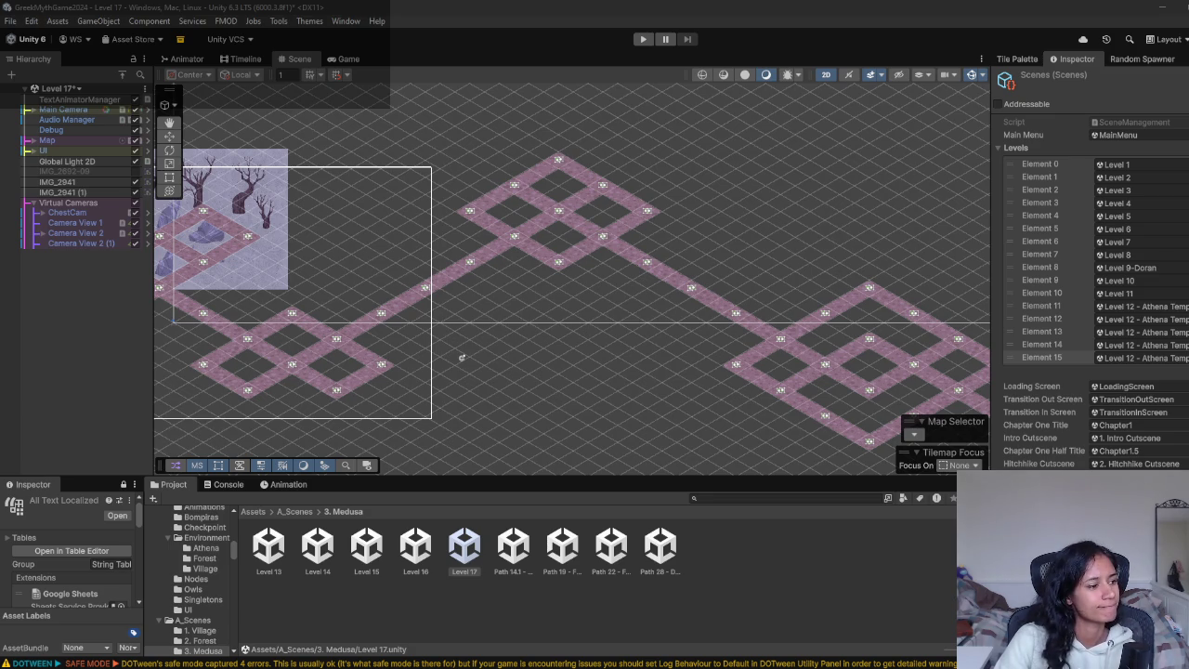
{"action": "scroll", "coordinate": [483, 311], "scroll_direction": "up", "scroll_amount": 2}
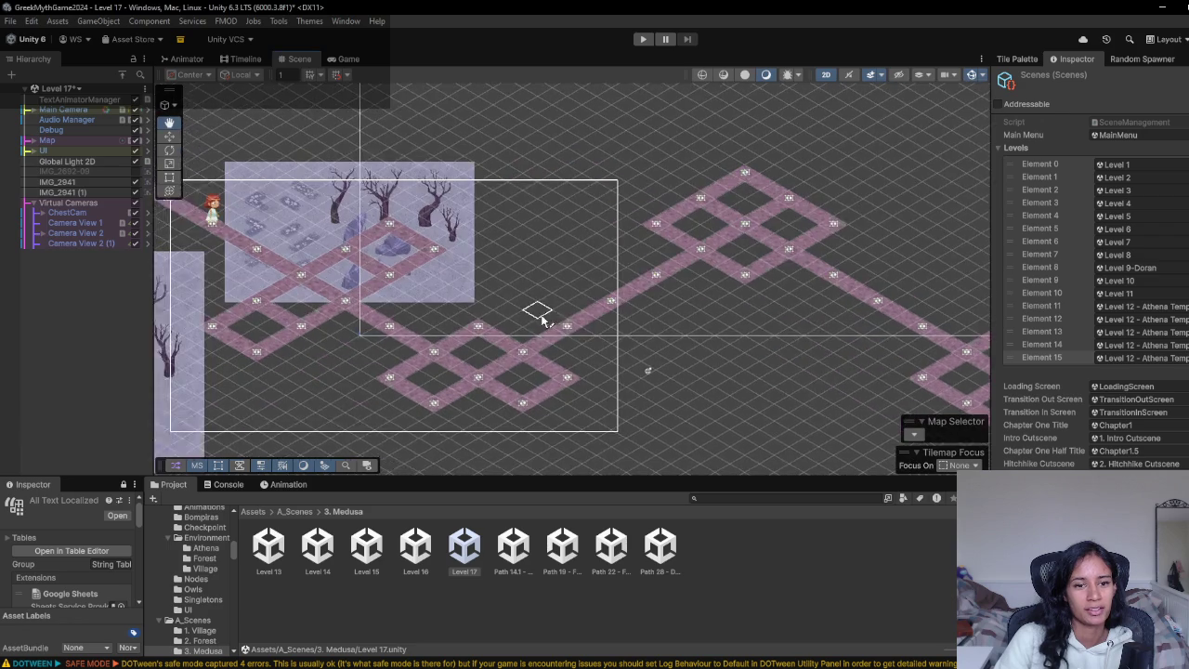
{"action": "scroll", "coordinate": [550, 334], "scroll_direction": "down", "scroll_amount": 2}
{"action": "scroll", "coordinate": [551, 338], "scroll_direction": "left", "scroll_amount": 2}
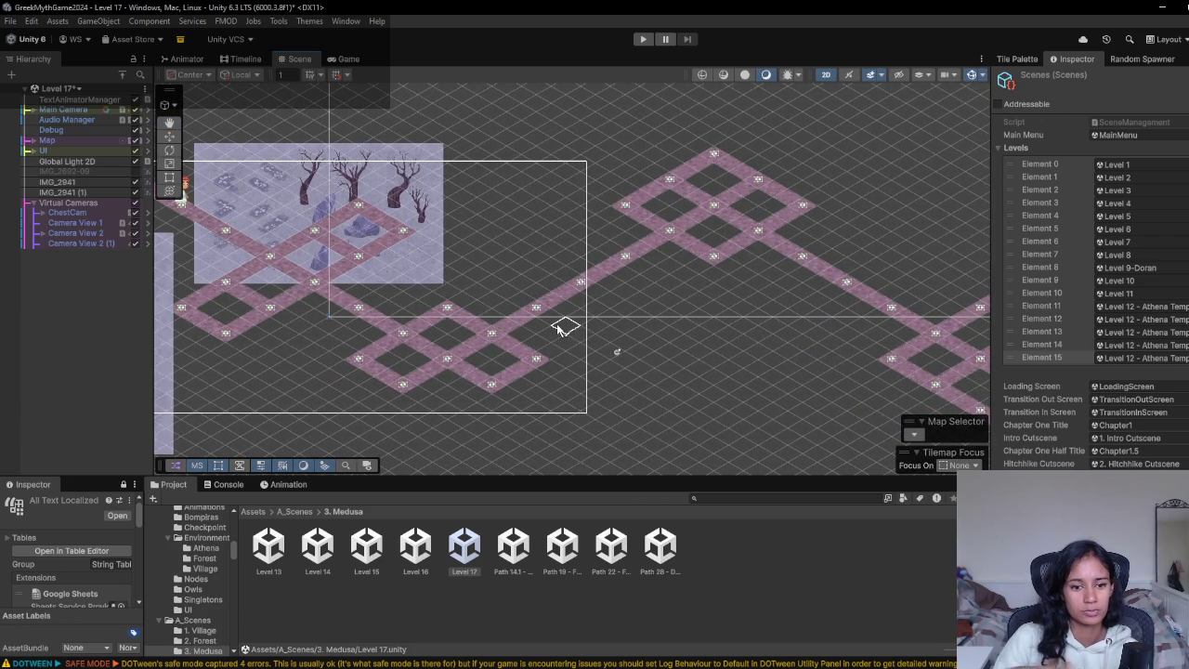
{"action": "scroll", "coordinate": [771, 287], "scroll_direction": "right", "scroll_amount": 2}
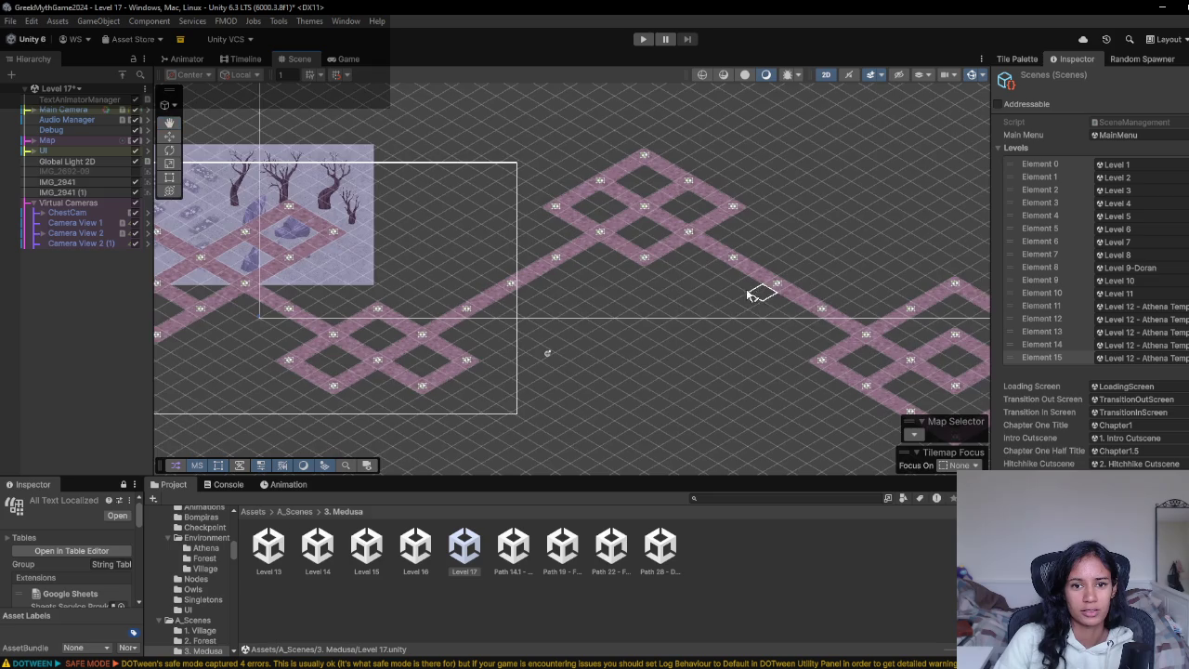
- Drag the Level 13, 14, 15, 16 and 17 scenes into Levels list Elements 13 onward
{"action": "scroll", "coordinate": [706, 288], "scroll_direction": "left", "scroll_amount": 4}
{"action": "scroll", "coordinate": [656, 288], "scroll_direction": "up", "scroll_amount": 1}
{"action": "scroll", "coordinate": [716, 276], "scroll_direction": "up", "scroll_amount": 1}
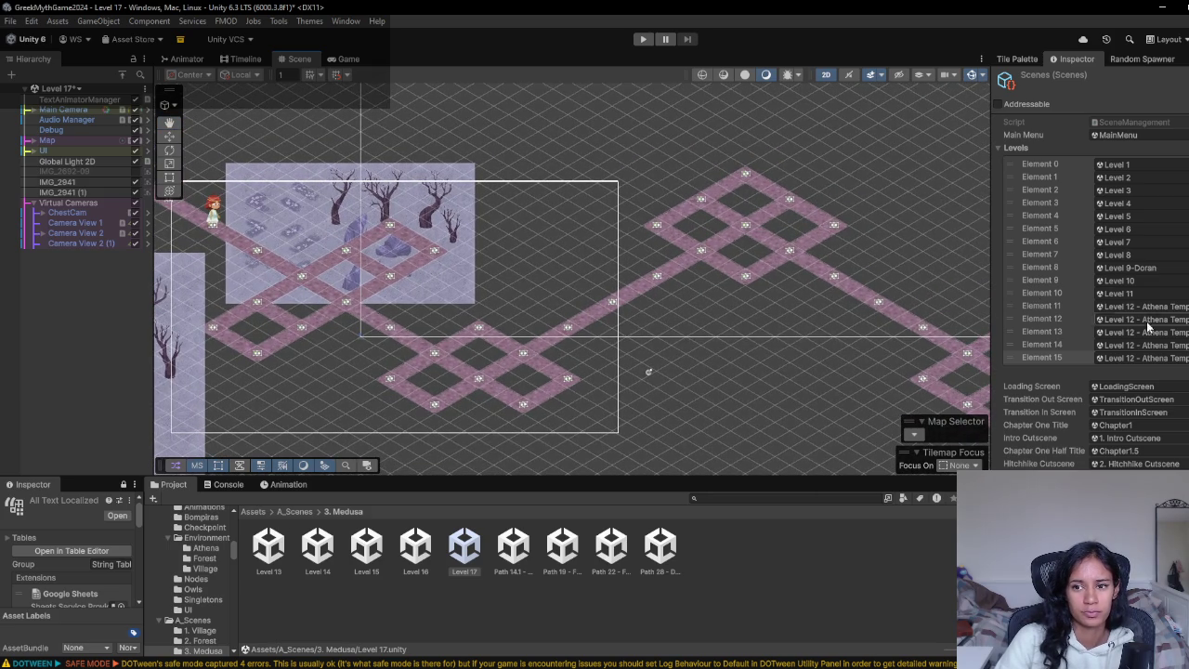
{"action": "mouse_move", "coordinate": [273, 559]}
{"action": "left_mouse_down"}
{"action": "mouse_move", "coordinate": [1143, 344]}
{"action": "mouse_move", "coordinate": [1143, 331]}
{"action": "left_mouse_up"}
{"action": "left_click_drag", "start_coordinate": [317, 548], "coordinate": [1145, 333]}
{"action": "mouse_move", "coordinate": [375, 557]}
{"action": "left_mouse_down"}
{"action": "mouse_move", "coordinate": [762, 437]}
{"action": "mouse_move", "coordinate": [1143, 344]}
{"action": "left_mouse_up"}
{"action": "mouse_move", "coordinate": [440, 558]}
{"action": "left_mouse_down"}
{"action": "mouse_move", "coordinate": [1134, 358]}
{"action": "mouse_move", "coordinate": [1124, 370]}
{"action": "left_mouse_up"}
{"action": "left_click_drag", "start_coordinate": [462, 561], "coordinate": [1160, 379]}
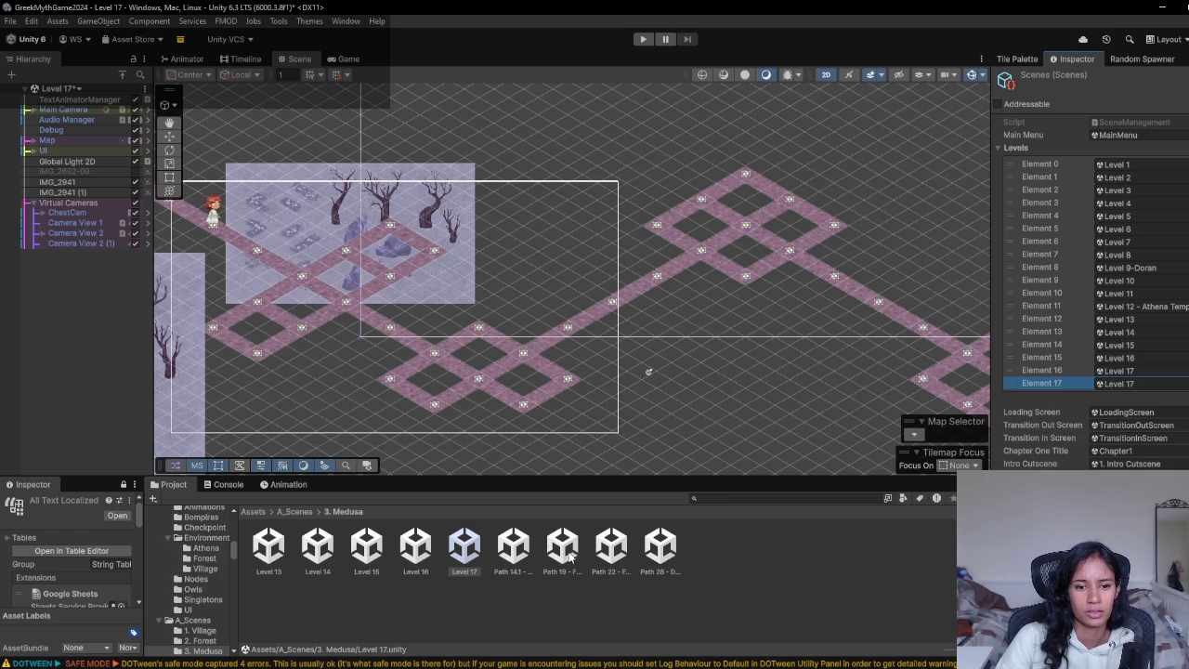
- Append Path 19 - Fates, Path 22 - Felix and Path 28 - Doran, then open Level 13, saving Level 17
{"action": "left_click_drag", "start_coordinate": [562, 558], "coordinate": [1152, 383]}
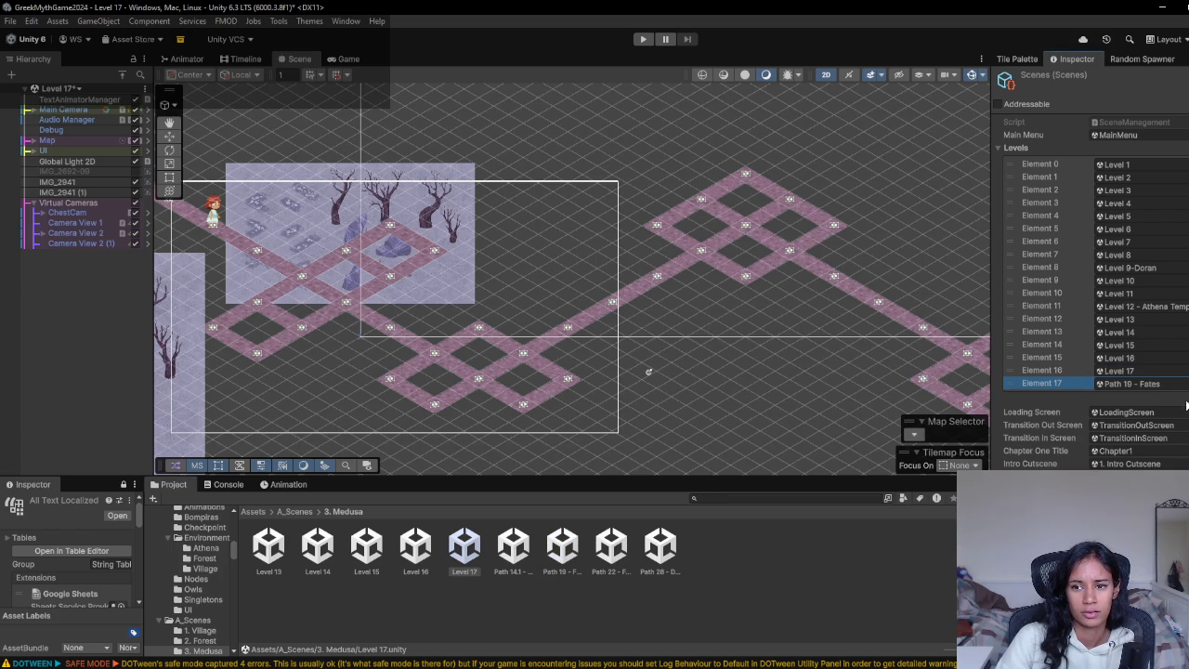
{"action": "key", "text": "ctrl+d"}
{"action": "left_click_drag", "start_coordinate": [612, 555], "coordinate": [1156, 405]}
{"action": "key", "text": "ctrl+d"}
{"action": "left_click_drag", "start_coordinate": [660, 556], "coordinate": [1178, 411]}
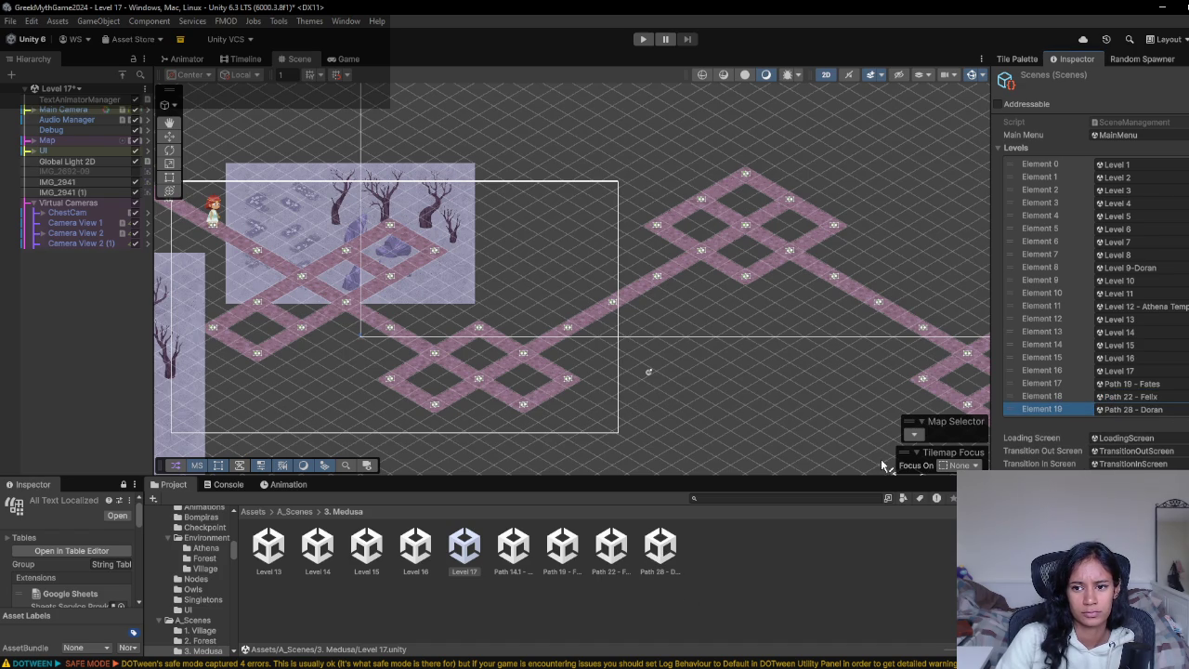
{"action": "double_click", "coordinate": [268, 549]}
{"action": "left_click", "coordinate": [585, 372]}
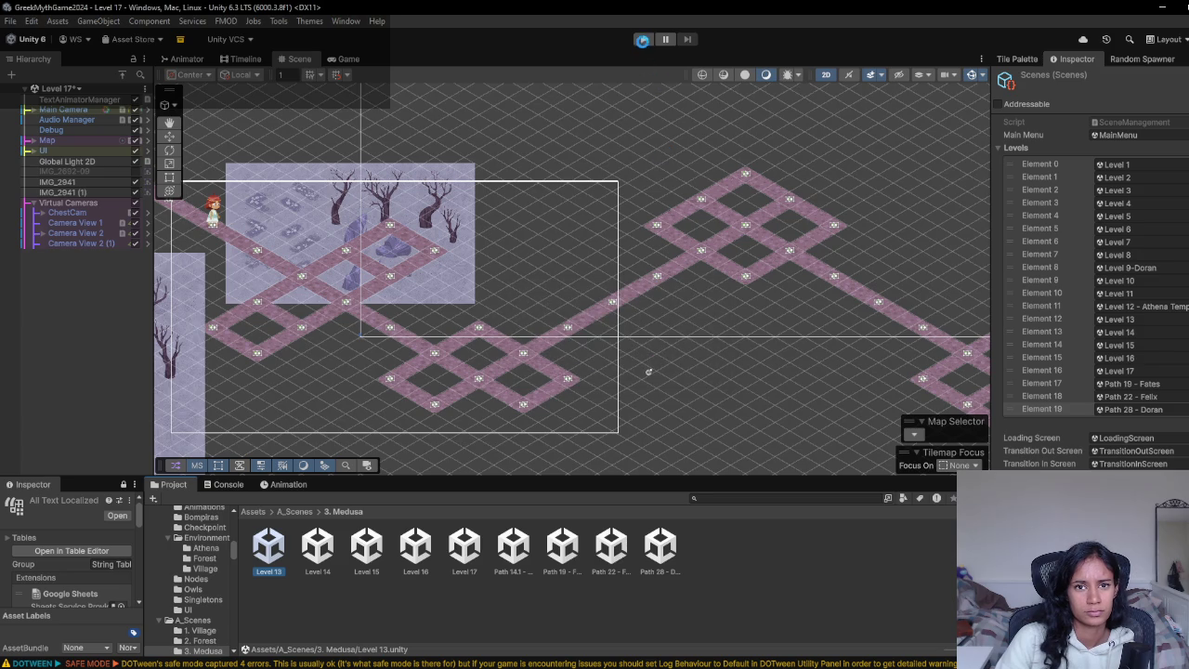
- Start Play mode from Level 13 and skip ahead to the next path section
{"action": "left_click", "coordinate": [644, 41]}
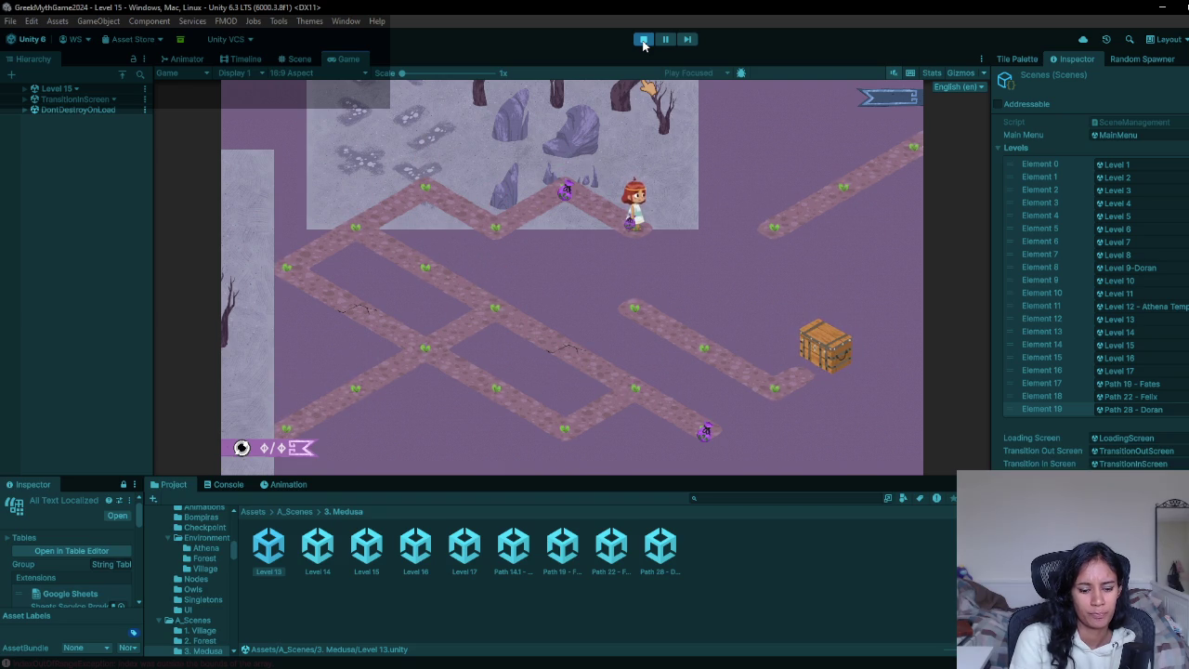
{"action": "key", "text": "Right"}
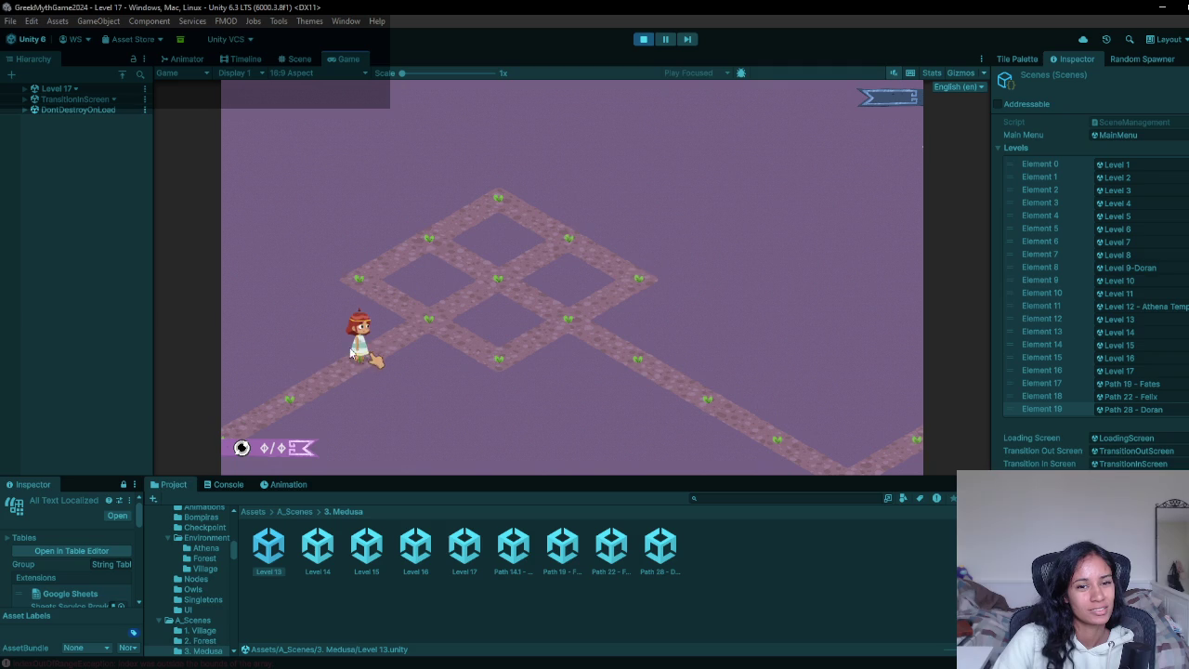
{"action": "mouse_move", "coordinate": [362, 668]}
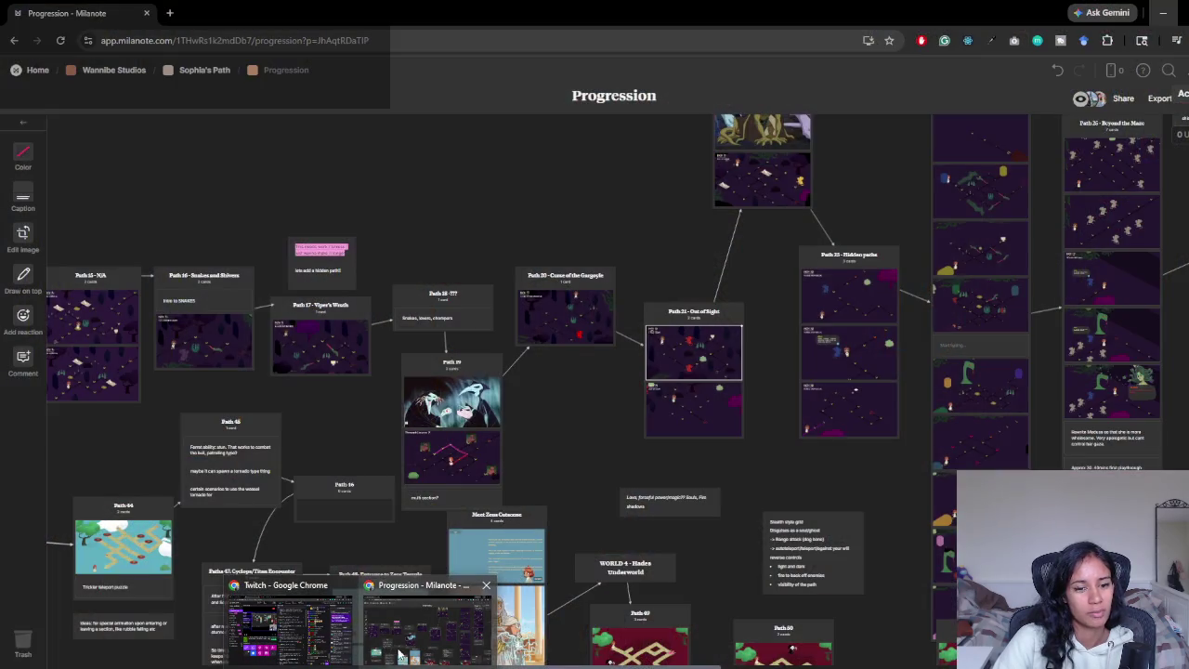
{"action": "mouse_move", "coordinate": [315, 640]}
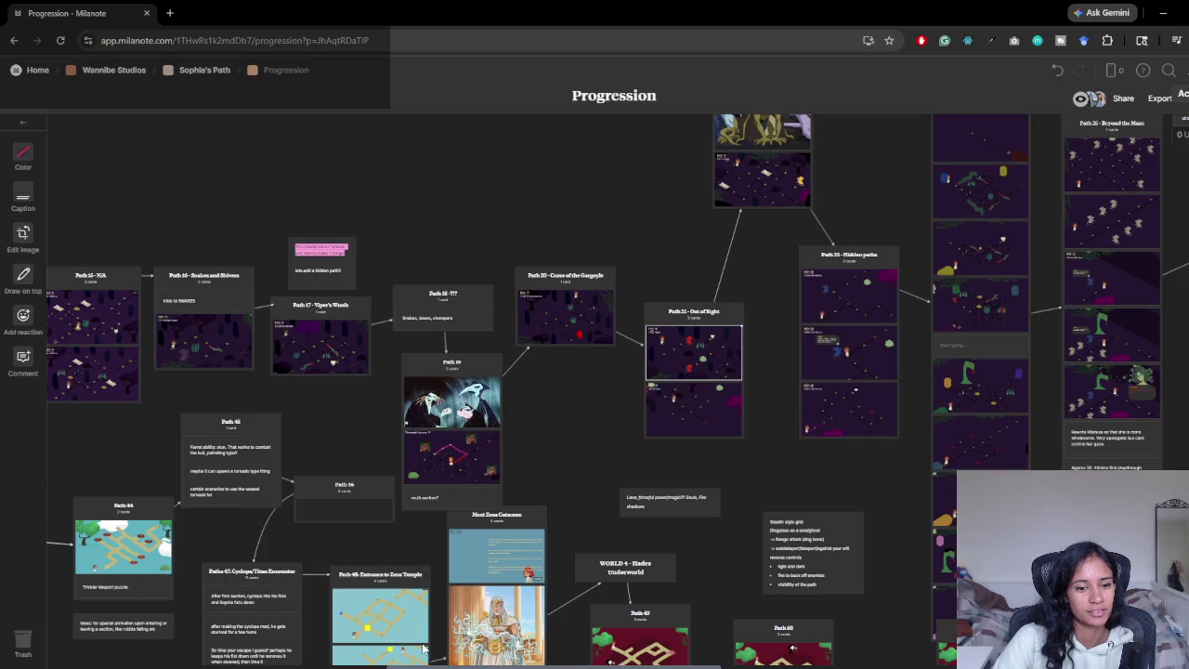
{"action": "left_click", "coordinate": [303, 648]}
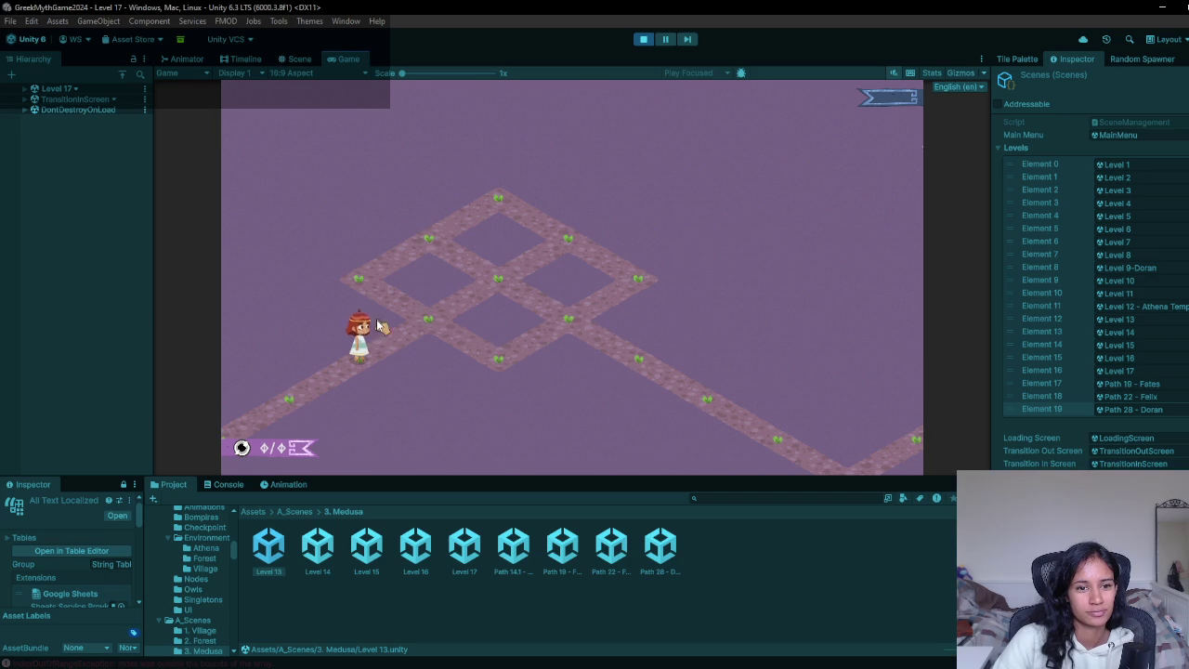
- Walk the heroine around Level 17's crossed-diamond lattice and onto the exit pad
{"action": "left_click", "coordinate": [428, 326]}
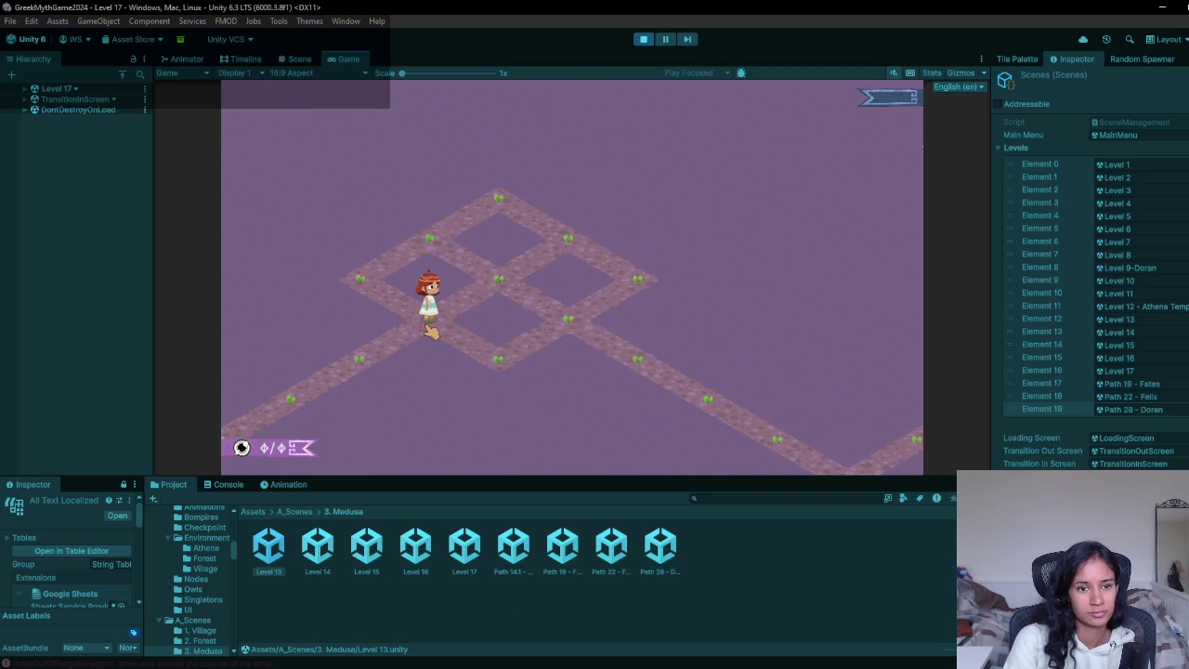
{"action": "left_click", "coordinate": [499, 325]}
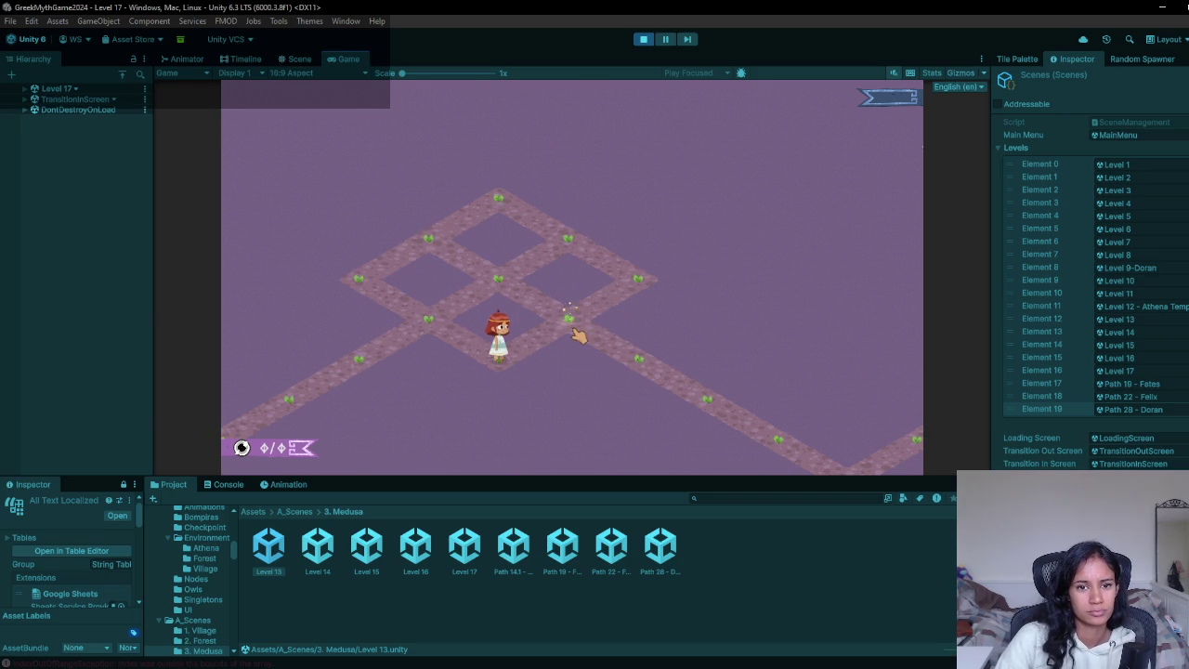
{"action": "key", "text": "w"}
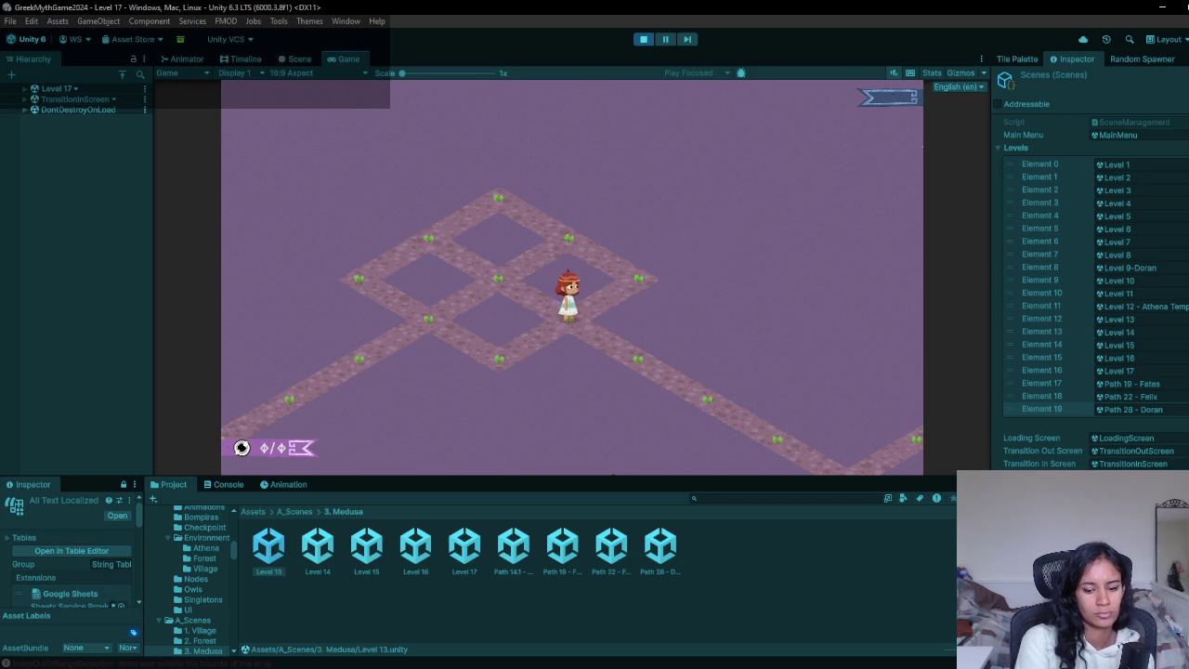
{"action": "key", "text": "d"}
{"action": "key", "text": "d"}
{"action": "key", "text": "d"}
{"action": "key", "text": "w"}
{"action": "key", "text": "d"}
{"action": "key", "text": "s"}
{"action": "key", "text": "d"}
{"action": "key", "text": "d"}
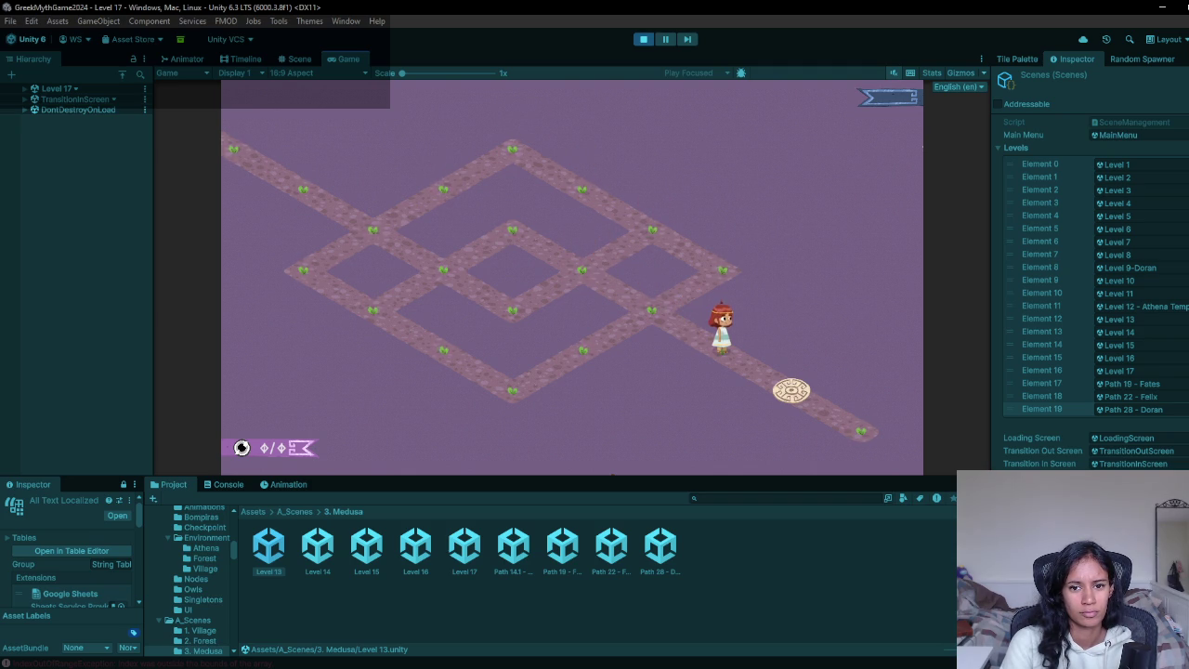
{"action": "key", "text": "d"}
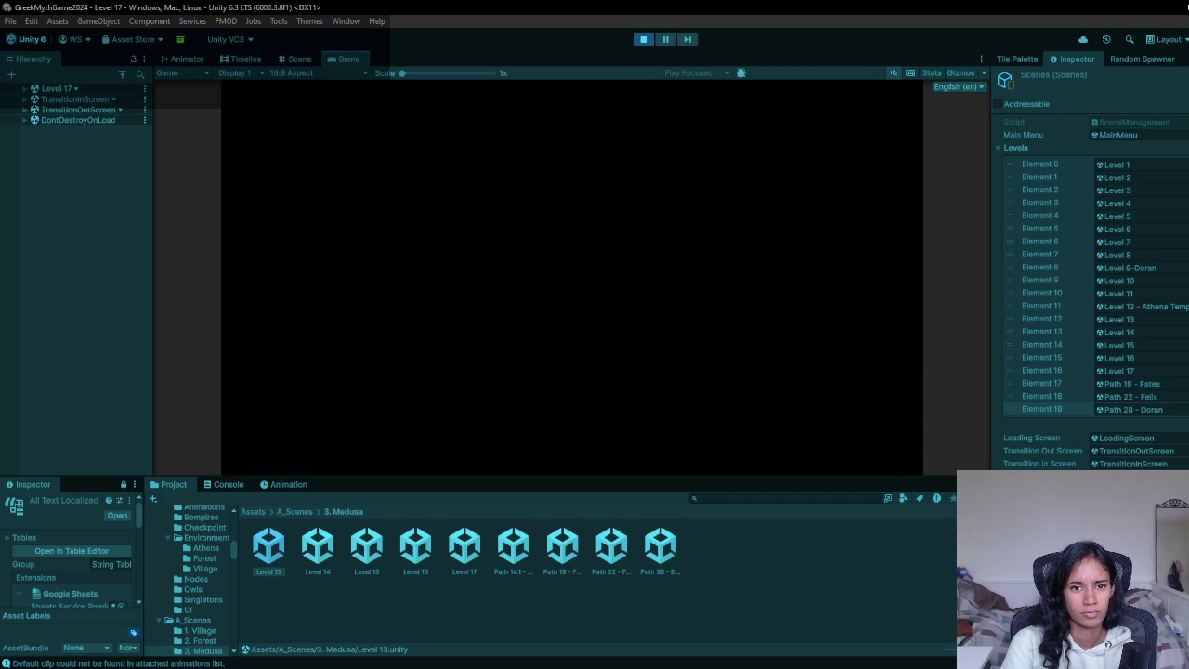
- Walk the girl up the Path 19 zigzag and across the lattice to meet Iason
{"action": "key", "text": "w"}
{"action": "key", "text": "a"}
{"action": "key", "text": "w"}
{"action": "key", "text": "a"}
{"action": "key", "text": "w"}
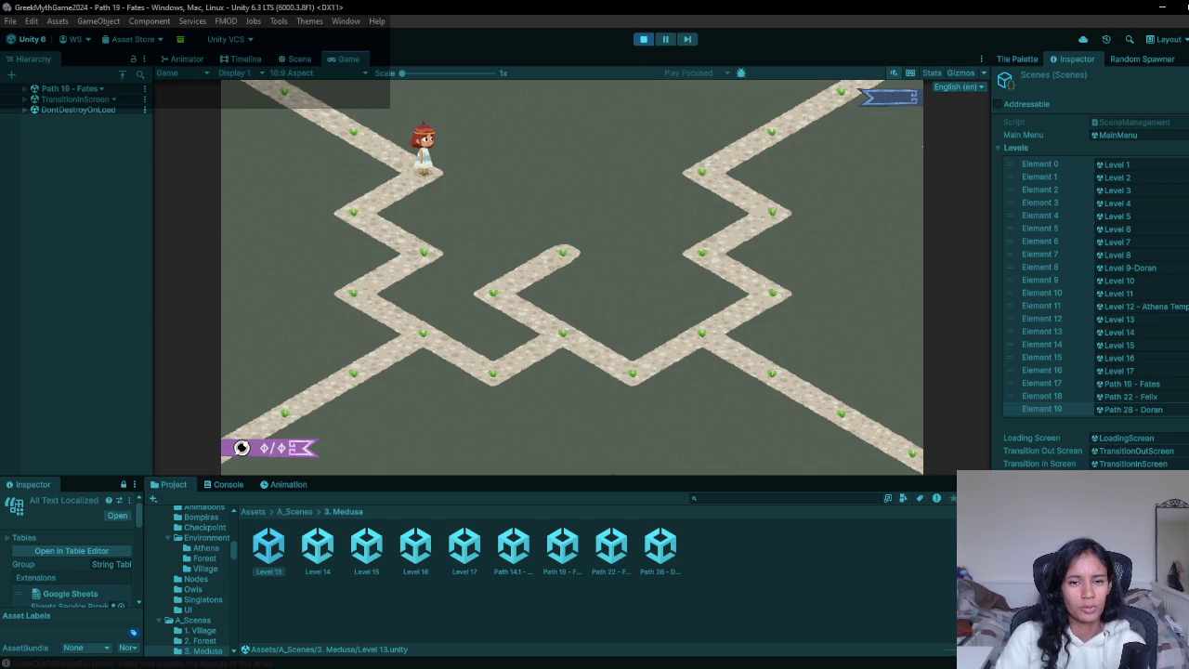
{"action": "key", "text": "a"}
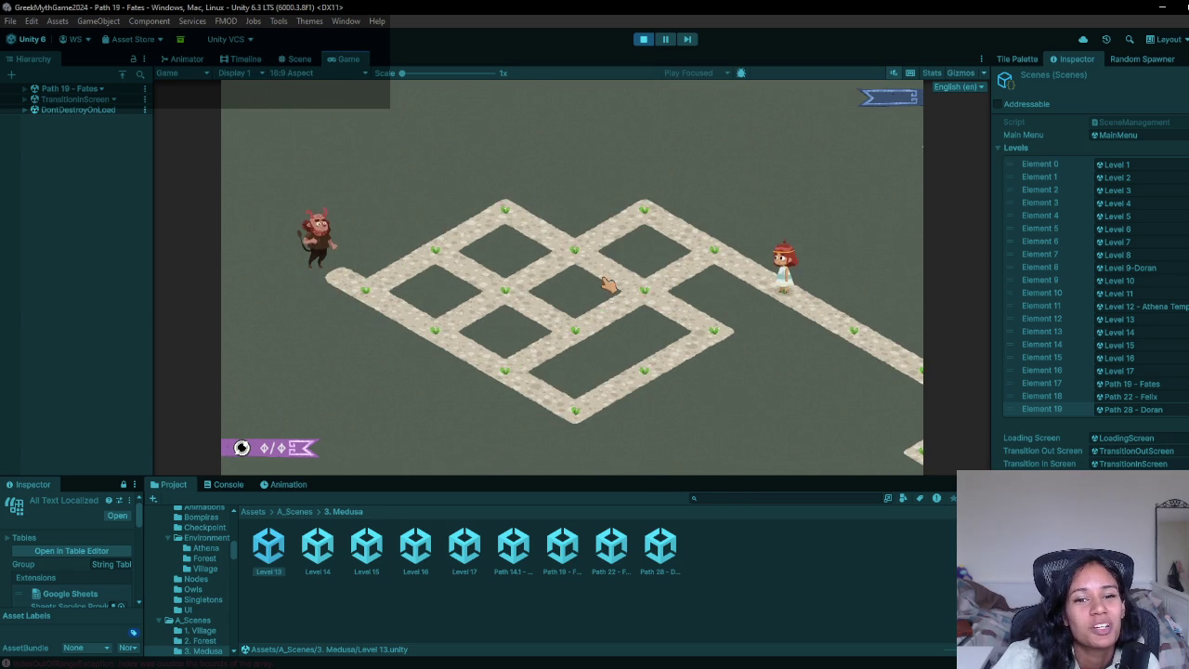
{"action": "key", "text": "s"}
{"action": "key", "text": "s"}
{"action": "key", "text": "a"}
{"action": "key", "text": "s"}
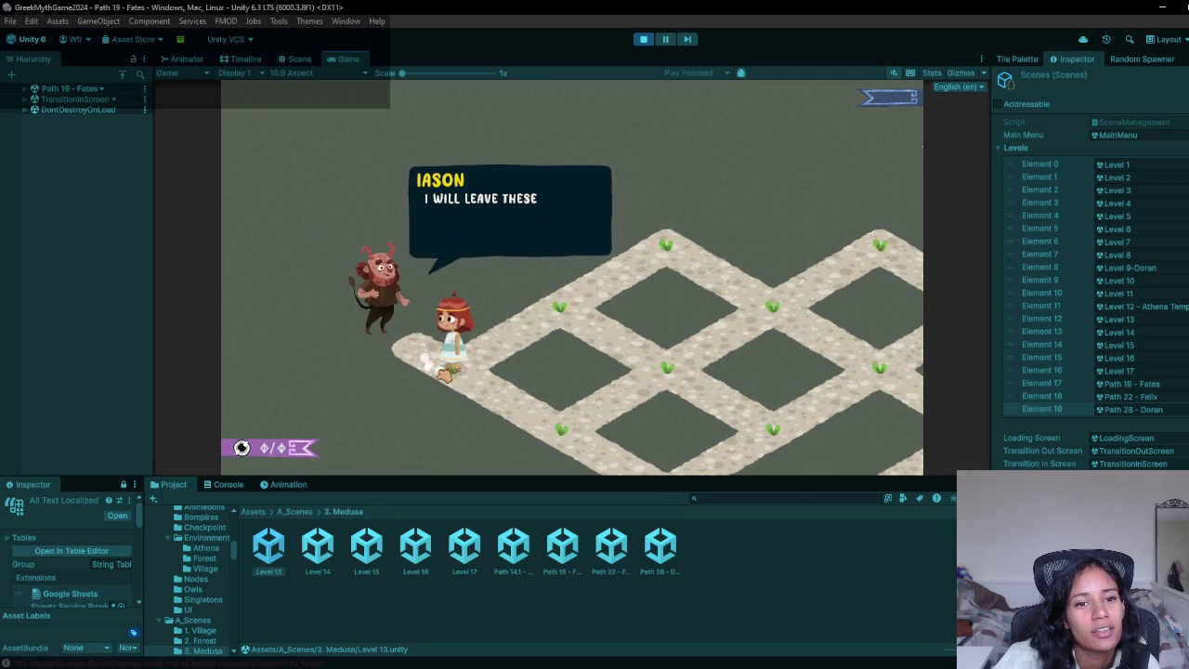
- Dismiss Iason's dialogue, lead the girl along the lattice, then stop Play mode
{"action": "mouse_move", "coordinate": [321, 261]}
{"action": "left_mouse_down"}
{"action": "mouse_move", "coordinate": [478, 285]}
{"action": "mouse_move", "coordinate": [620, 223]}
{"action": "mouse_move", "coordinate": [855, 331]}
{"action": "mouse_move", "coordinate": [409, 251]}
{"action": "mouse_move", "coordinate": [406, 271]}
{"action": "left_mouse_up"}
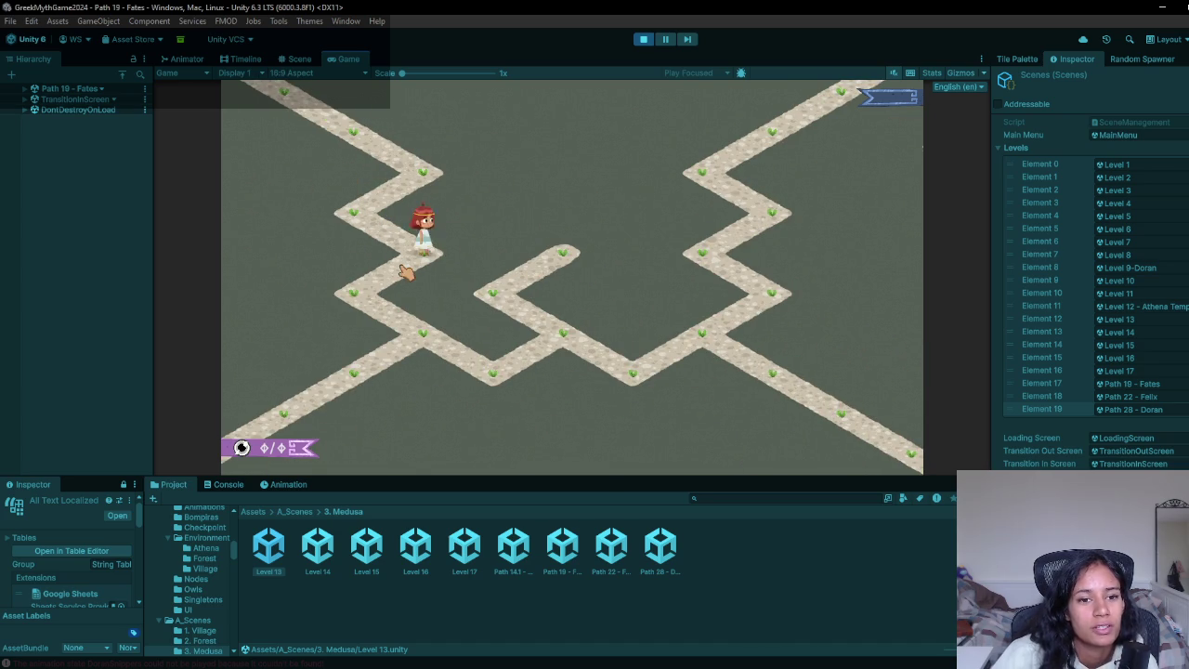
{"action": "mouse_move", "coordinate": [482, 391]}
{"action": "left_mouse_down"}
{"action": "mouse_move", "coordinate": [574, 327]}
{"action": "mouse_move", "coordinate": [641, 403]}
{"action": "mouse_move", "coordinate": [680, 321]}
{"action": "mouse_move", "coordinate": [750, 334]}
{"action": "mouse_move", "coordinate": [720, 279]}
{"action": "mouse_move", "coordinate": [702, 148]}
{"action": "mouse_move", "coordinate": [703, 198]}
{"action": "left_mouse_up"}
{"action": "left_click", "coordinate": [429, 335]}
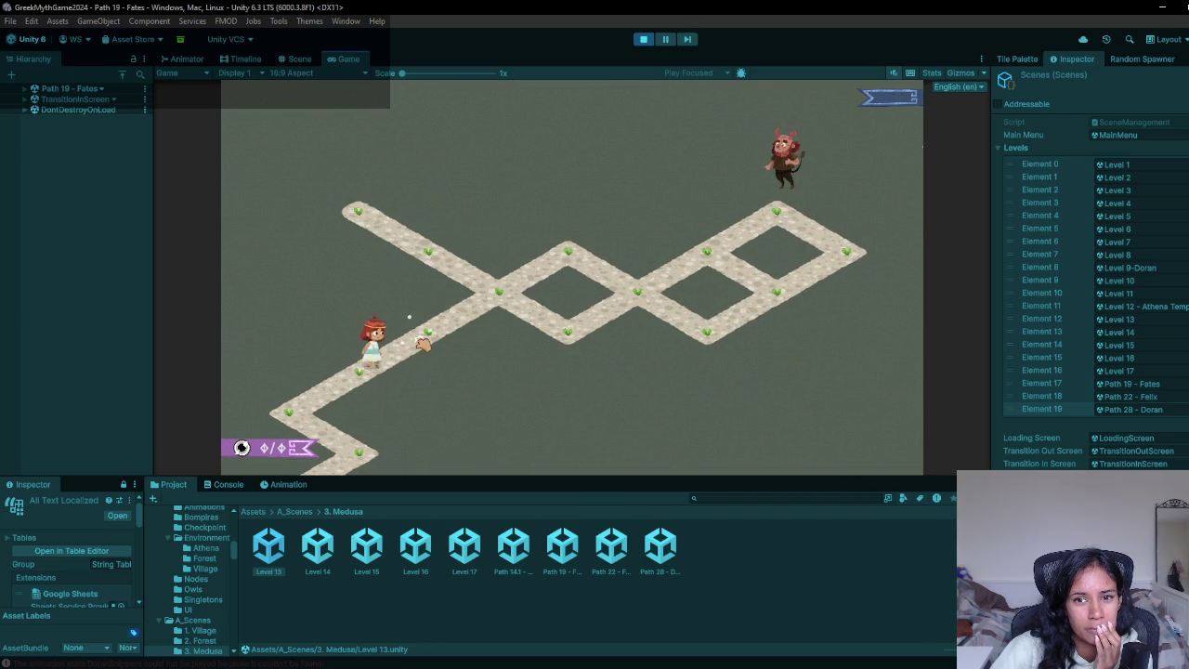
{"action": "left_click", "coordinate": [337, 385]}
{"action": "left_click", "coordinate": [409, 346]}
{"action": "left_click", "coordinate": [508, 283]}
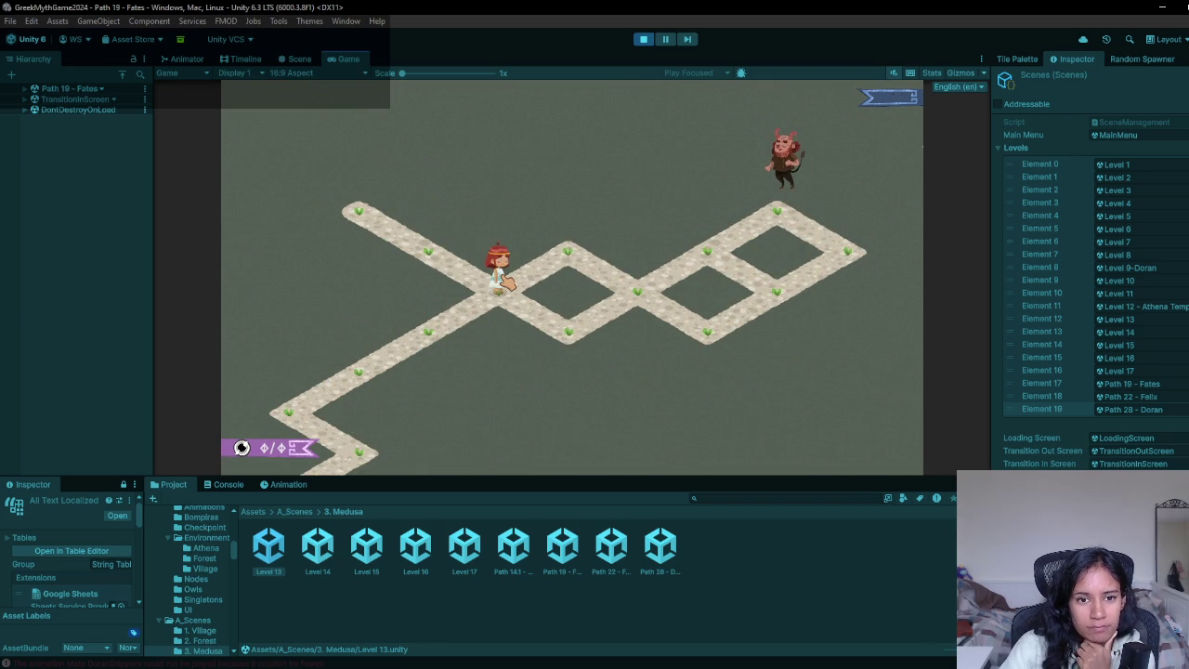
{"action": "left_click", "coordinate": [568, 249]}
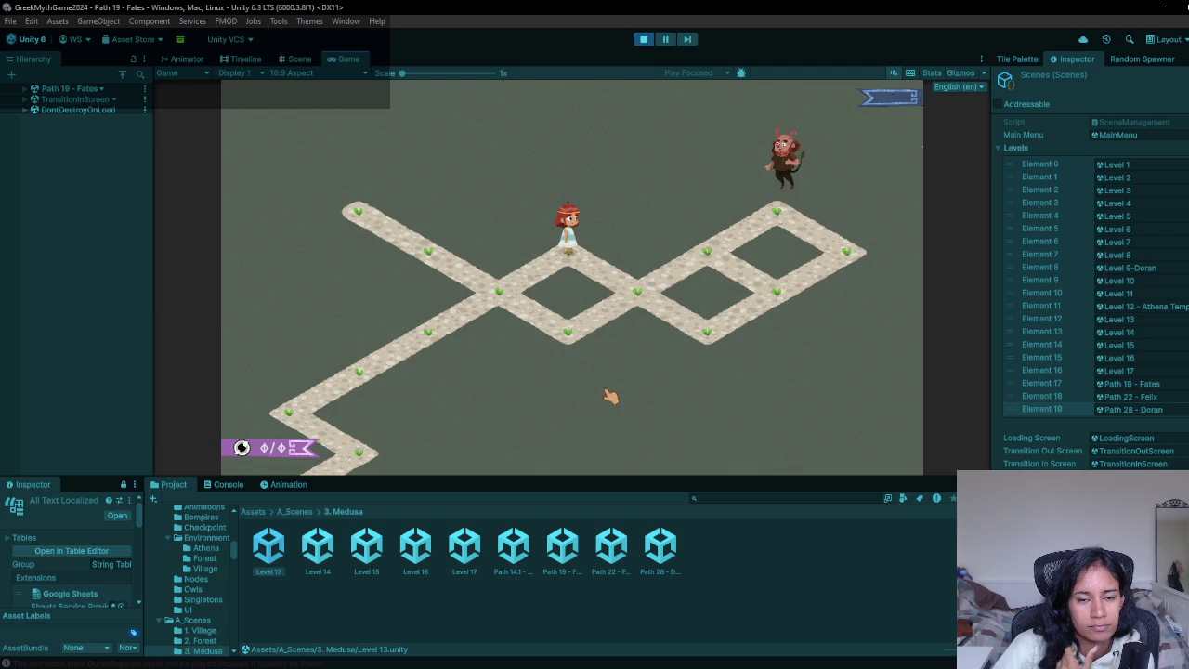
{"action": "key", "text": "Right"}
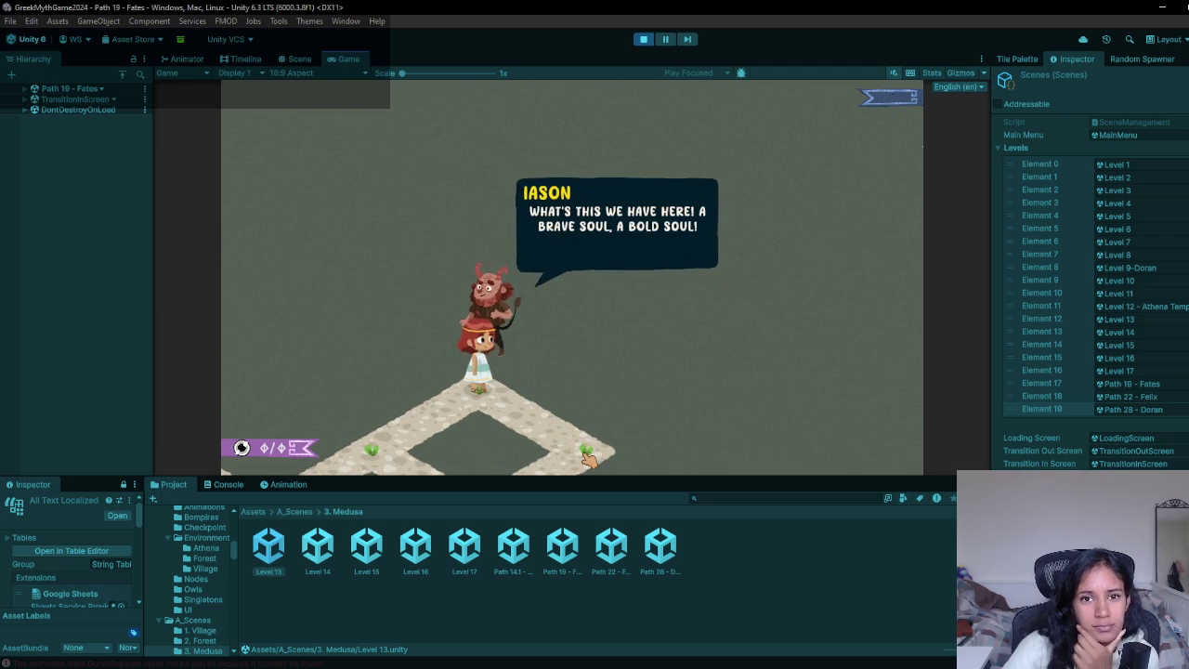
{"action": "left_click", "coordinate": [641, 41]}
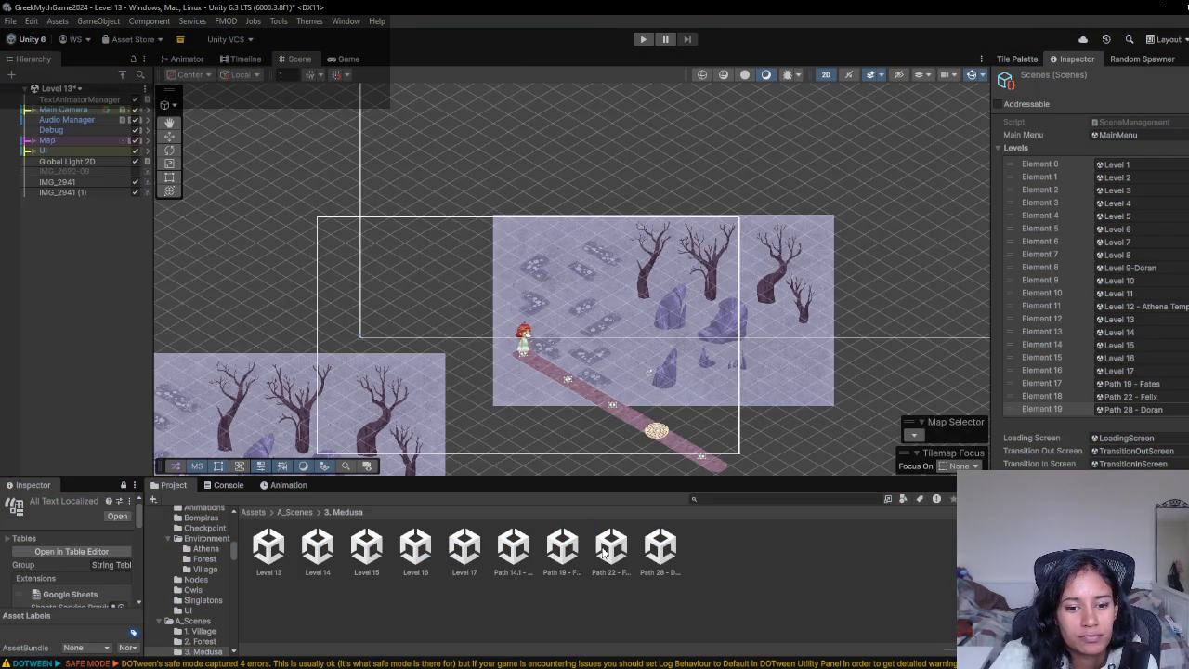
- Save Level 13 and open Path 19 - Fates, then Path 22 - Felix
{"action": "double_click", "coordinate": [578, 548]}
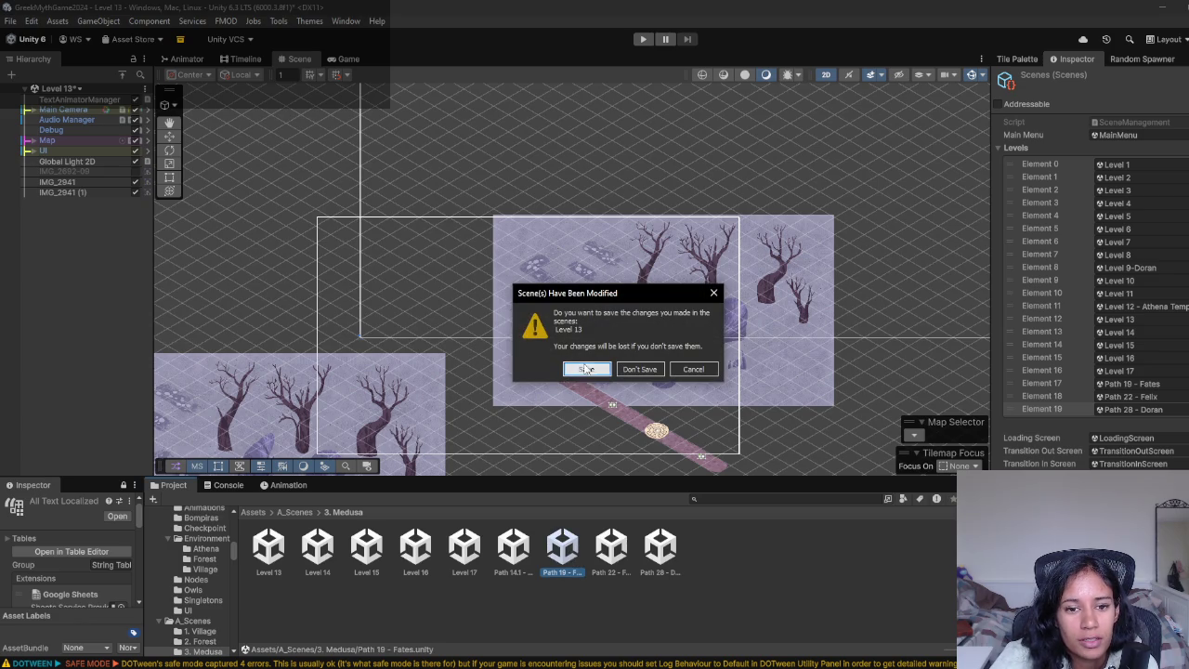
{"action": "left_click", "coordinate": [587, 369]}
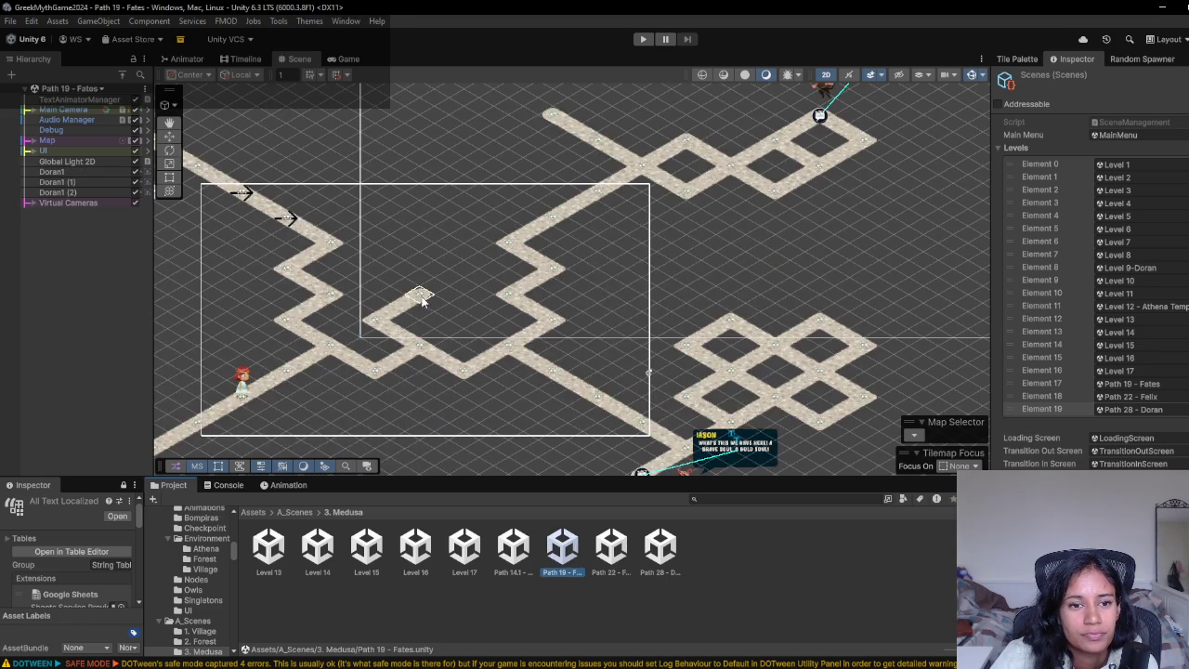
{"action": "double_click", "coordinate": [623, 549]}
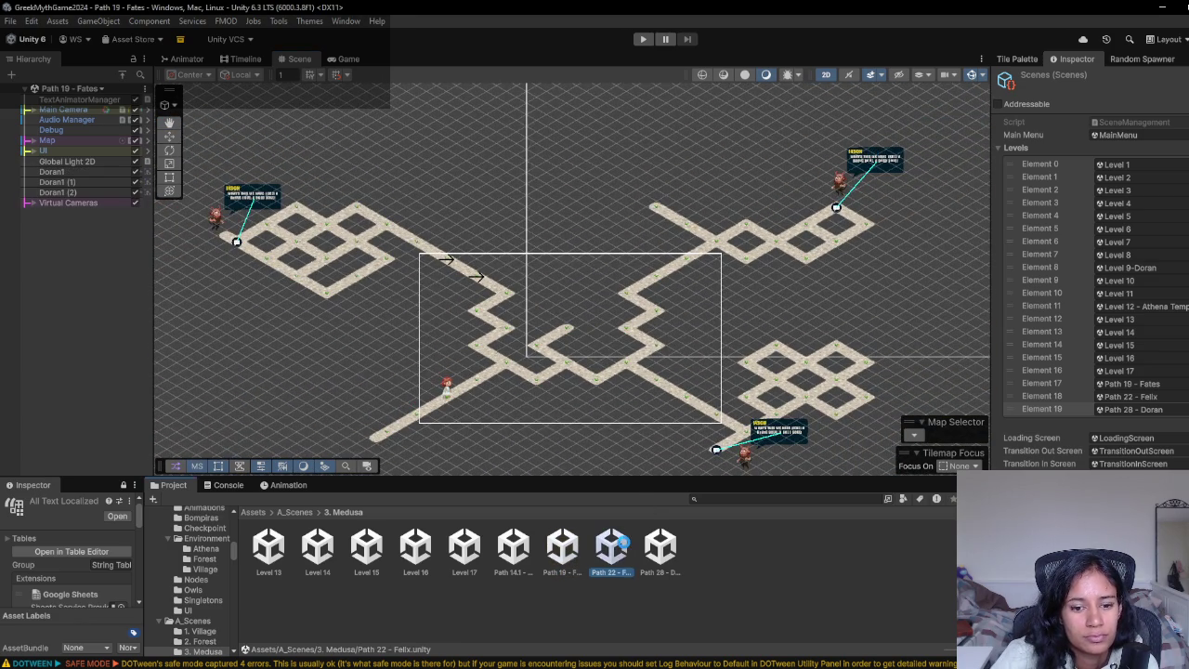
- Bring the Milanote Progression board to the front
{"action": "scroll", "coordinate": [751, 334], "scroll_direction": "down", "scroll_amount": 3}
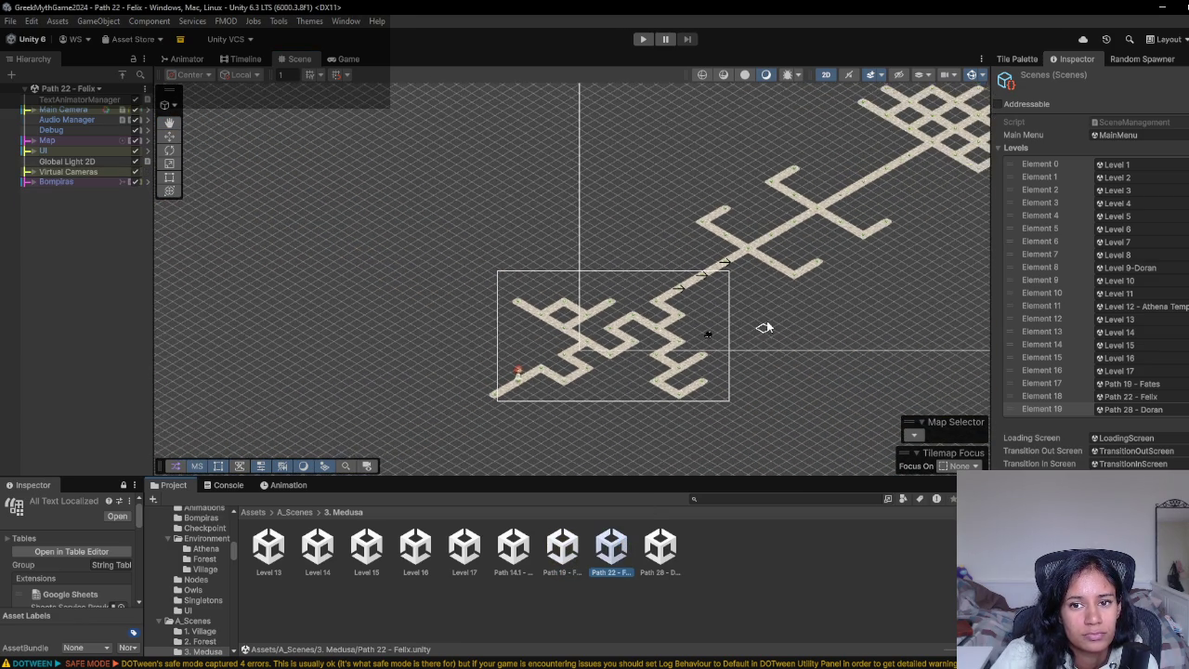
{"action": "mouse_move", "coordinate": [360, 665]}
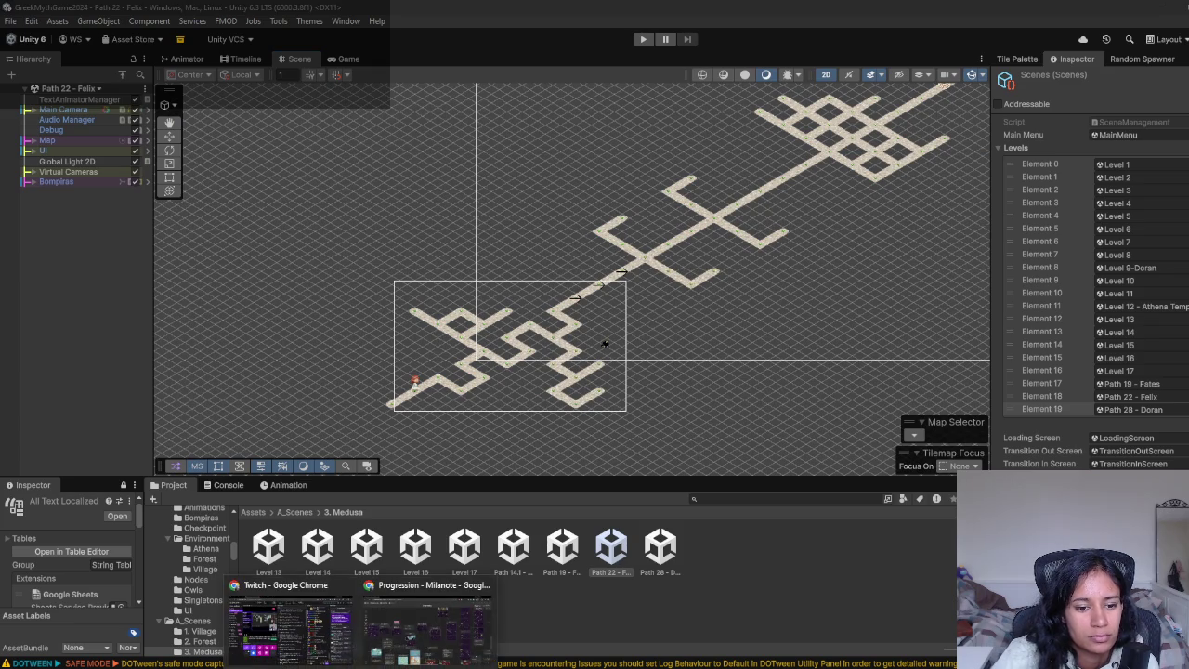
{"action": "left_click", "coordinate": [433, 632]}
{"action": "left_click_drag", "start_coordinate": [679, 388], "coordinate": [681, 392]}
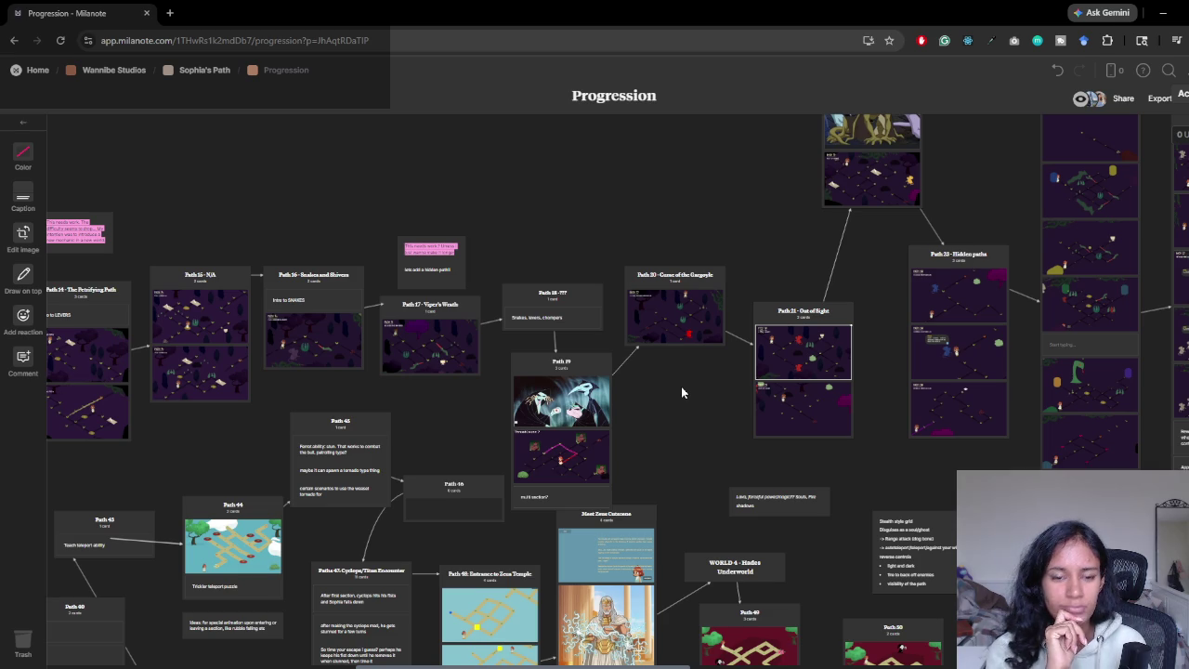
{"action": "key", "text": "alt+Tab"}
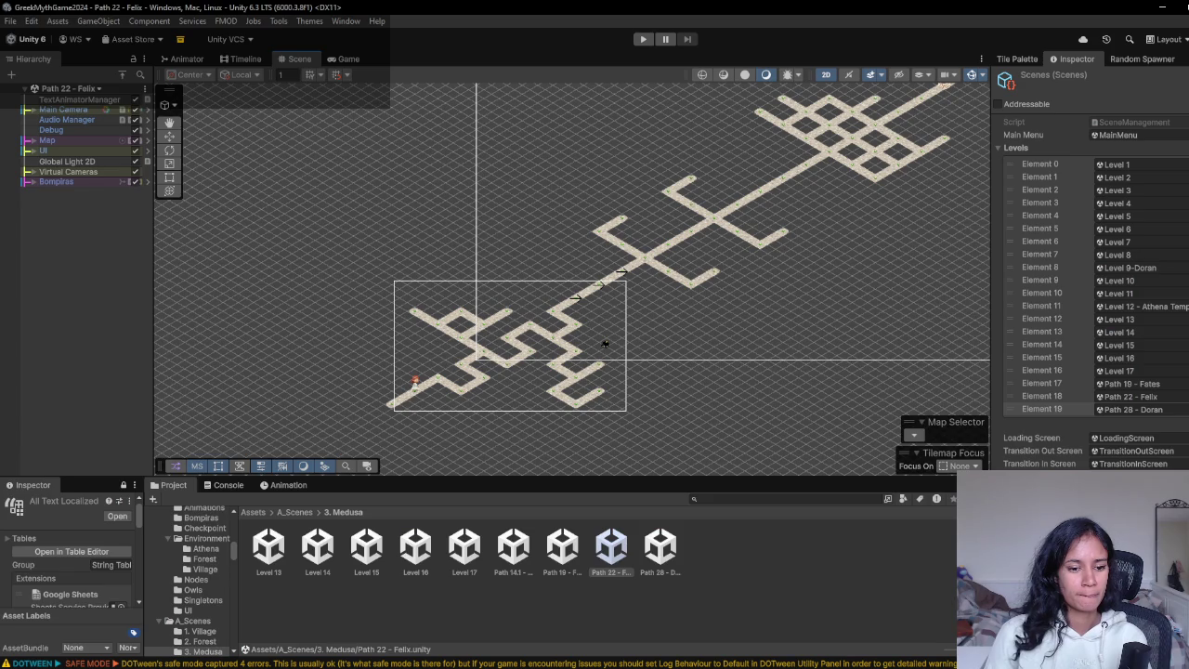